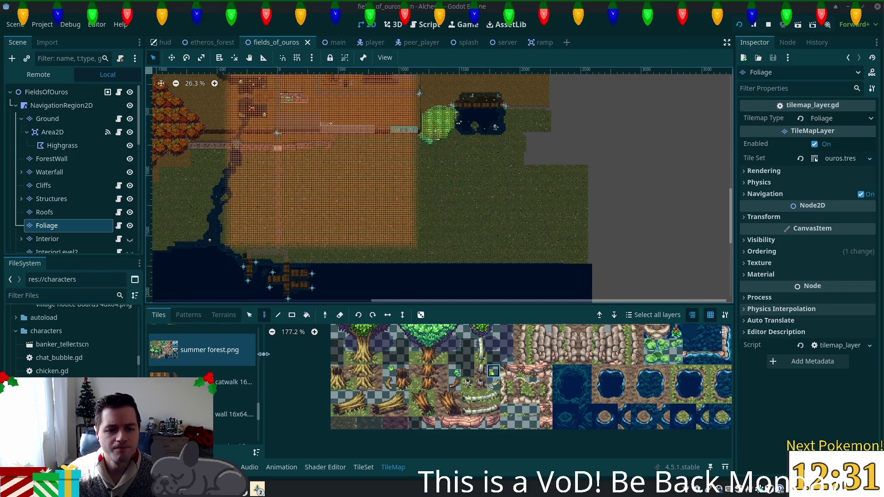
# - Fill a 28x89 rectangle of grass on the Foliage layer with the Rect tool
pyautogui.press('r')
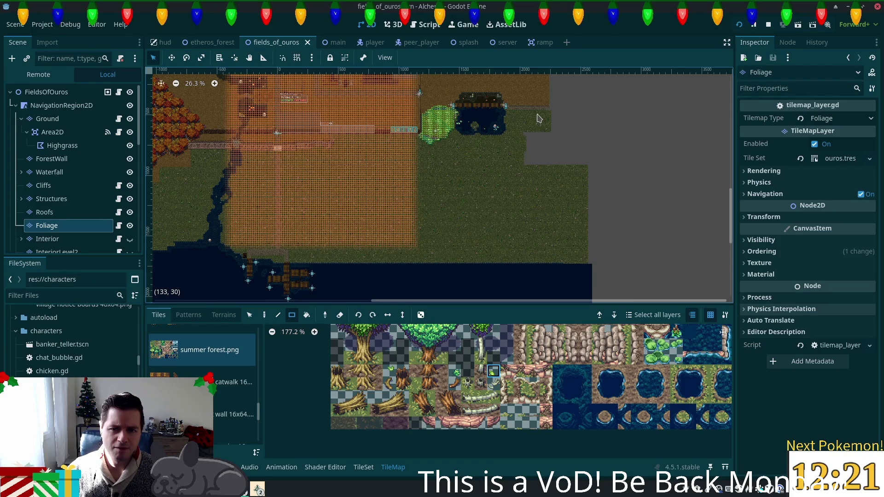
pyautogui.moveTo(538, 119); pyautogui.dragTo(535, 132)
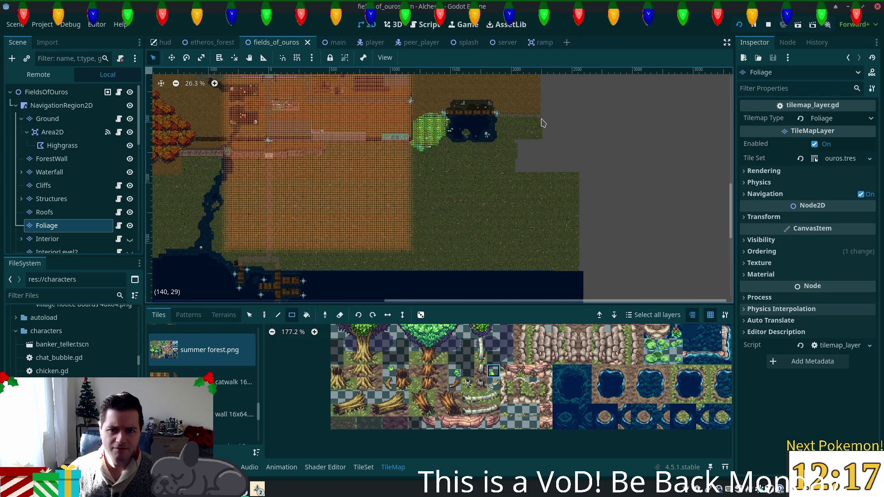
pyautogui.moveTo(541, 123)
pyautogui.mouseDown()
pyautogui.moveTo(562, 250)
pyautogui.moveTo(599, 295)
pyautogui.mouseUp()
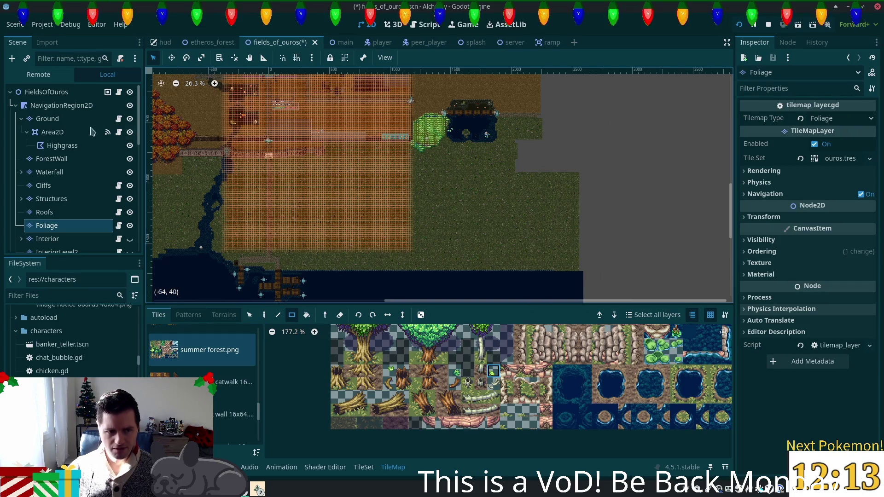
pyautogui.click(50, 119)
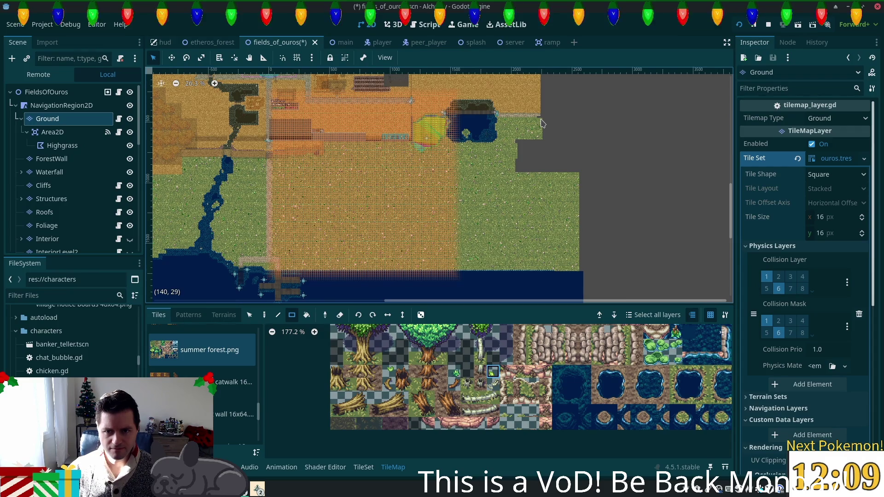
# - Erase a 29x75 strip of Ground tiles along the map's east edge
pyautogui.moveTo(541, 122)
pyautogui.mouseDown()
pyautogui.moveTo(564, 152)
pyautogui.moveTo(598, 249)
pyautogui.moveTo(598, 278)
pyautogui.mouseUp()
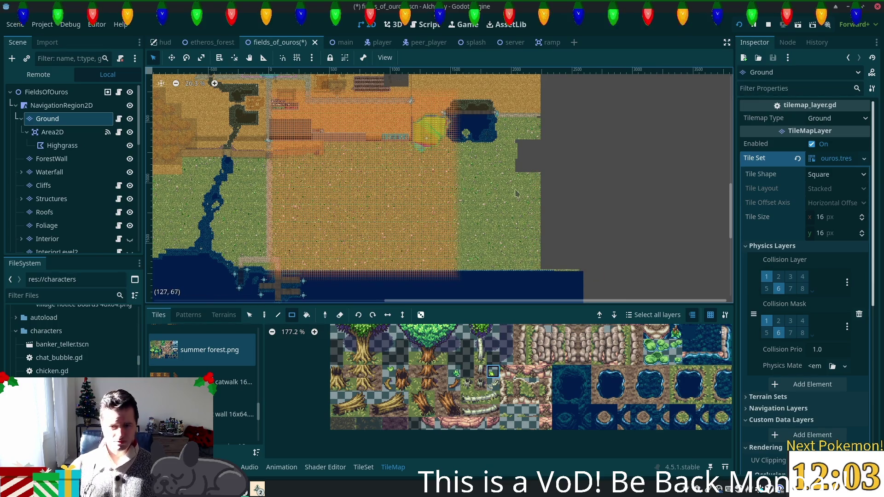
pyautogui.scroll(3, 523, 133)
pyautogui.scroll(8, 533, 158)
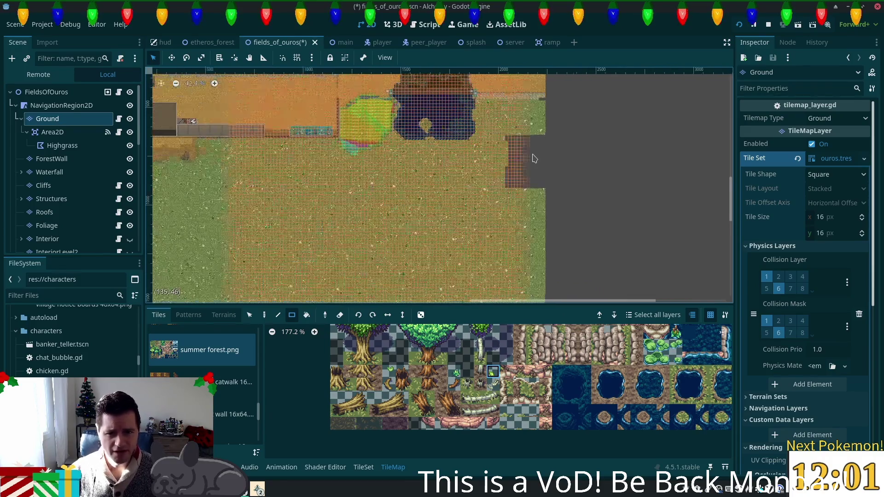
pyautogui.moveTo(585, 179); pyautogui.dragTo(567, 193)
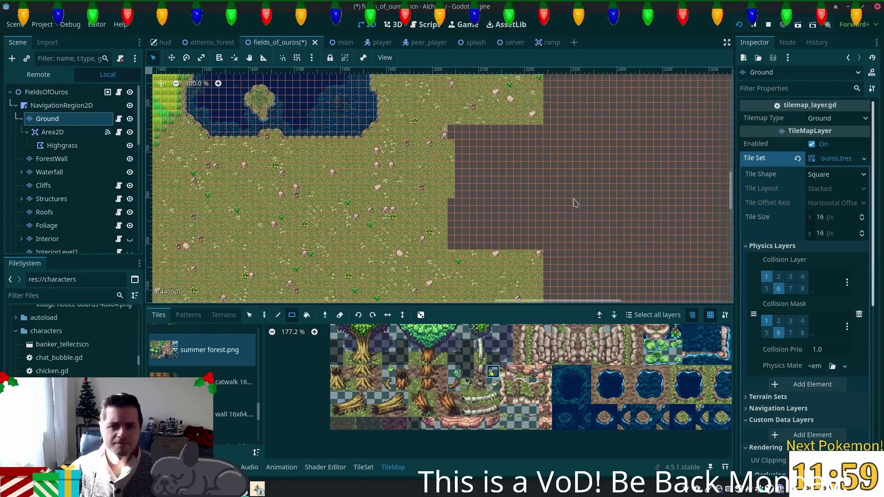
pyautogui.click(285, 301)
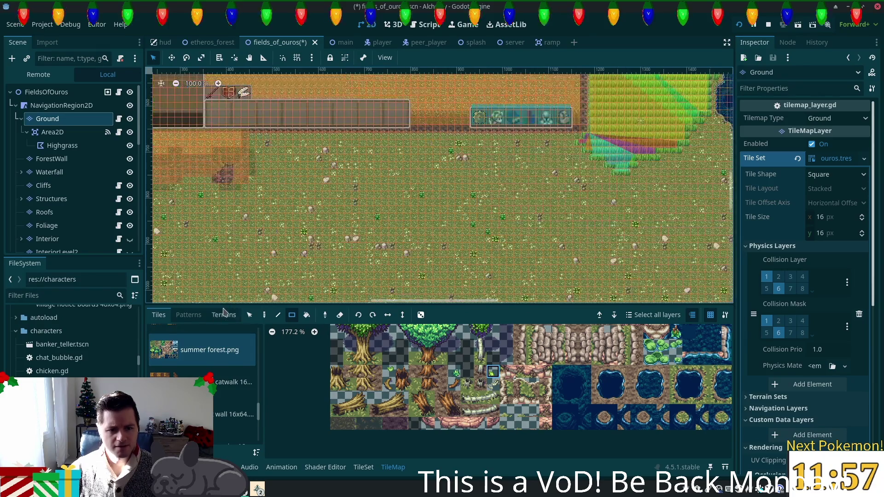
# - Paint a 13x17 block of Summer Grass terrain into the empty notch east of the pond
pyautogui.click(223, 314)
pyautogui.scroll(-2, 496, 299)
pyautogui.hscroll(10, 685, 192)
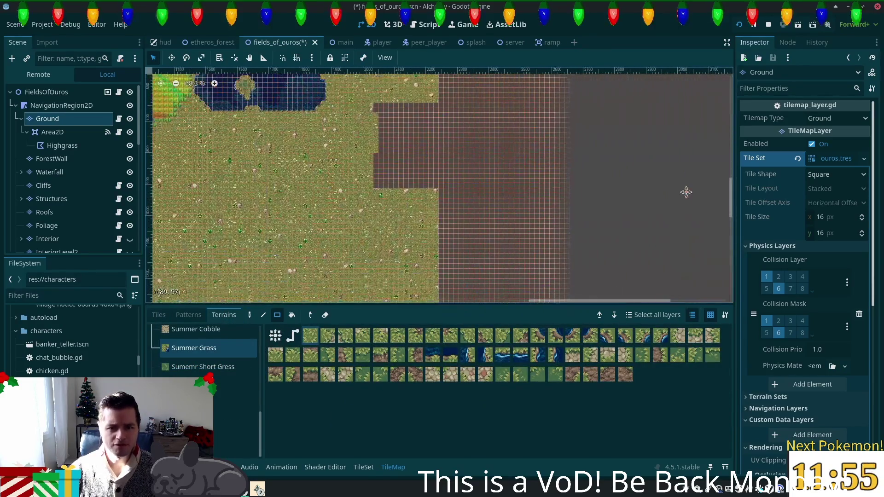
pyautogui.scroll(1, 681, 217)
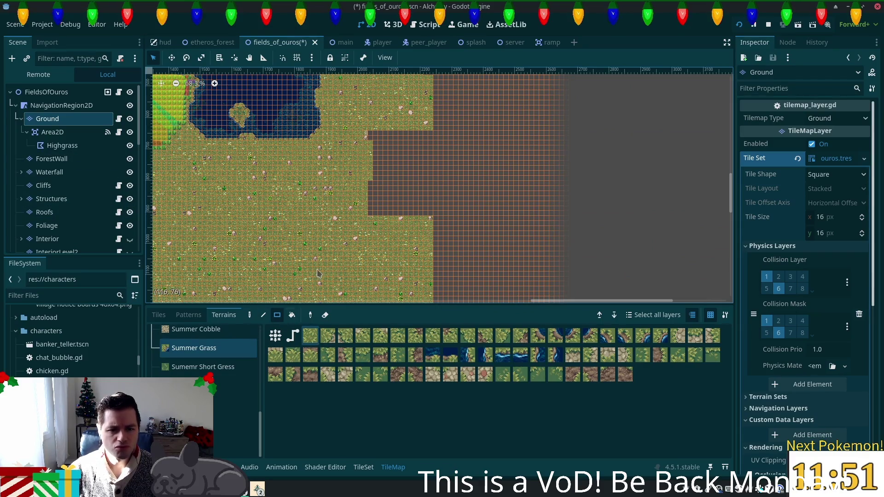
pyautogui.moveTo(371, 133)
pyautogui.mouseDown()
pyautogui.moveTo(404, 191)
pyautogui.moveTo(432, 216)
pyautogui.mouseUp()
pyautogui.scroll(-4, 450, 193)
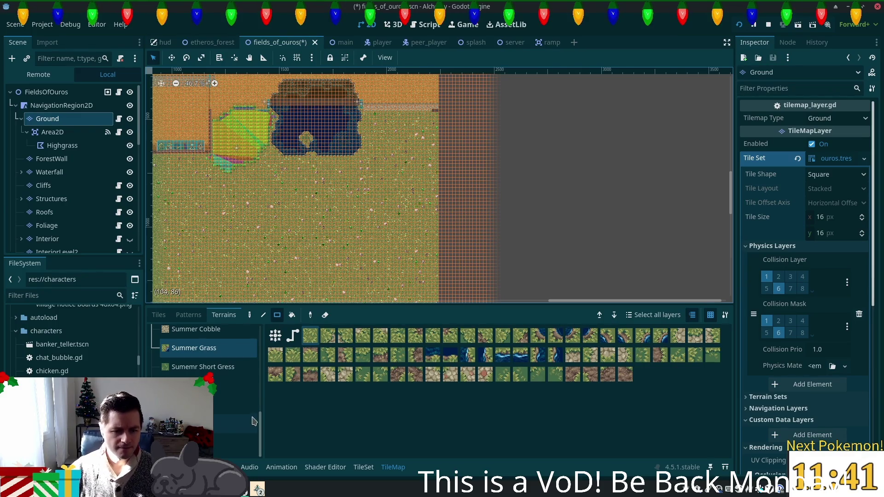
pyautogui.click(158, 314)
# - Browse the small and large village accessories tile sources in the palette
pyautogui.scroll(-5, 202, 392)
pyautogui.click(235, 397)
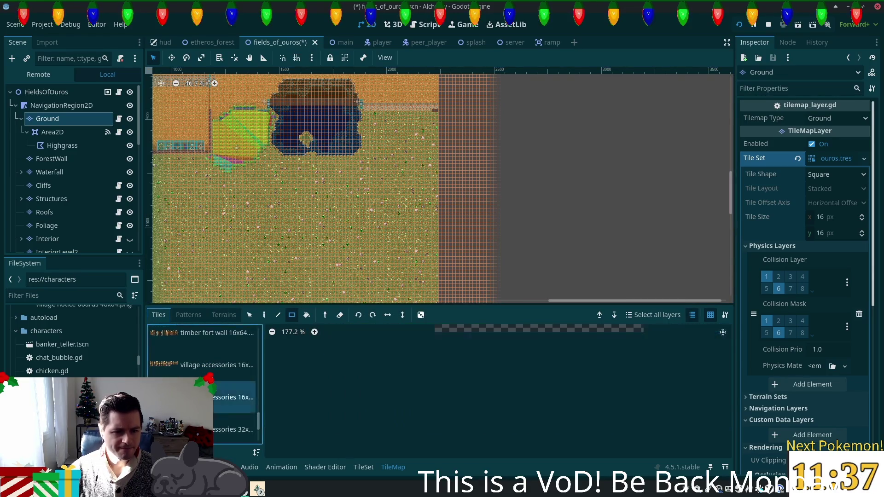
pyautogui.click(188, 377)
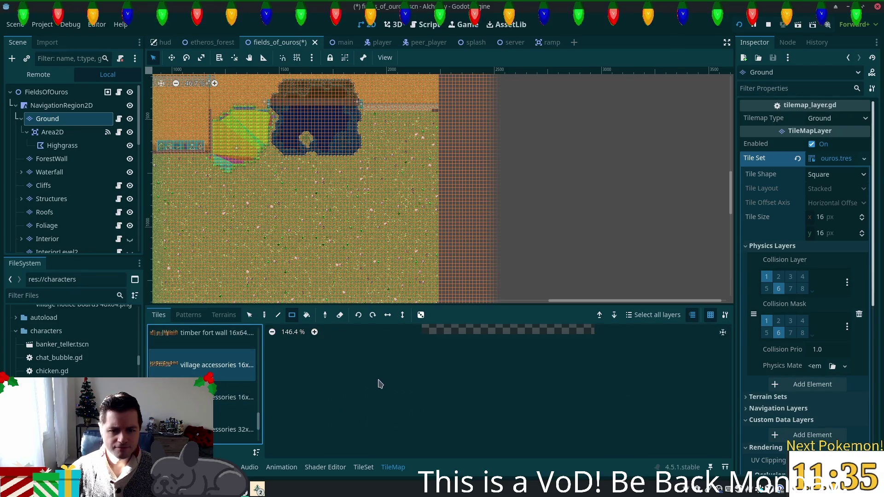
pyautogui.press('Down')
pyautogui.press('Down')
pyautogui.press('Down')
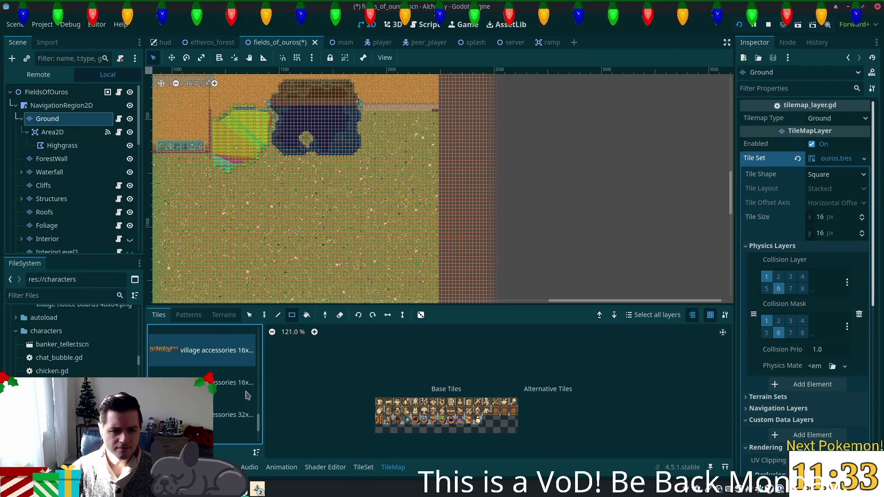
pyautogui.click(233, 393)
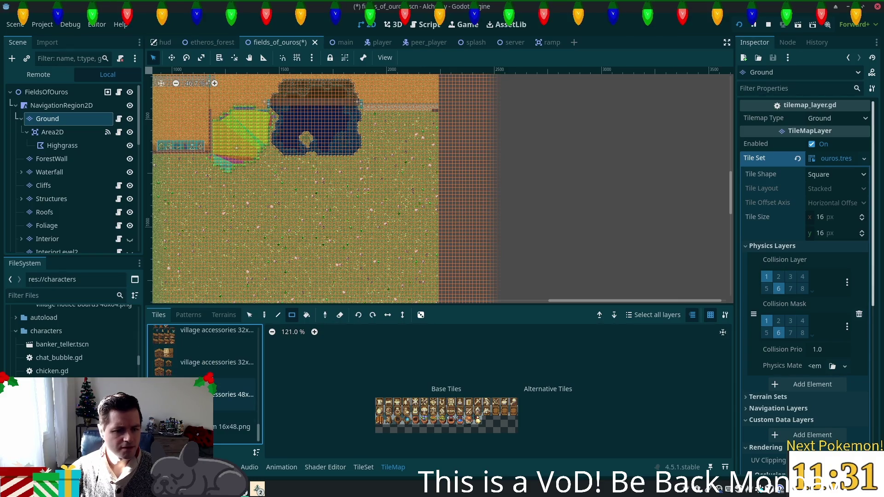
pyautogui.scroll(5, 233, 393)
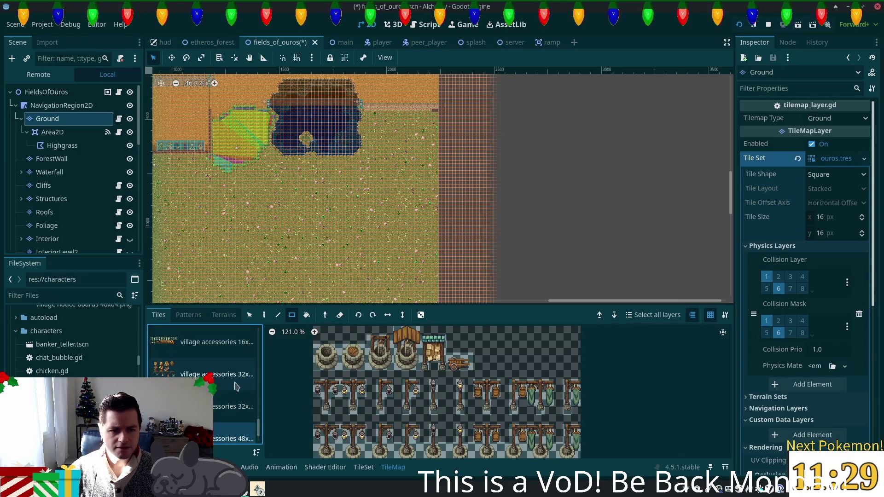
pyautogui.scroll(3, 227, 385)
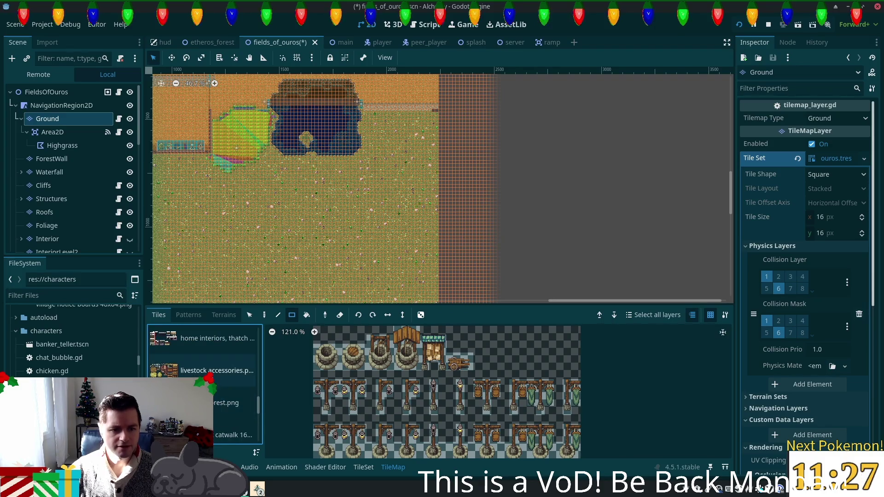
# - Look through the forest, livestock, home interiors and thatch home tile sources
pyautogui.click(228, 403)
pyautogui.click(203, 372)
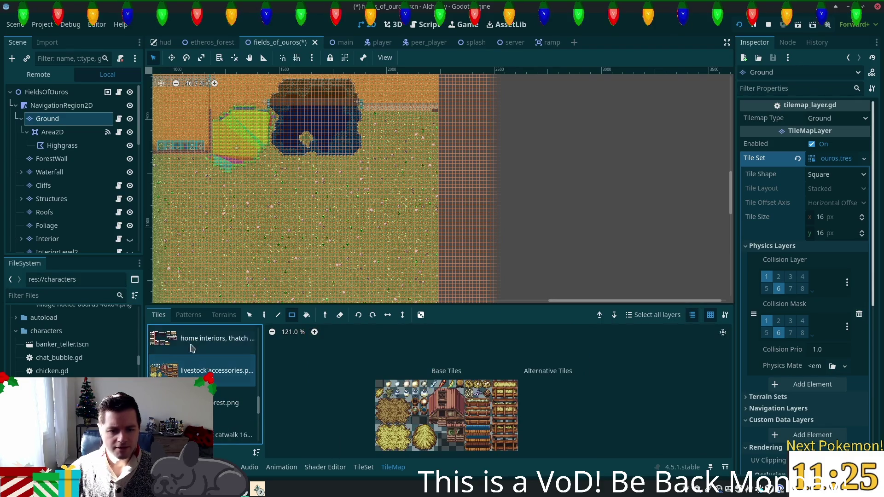
pyautogui.click(193, 346)
pyautogui.scroll(3, 207, 366)
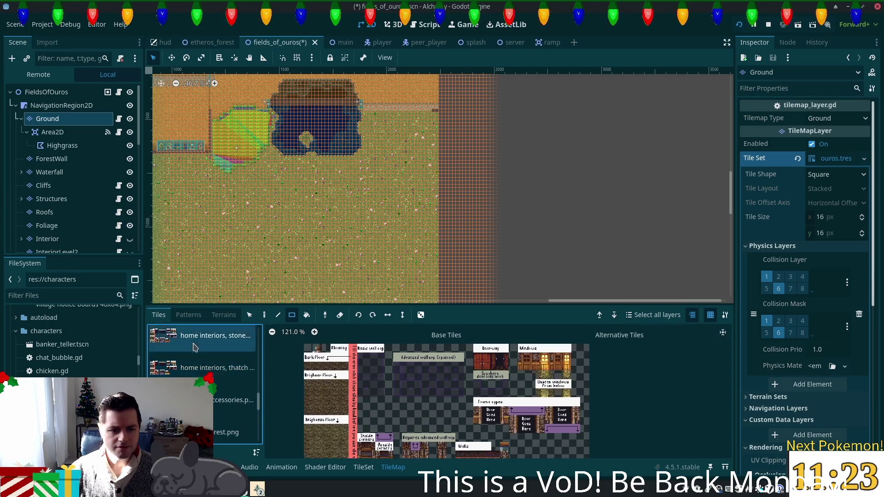
pyautogui.click(198, 359)
pyautogui.scroll(1, 198, 359)
pyautogui.click(202, 359)
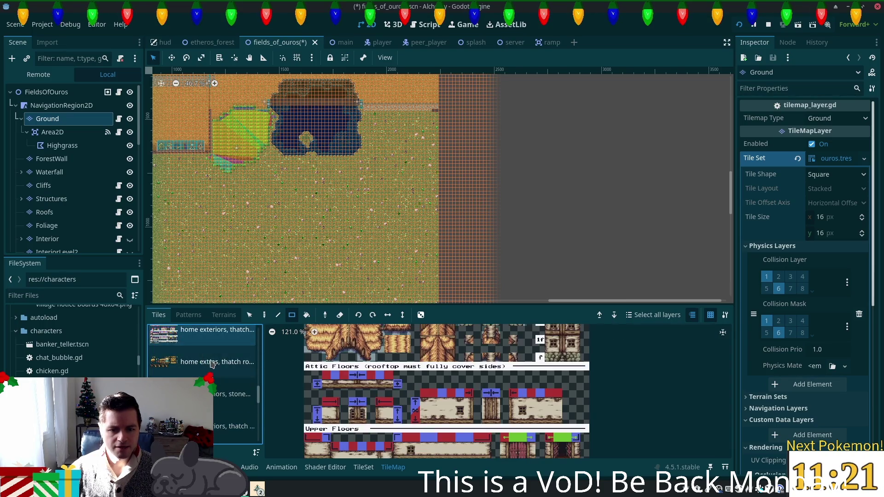
pyautogui.scroll(2, 207, 362)
pyautogui.scroll(2, 209, 361)
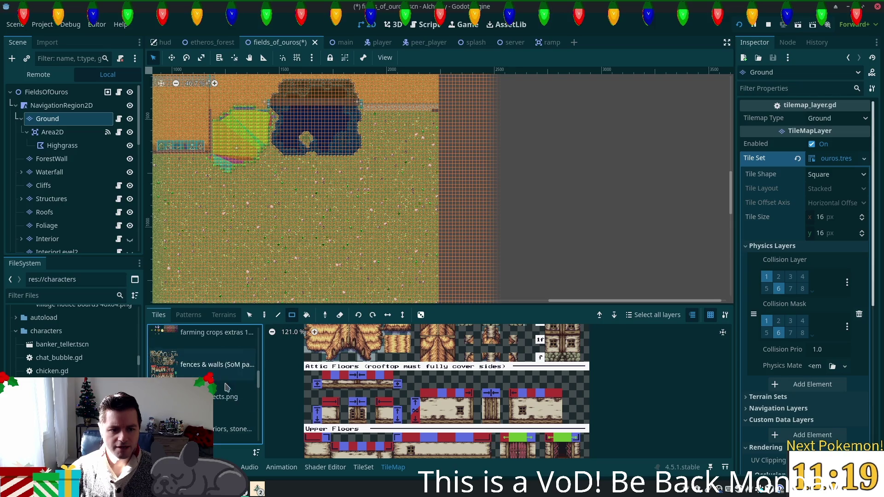
# - Load the fences and walls atlas and bring its top into view
pyautogui.click(187, 370)
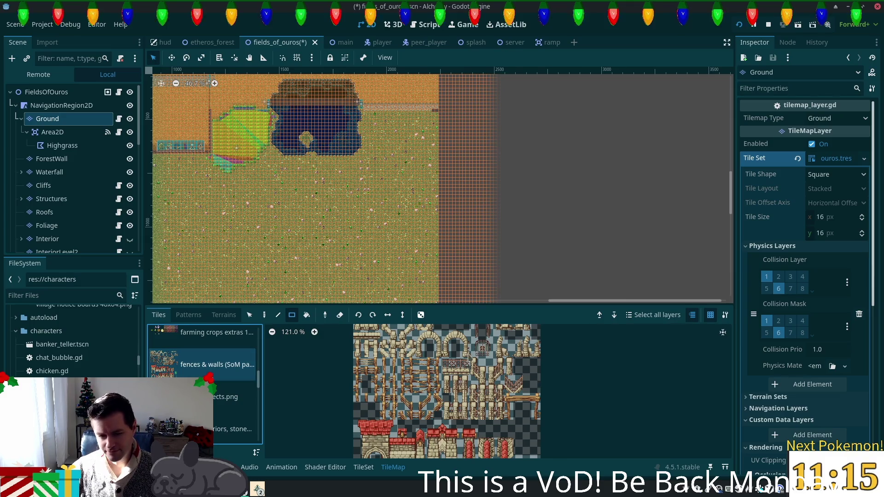
pyautogui.scroll(5, 464, 360)
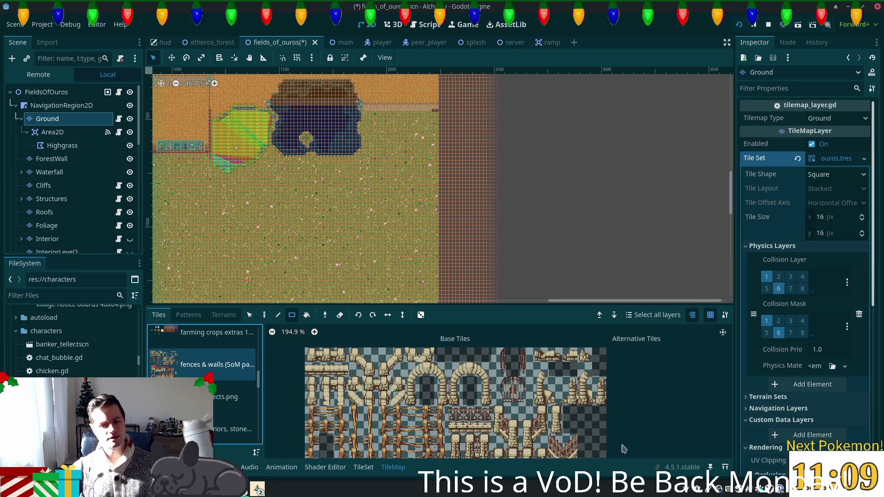
pyautogui.scroll(-4, 539, 436)
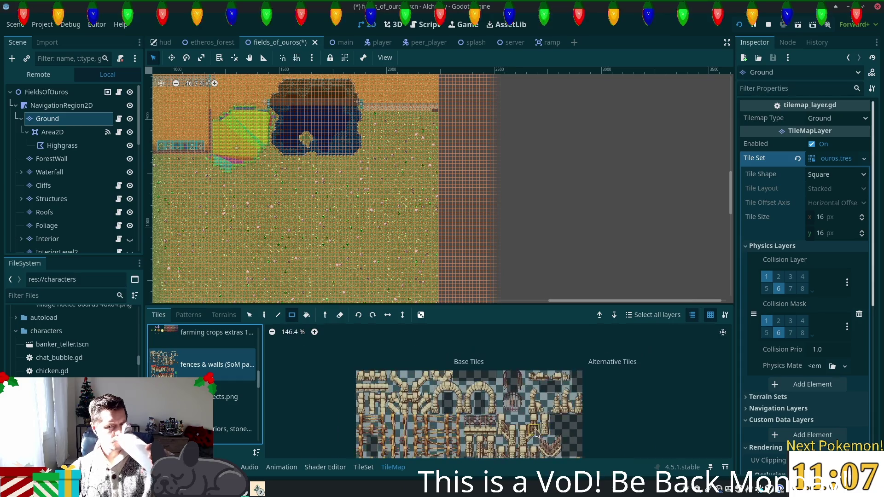
pyautogui.moveTo(531, 378); pyautogui.dragTo(526, 407)
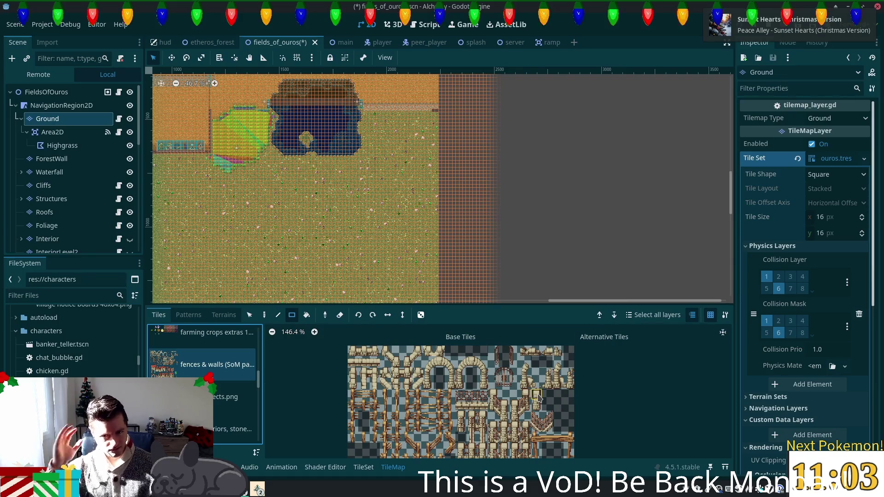
pyautogui.scroll(3, 231, 384)
pyautogui.scroll(5, 231, 384)
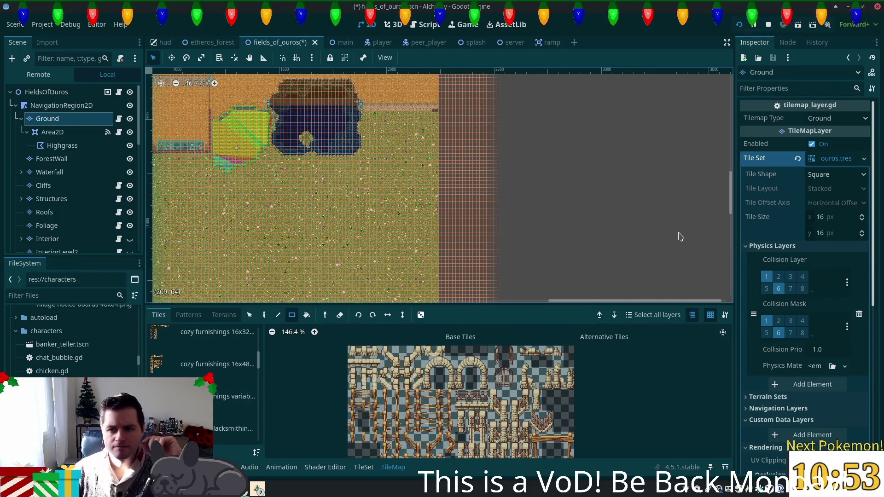
pyautogui.click(845, 159)
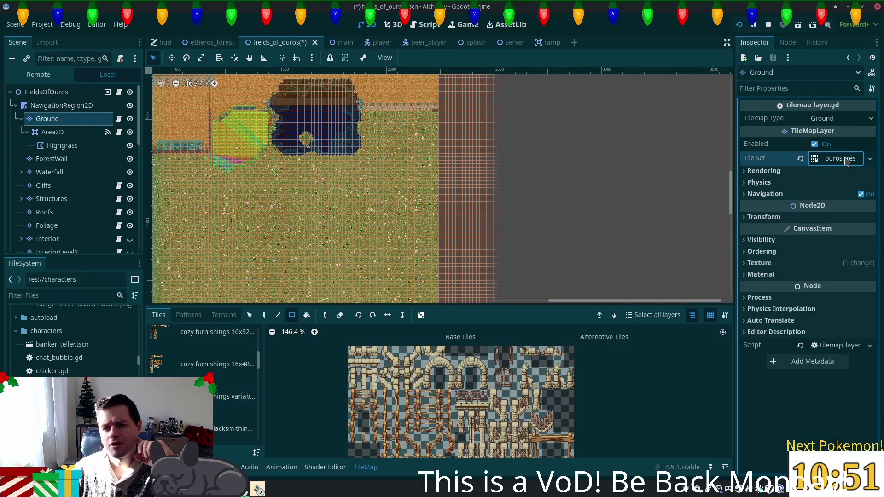
pyautogui.click(845, 160)
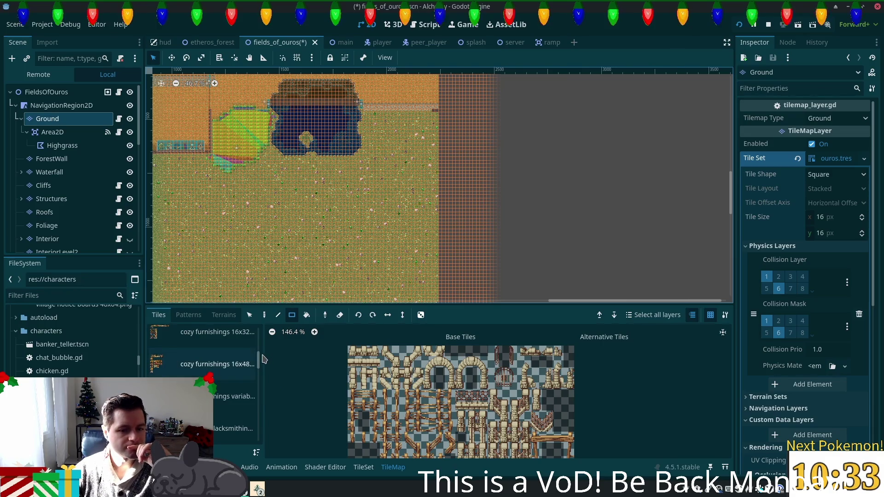
pyautogui.moveTo(266, 359)
pyautogui.mouseDown()
pyautogui.moveTo(297, 360)
pyautogui.moveTo(301, 335)
pyautogui.moveTo(303, 436)
pyautogui.mouseUp()
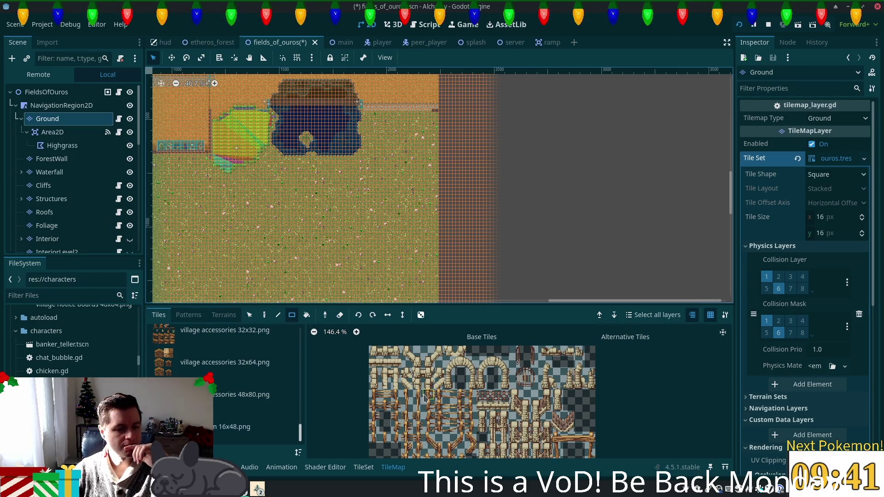
pyautogui.moveTo(301, 439); pyautogui.dragTo(305, 353)
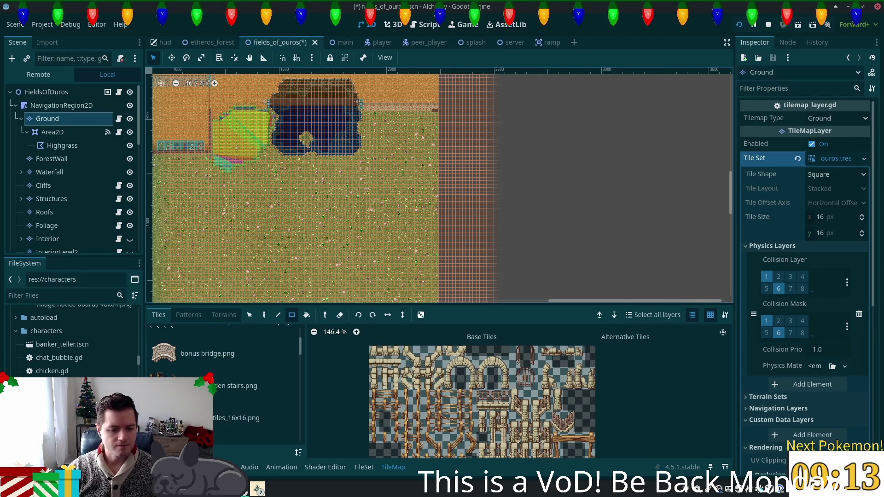
# - Browse Pictures > pixel art assets > Badger and preview the badger _Preview.gif
pyautogui.click(257, 489)
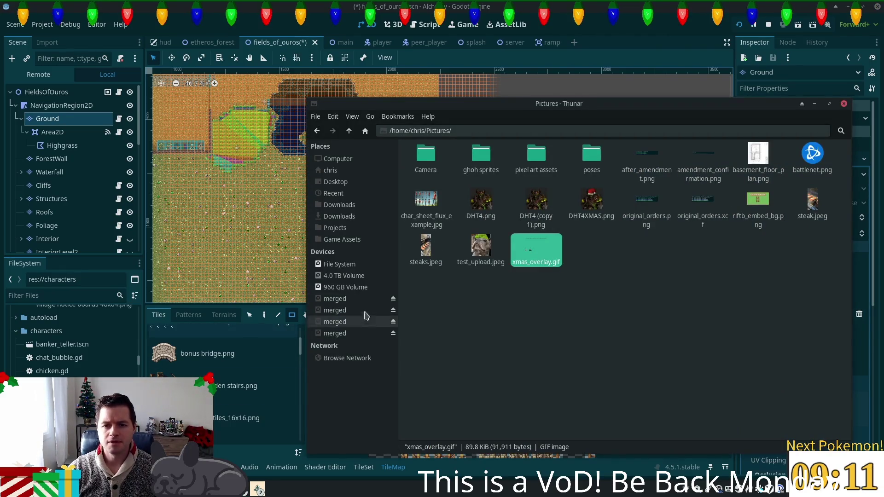
pyautogui.doubleClick(540, 159)
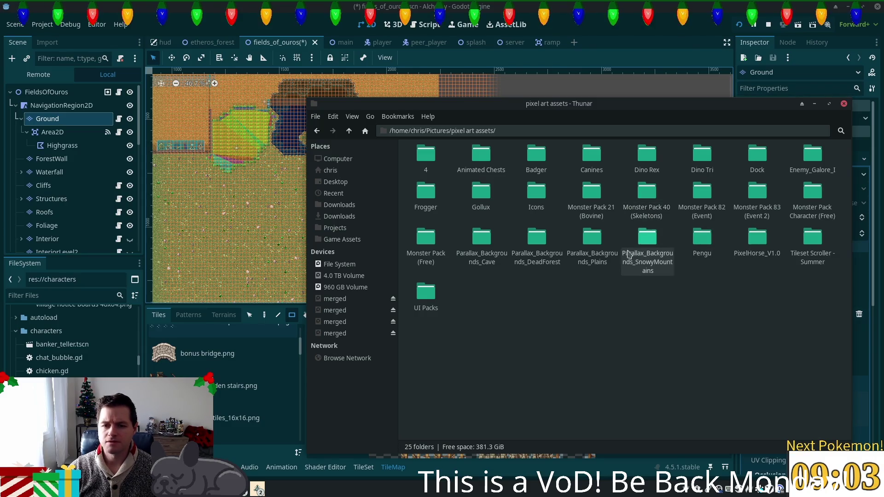
pyautogui.doubleClick(535, 163)
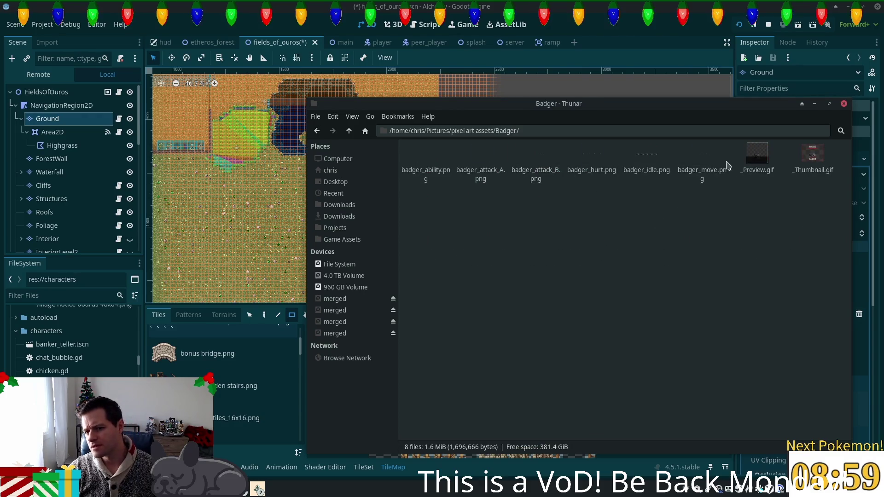
pyautogui.doubleClick(757, 154)
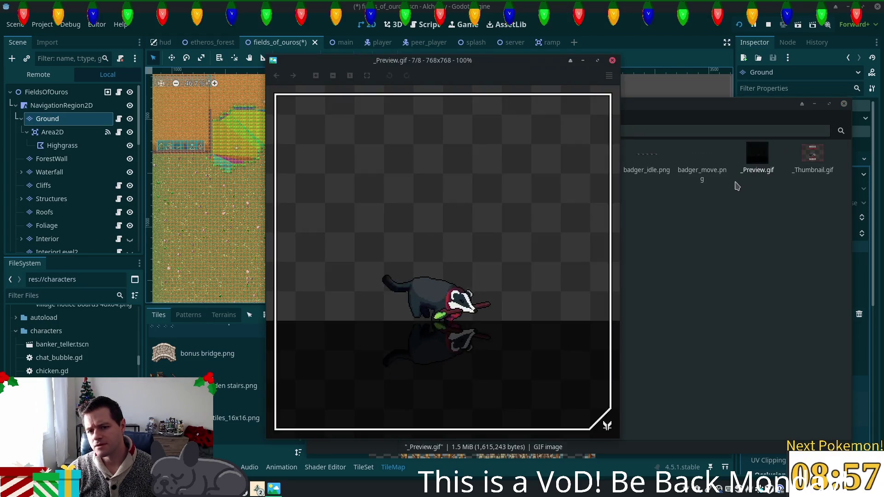
pyautogui.hotkey('ctrl', 'w')
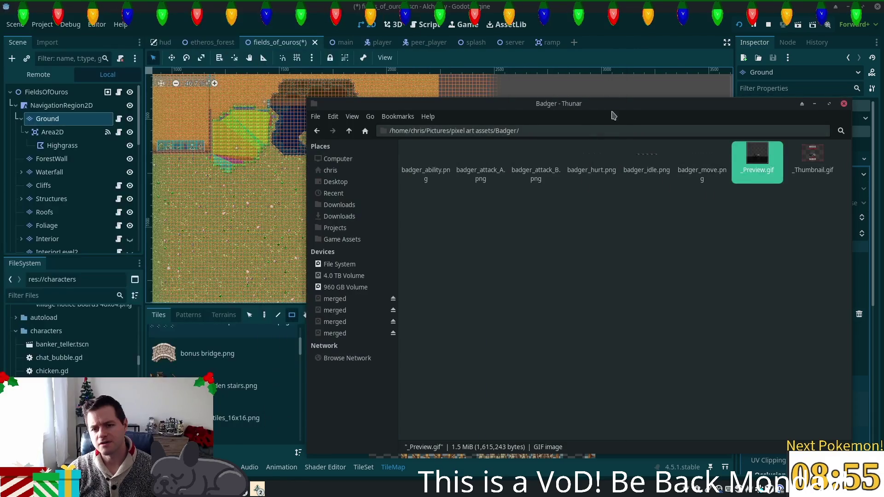
# - View badger_hurt.png, then go back up and open Monster Pack 21 (Bovine)
pyautogui.click(592, 161)
pyautogui.doubleClick(592, 161)
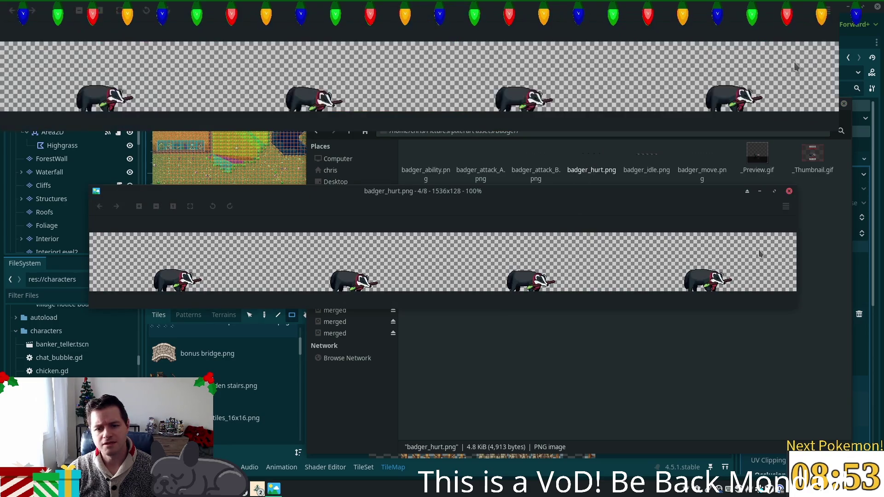
pyautogui.hotkey('ctrl', 'w')
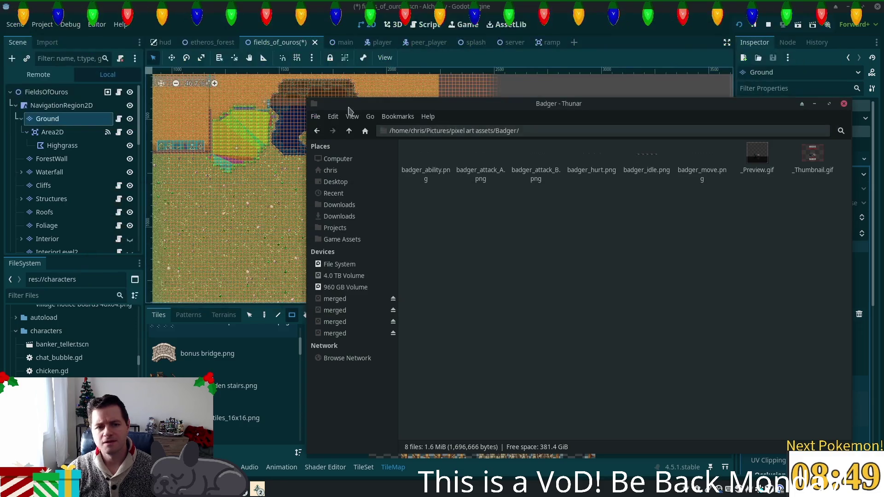
pyautogui.click(349, 131)
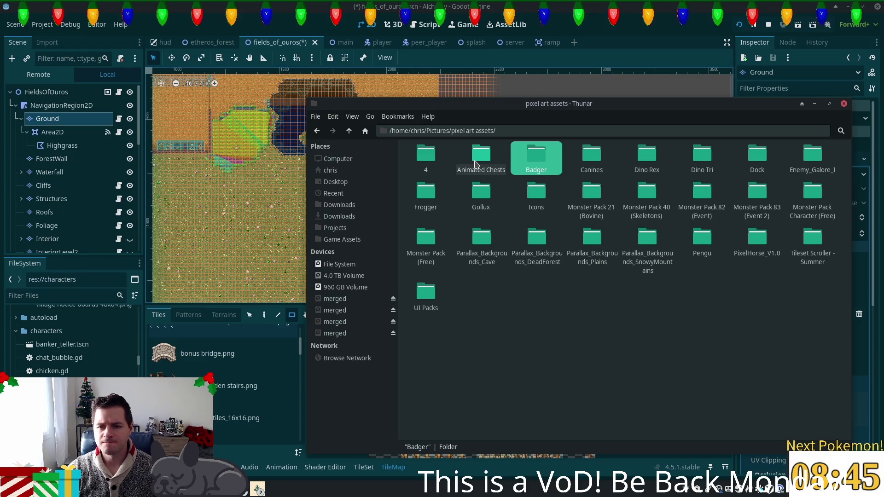
pyautogui.doubleClick(593, 214)
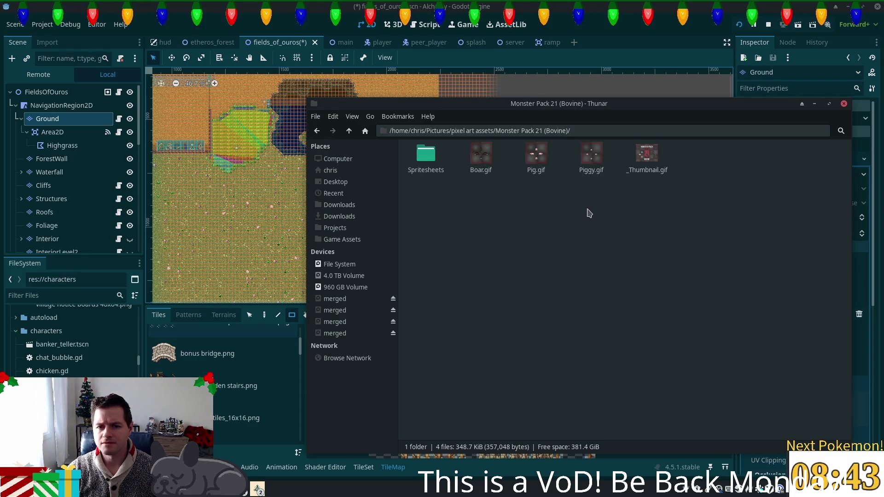
# - Browse the Spritesheets and Monster Pack Character (Free) folders, then jump to Game Assets
pyautogui.doubleClick(425, 154)
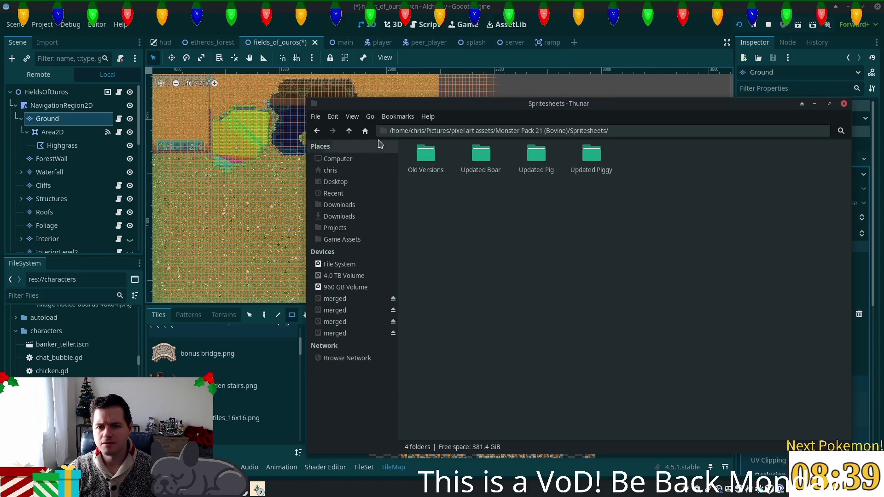
pyautogui.click(349, 132)
pyautogui.click(349, 132)
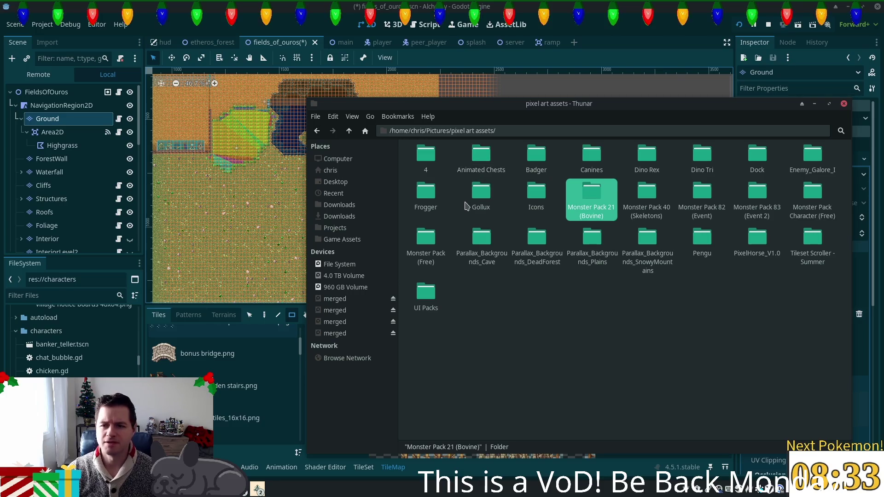
pyautogui.doubleClick(805, 204)
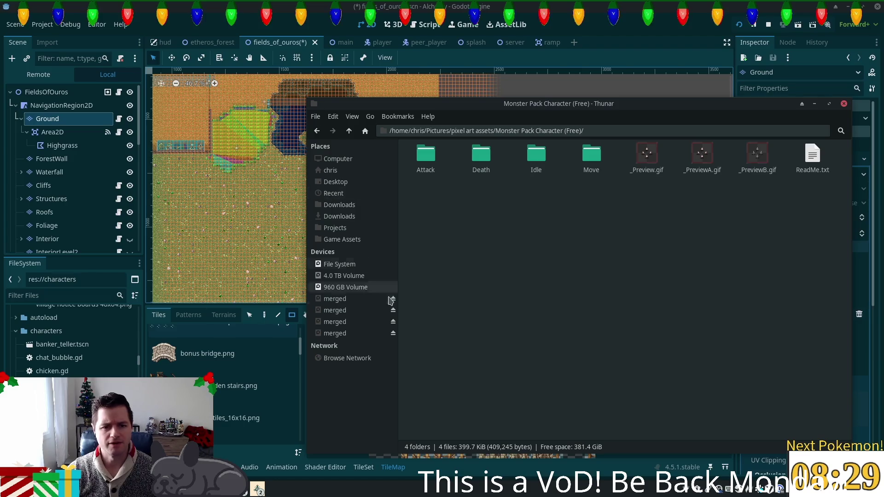
pyautogui.click(361, 242)
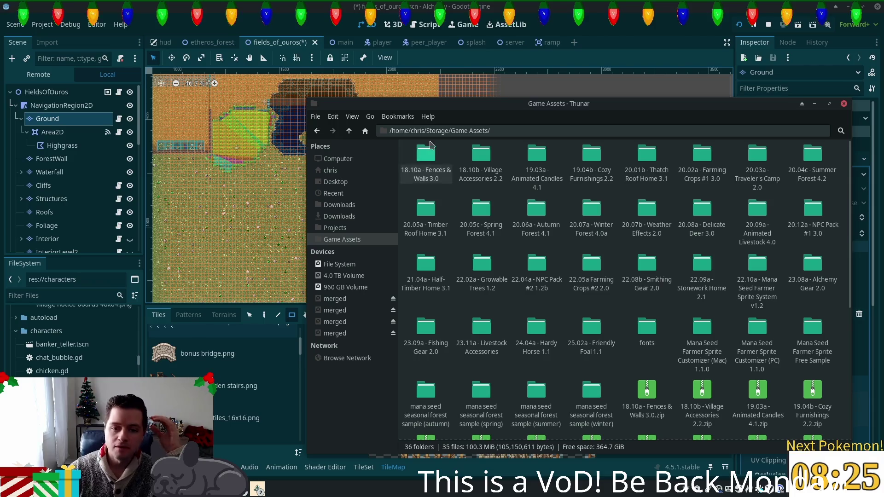
# - Open 18.10a - Fences & Walls 3.0 and preview the wrought iron door image
pyautogui.doubleClick(433, 158)
pyautogui.moveTo(606, 102)
pyautogui.mouseDown()
pyautogui.moveTo(589, 132)
pyautogui.moveTo(502, 129)
pyautogui.mouseUp()
pyautogui.doubleClick(378, 182)
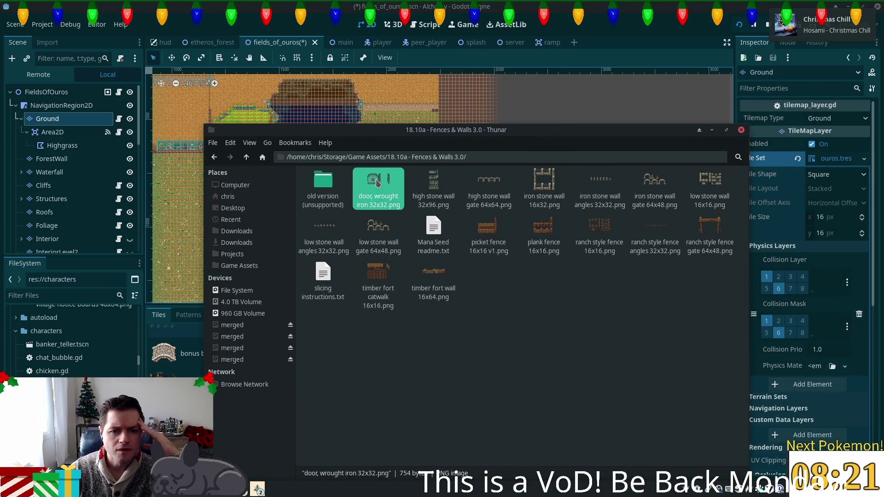
# - Scroll through the fence and wall images in the viewer, then return to Game Assets
pyautogui.scroll(3, 463, 249)
pyautogui.scroll(-1, 463, 249)
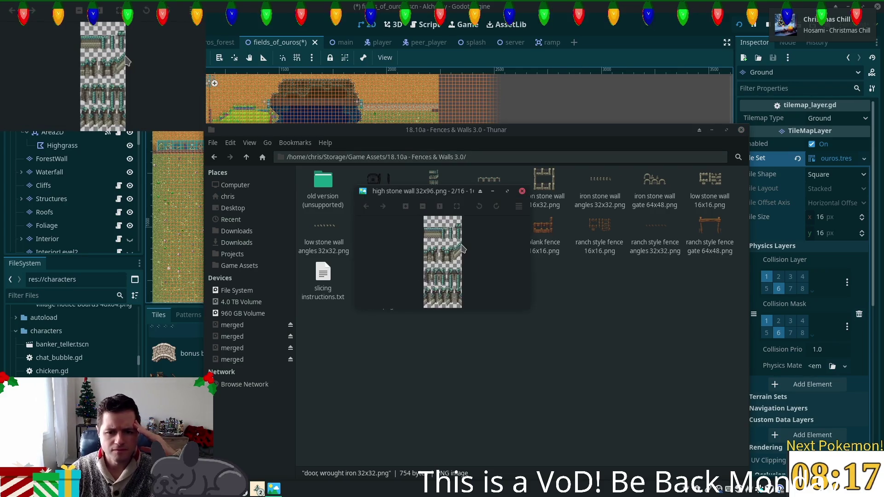
pyautogui.scroll(-2, 463, 248)
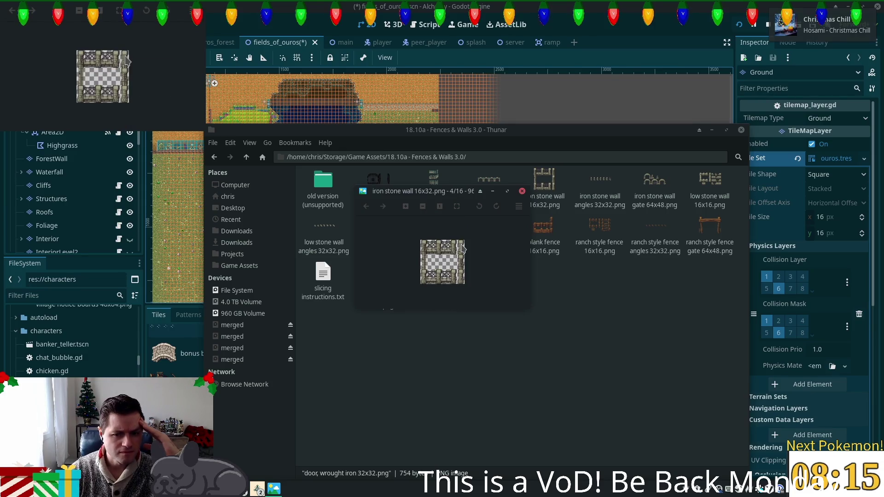
pyautogui.scroll(-1, 462, 249)
pyautogui.scroll(-2, 463, 248)
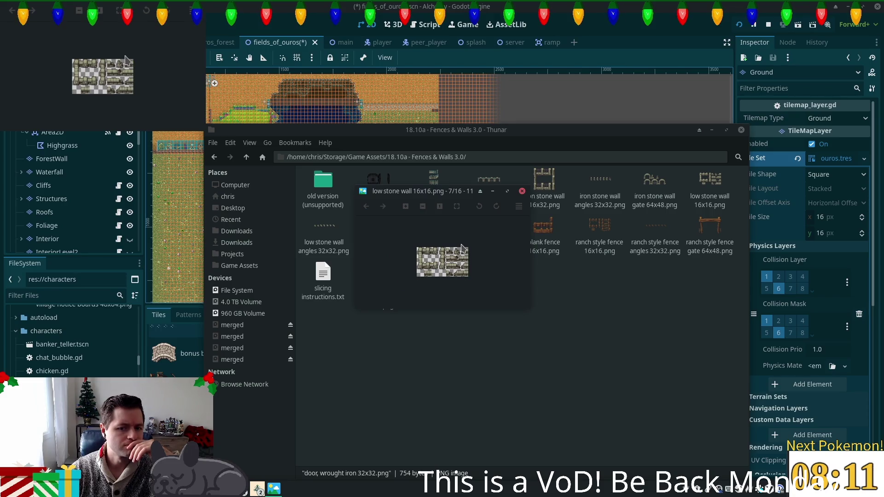
pyautogui.scroll(-5, 462, 249)
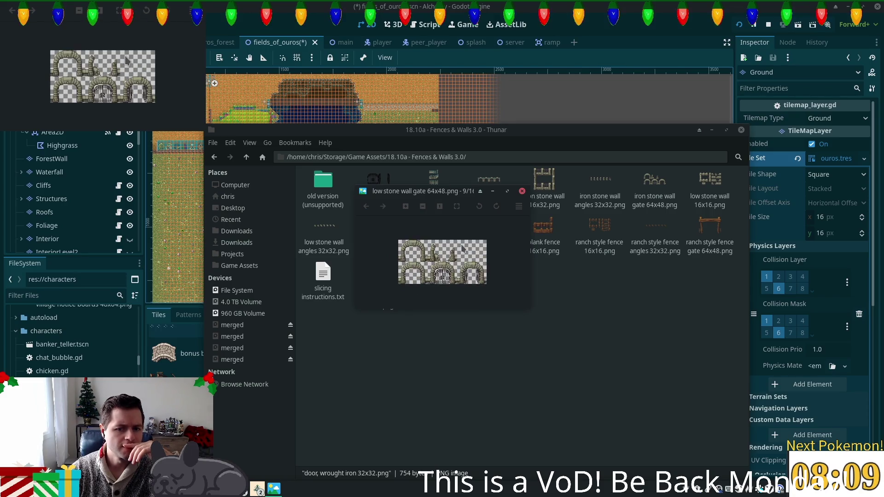
pyautogui.scroll(-7, 463, 248)
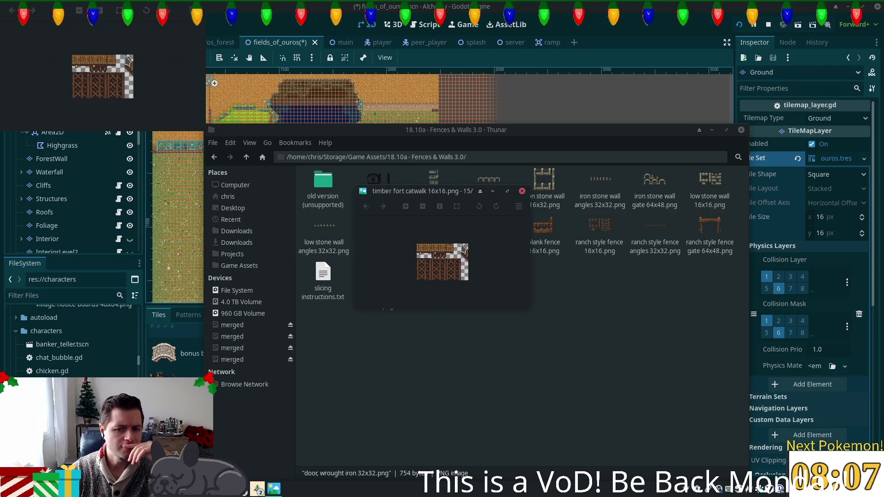
pyautogui.scroll(-3, 463, 249)
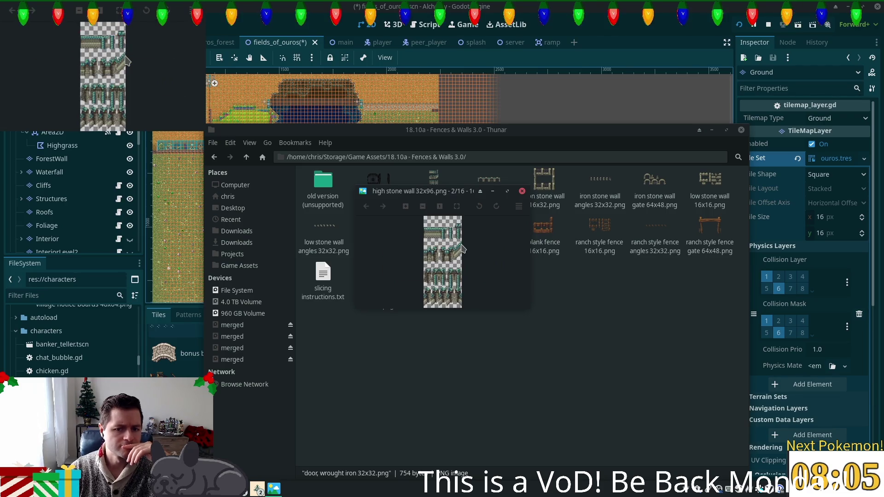
pyautogui.scroll(-9, 463, 248)
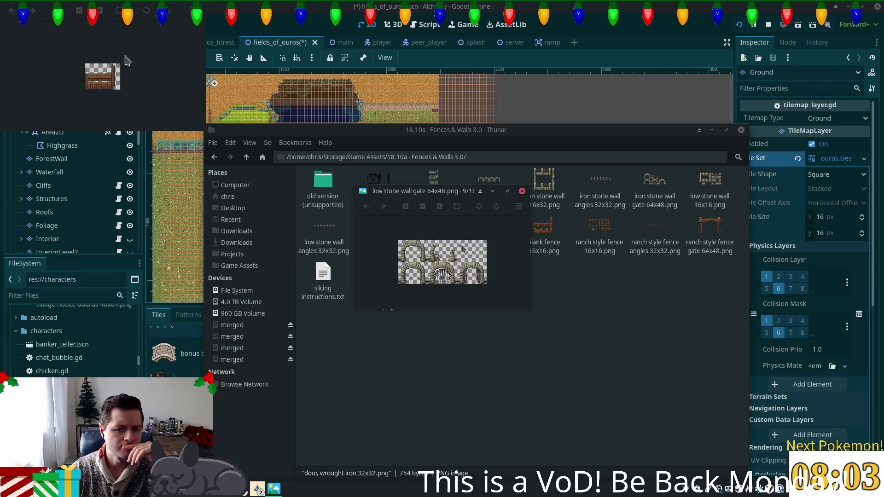
pyautogui.scroll(-2, 463, 249)
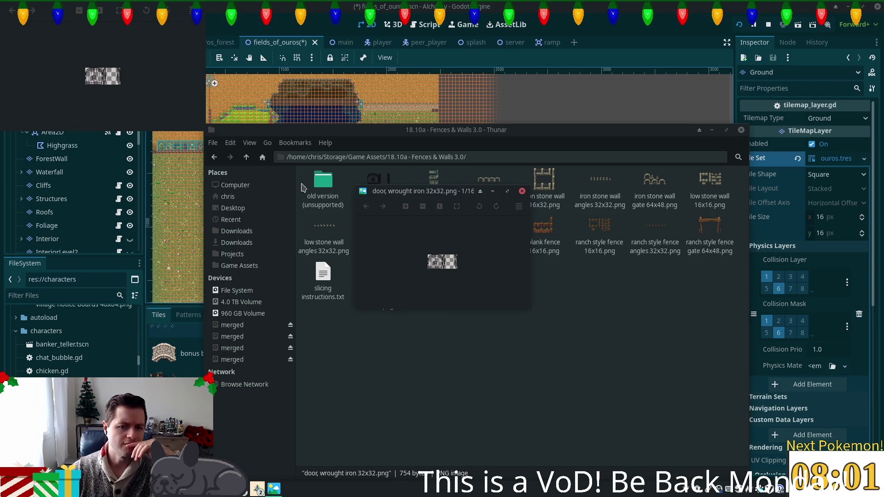
pyautogui.press('Escape')
pyautogui.click(246, 157)
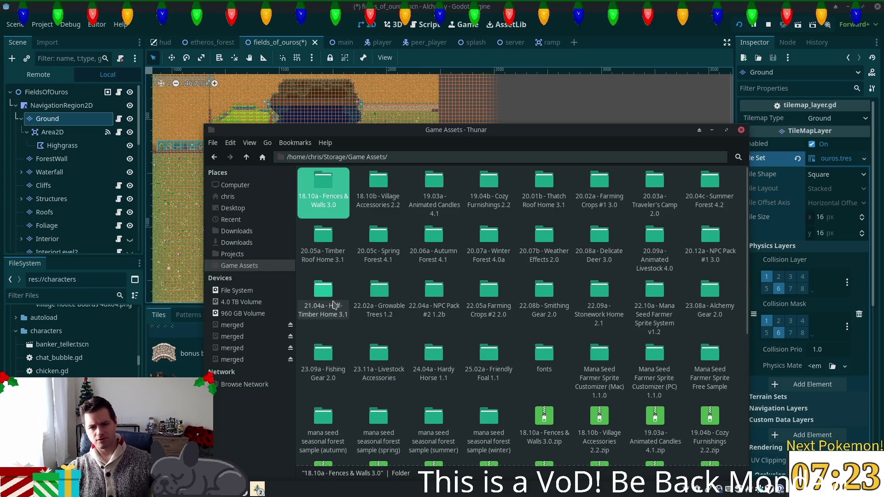
# - Check Village Accessories 2.2, then view the Half-Timber Home 3.1 extras exteriors help image
pyautogui.doubleClick(379, 197)
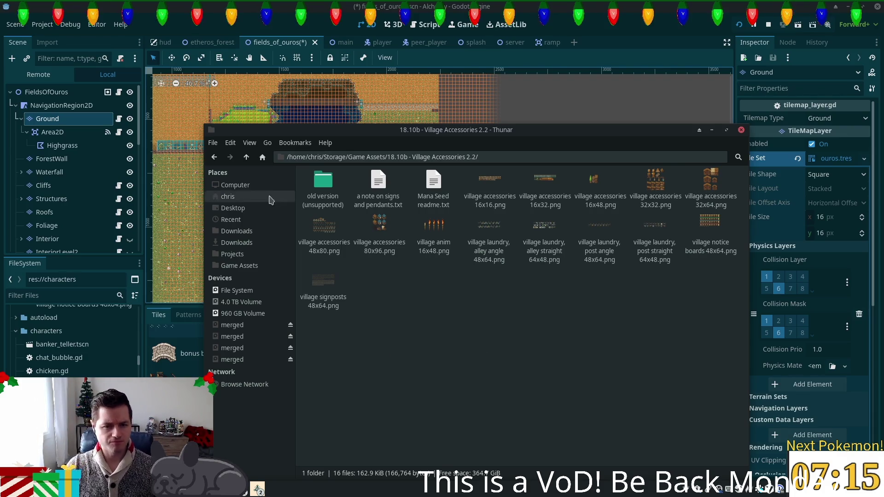
pyautogui.click(246, 157)
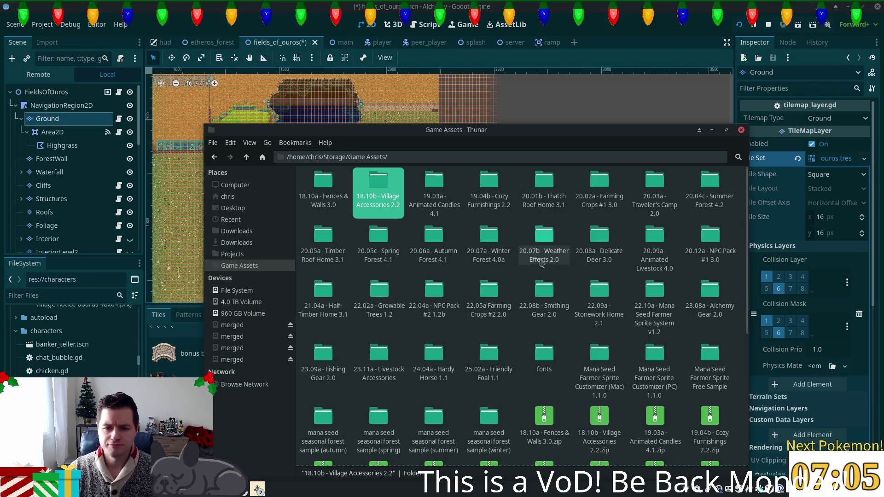
pyautogui.doubleClick(323, 295)
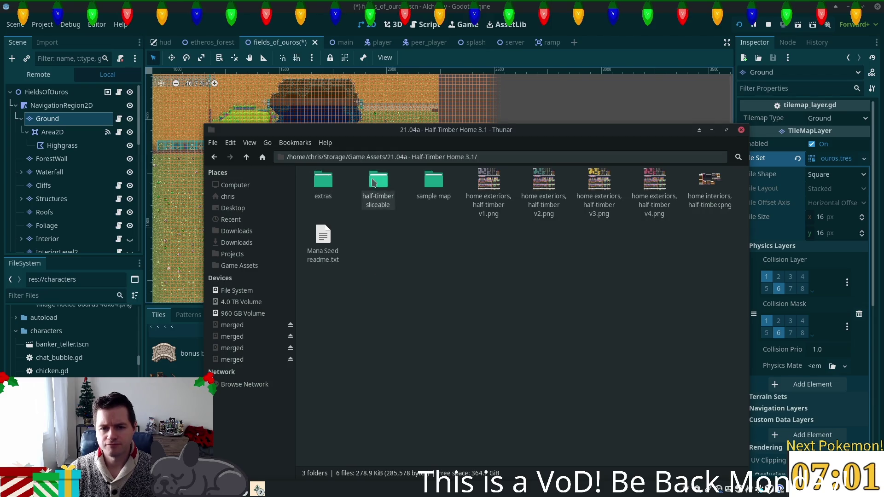
pyautogui.click(319, 179)
pyautogui.doubleClick(320, 180)
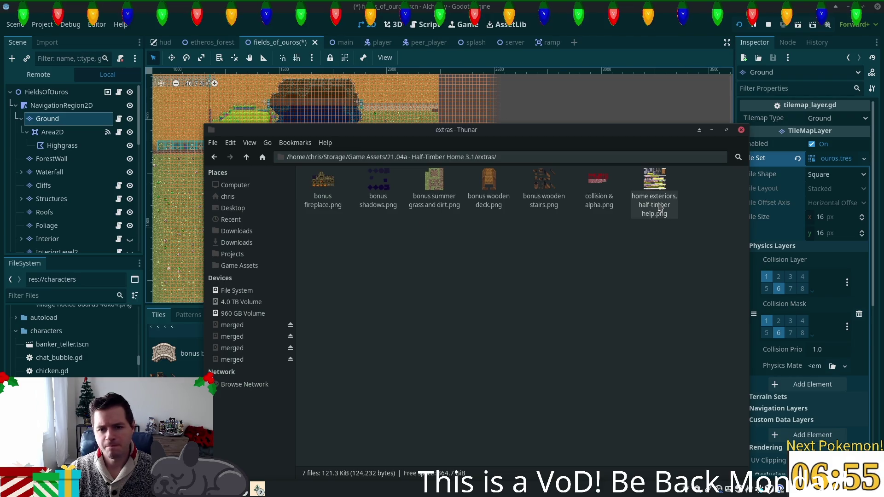
pyautogui.doubleClick(657, 198)
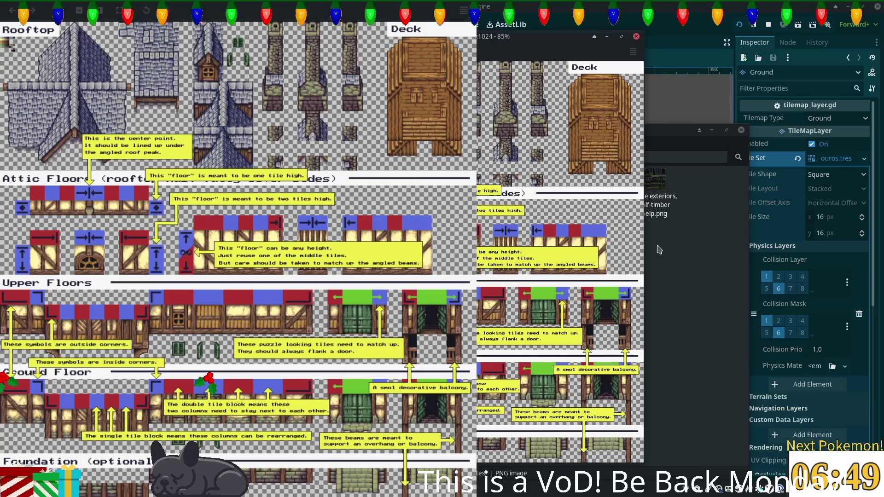
pyautogui.click(637, 36)
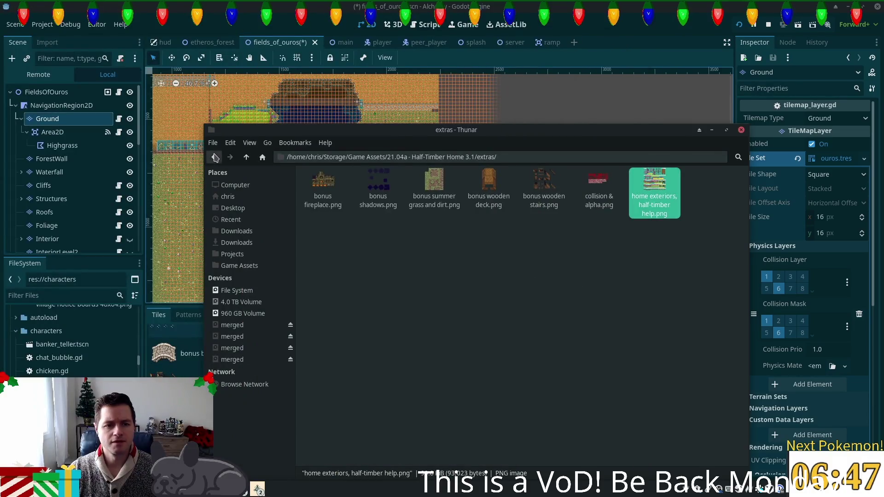
# - Browse Fences & Walls 3.0 and its old version (unsupported) folder, then return to Godot
pyautogui.click(246, 157)
pyautogui.click(245, 158)
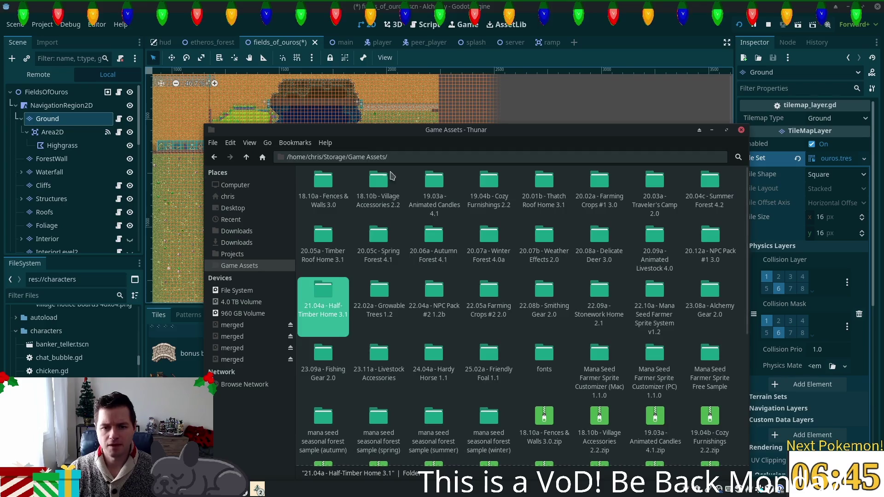
pyautogui.press('Up')
pyautogui.press('Up')
pyautogui.press('Return')
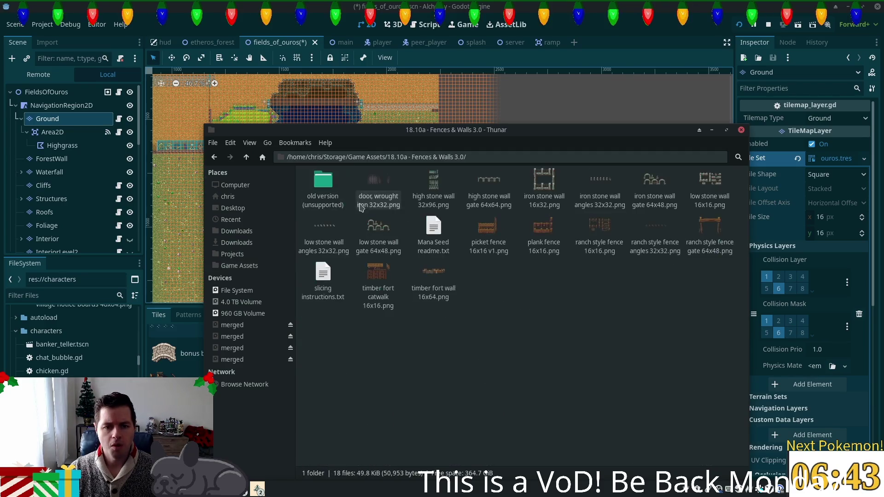
pyautogui.doubleClick(326, 190)
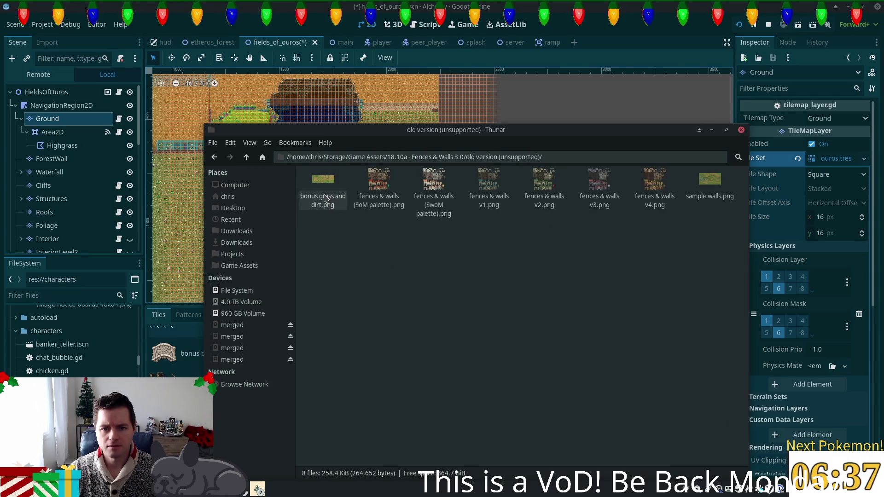
pyautogui.click(246, 157)
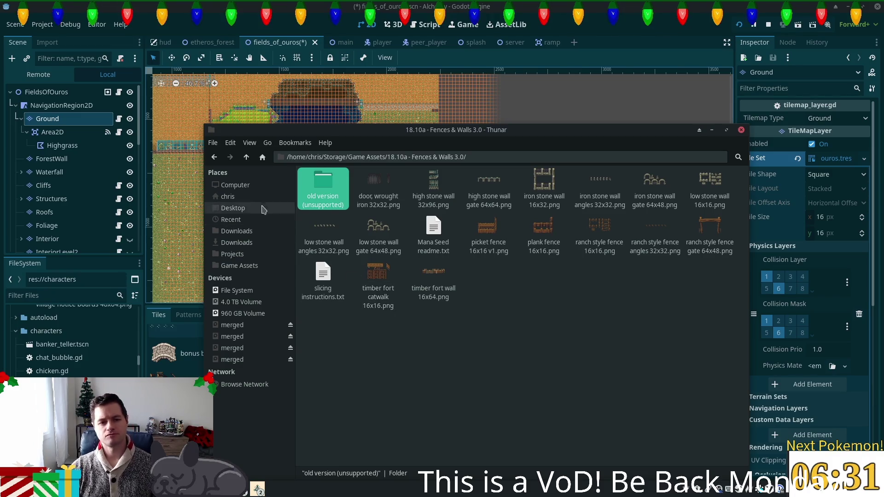
pyautogui.click(643, 49)
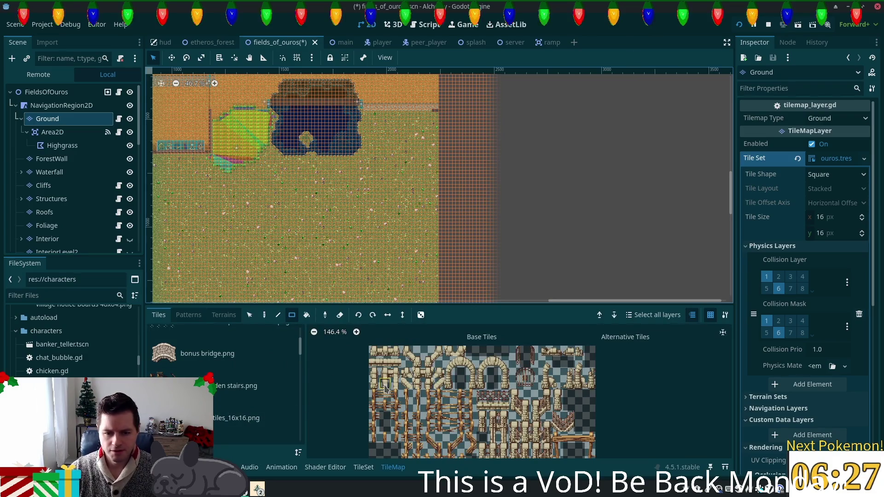
# - Scroll the tile sources to the fences & walls atlas and pan the map to the eastern border
pyautogui.scroll(-2, 384, 389)
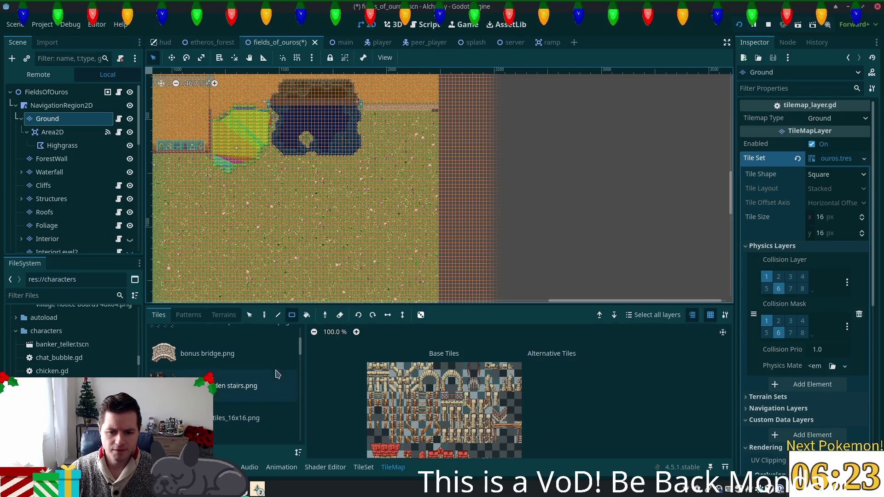
pyautogui.scroll(-3, 280, 377)
pyautogui.scroll(-6, 280, 377)
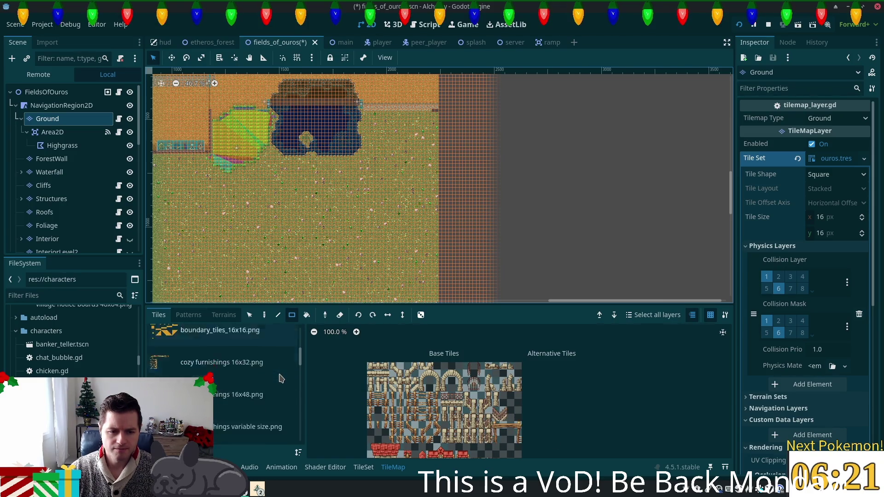
pyautogui.scroll(-2, 280, 378)
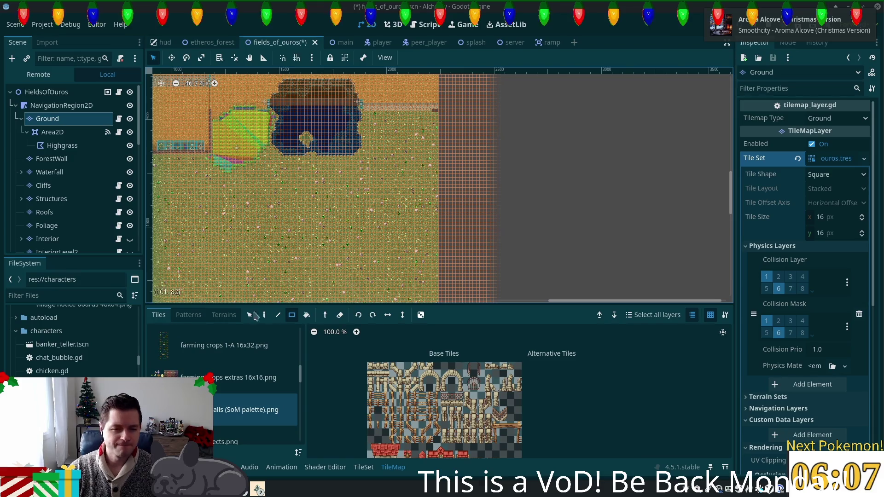
pyautogui.scroll(6, 464, 99)
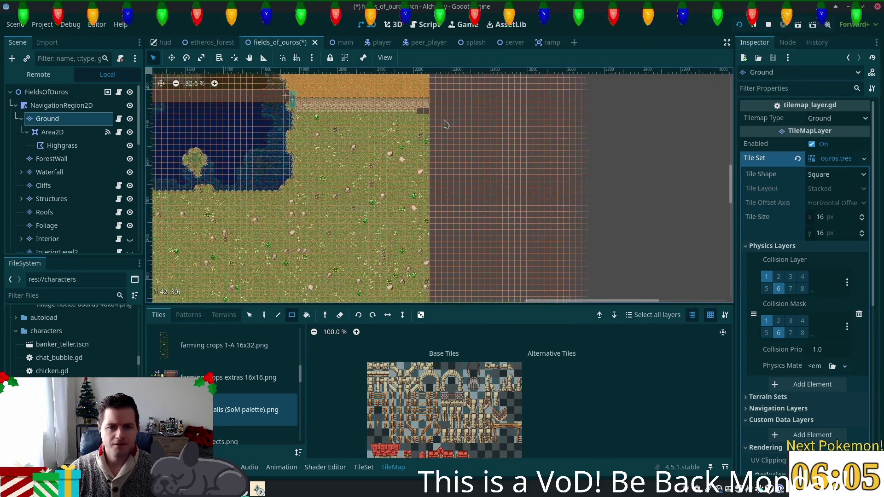
pyautogui.moveTo(438, 134); pyautogui.dragTo(456, 199)
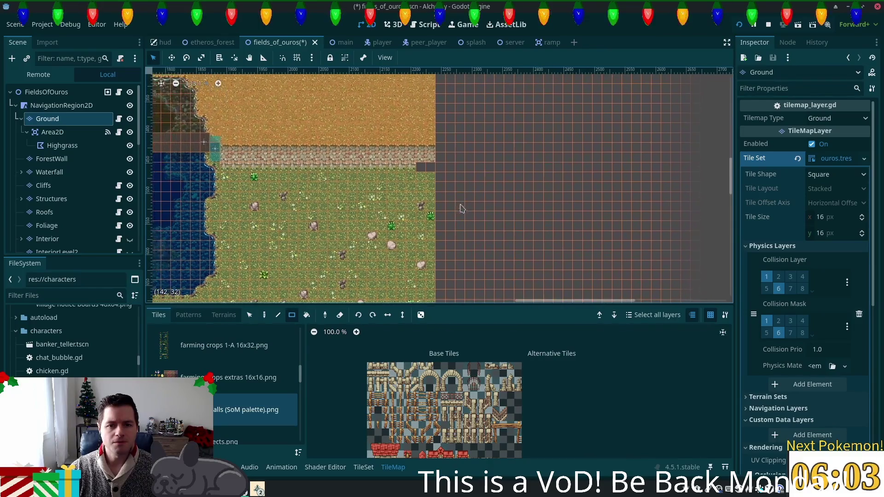
pyautogui.scroll(-3, 453, 279)
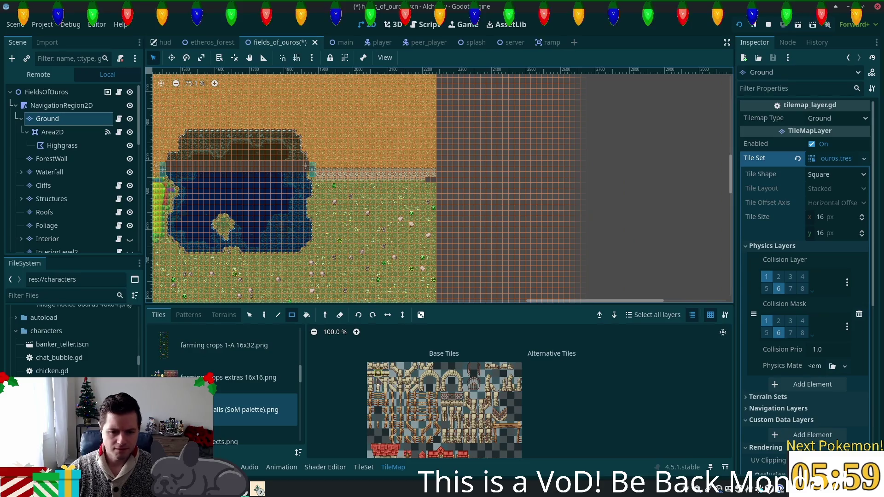
pyautogui.scroll(8, 380, 386)
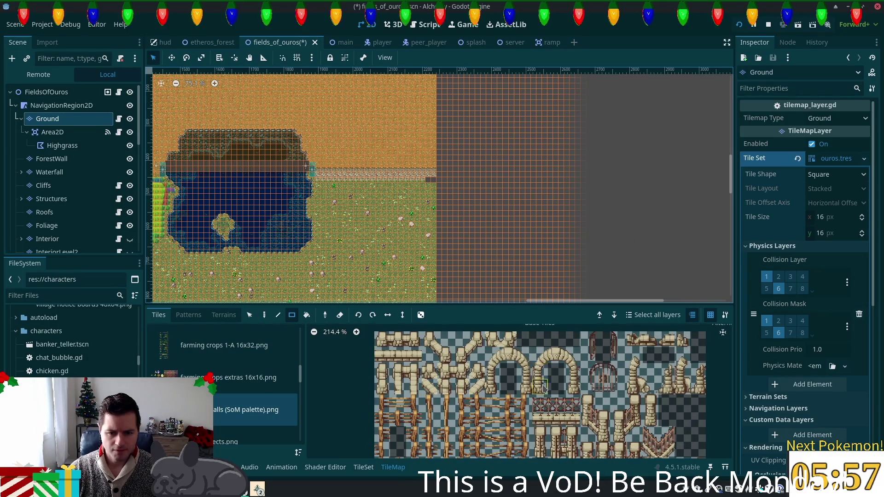
pyautogui.scroll(-3, 502, 411)
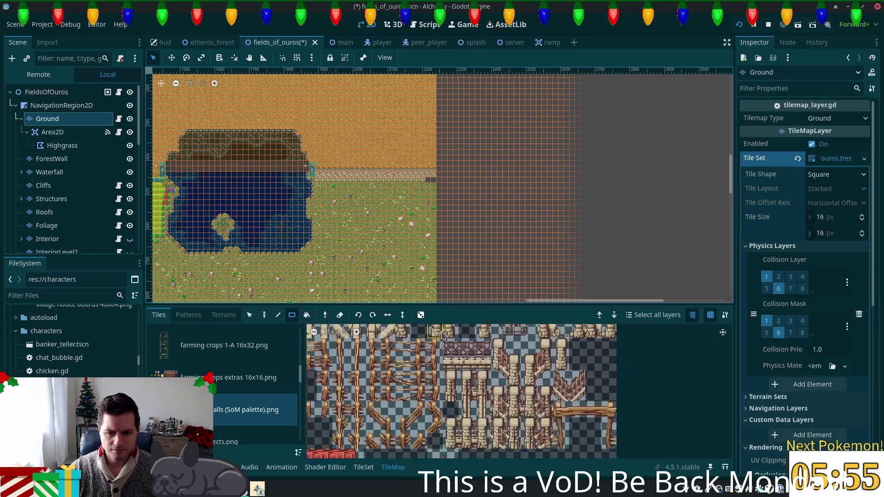
# - Pan around the fences & walls atlas and try selecting a few of its tiles
pyautogui.moveTo(489, 340)
pyautogui.mouseDown()
pyautogui.moveTo(467, 330)
pyautogui.moveTo(477, 375)
pyautogui.moveTo(527, 386)
pyautogui.mouseUp()
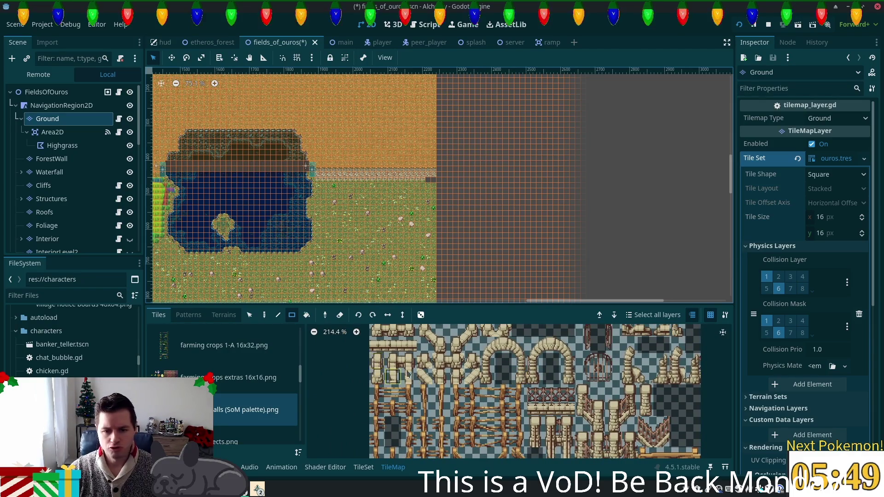
pyautogui.moveTo(670, 361)
pyautogui.mouseDown()
pyautogui.moveTo(668, 419)
pyautogui.moveTo(661, 385)
pyautogui.mouseUp()
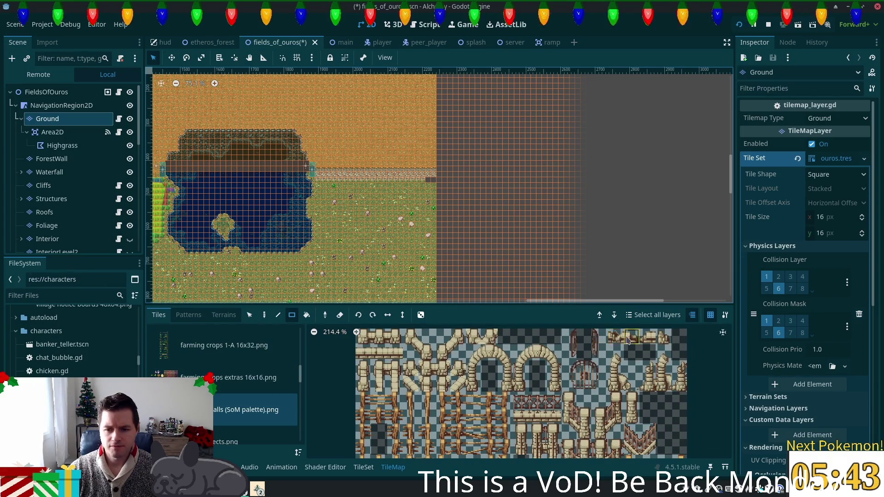
pyautogui.scroll(-5, 548, 406)
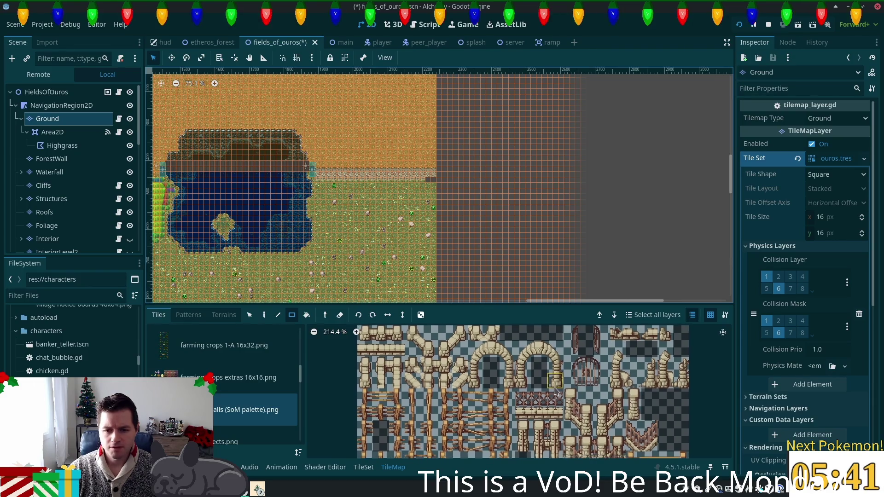
pyautogui.scroll(5, 530, 442)
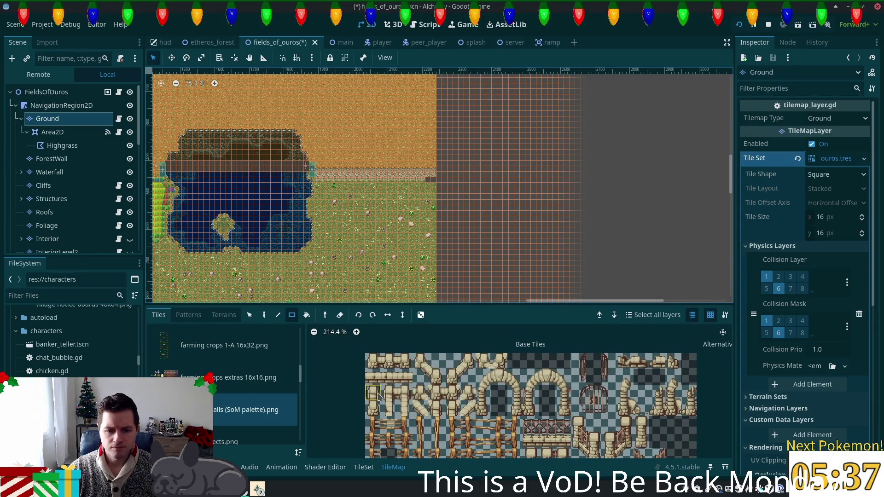
pyautogui.moveTo(378, 397); pyautogui.dragTo(379, 411)
pyautogui.click(404, 377)
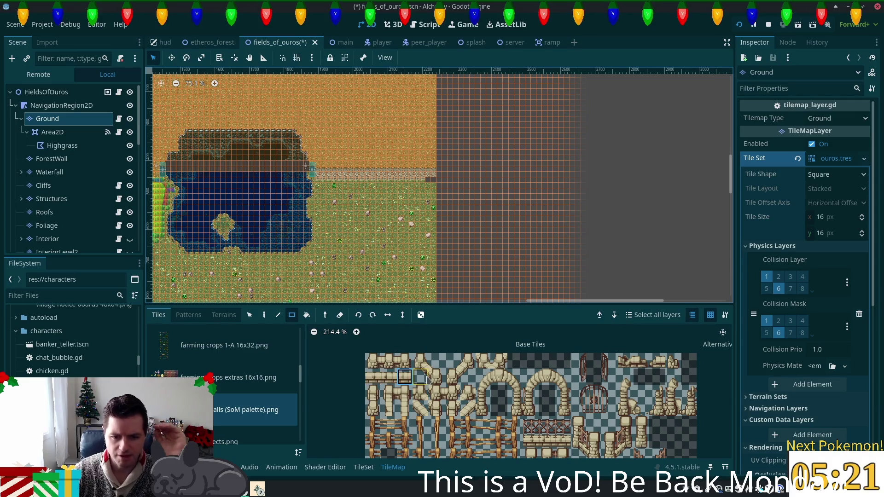
# - Select the pillar tile from the atlas and make Structures the edited layer
pyautogui.scroll(-2, 507, 373)
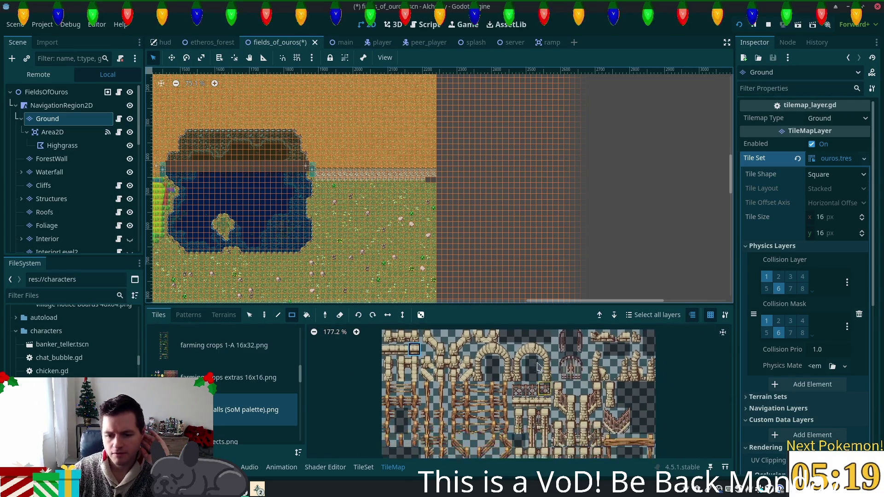
pyautogui.scroll(-1, 538, 366)
pyautogui.scroll(1, 560, 436)
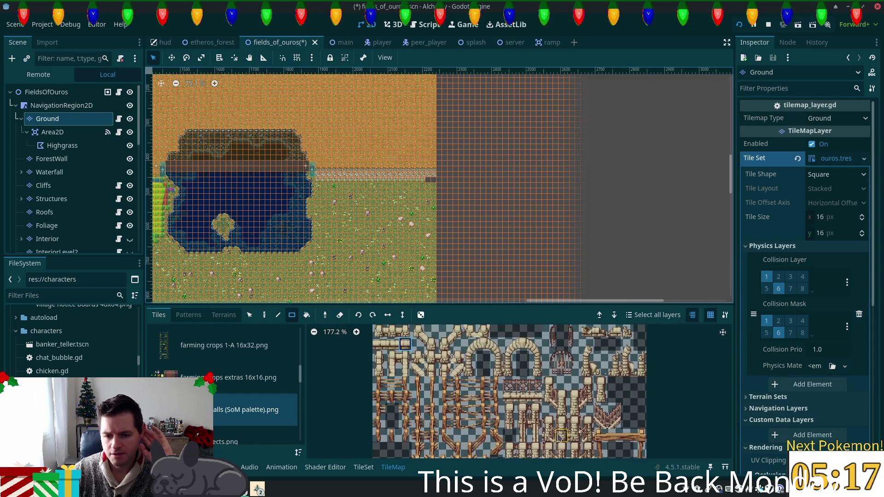
pyautogui.moveTo(558, 436); pyautogui.dragTo(561, 456)
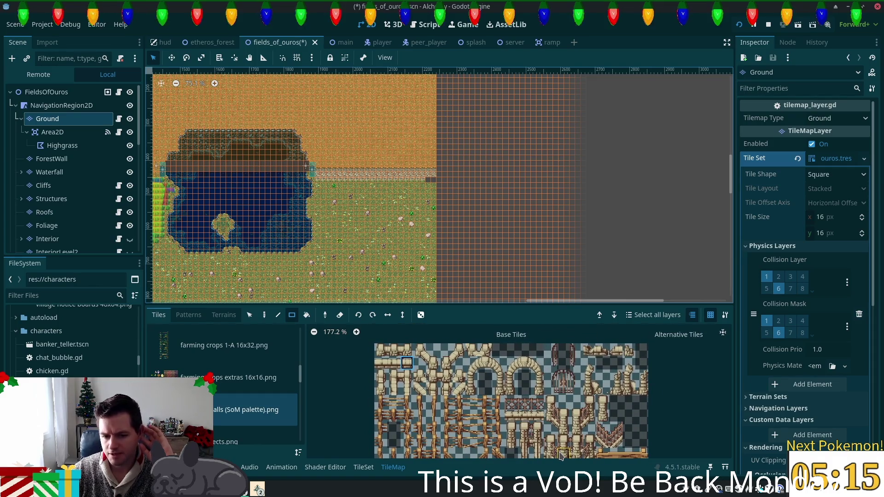
pyautogui.moveTo(410, 385); pyautogui.dragTo(409, 381)
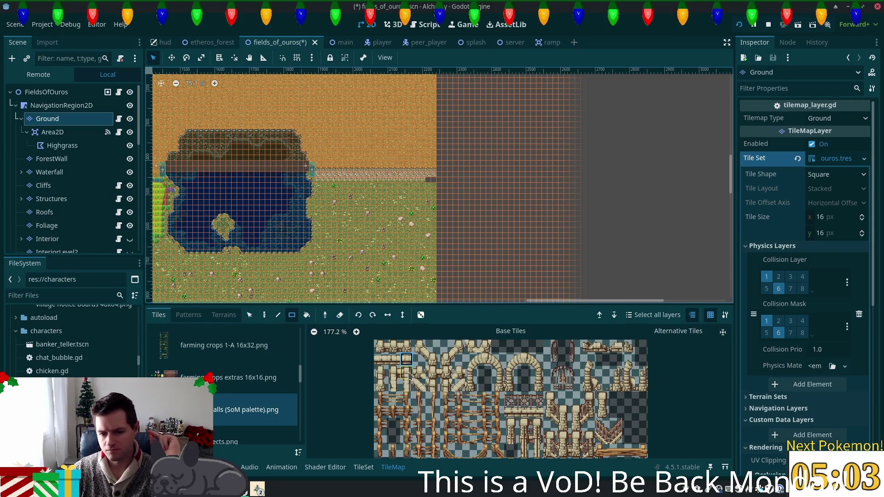
pyautogui.click(380, 371)
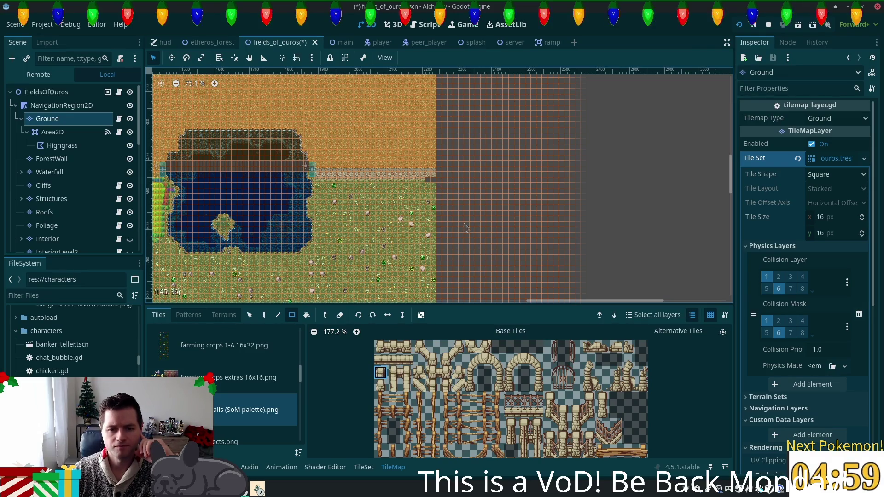
pyautogui.scroll(2, 458, 218)
pyautogui.click(76, 198)
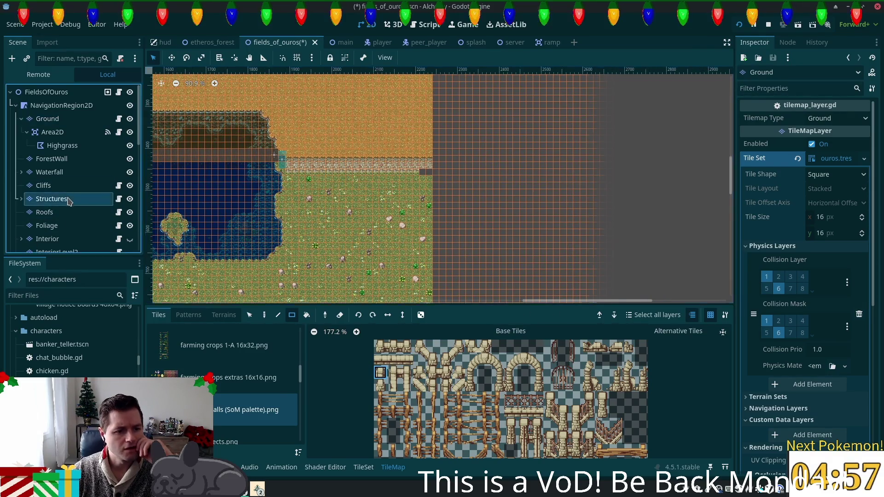
# - Place a single fence post tile at the map's east edge on the Structures layer
pyautogui.scroll(4, 405, 180)
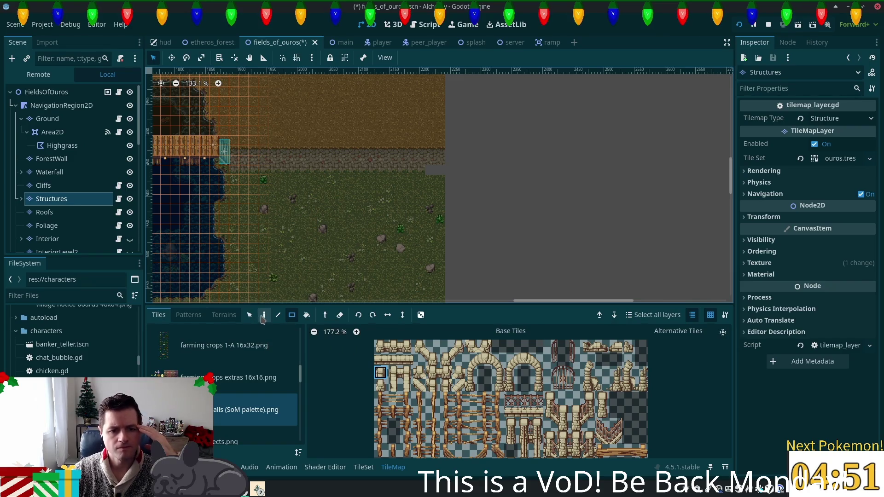
pyautogui.click(263, 317)
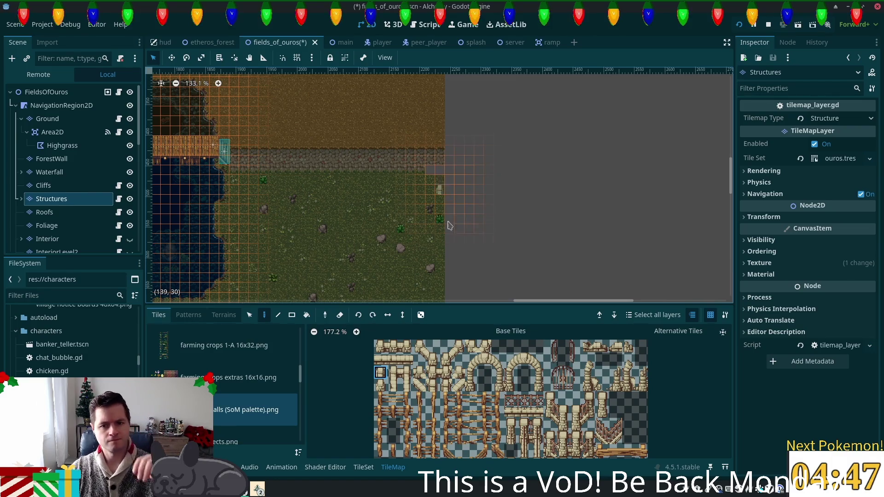
pyautogui.click(407, 387)
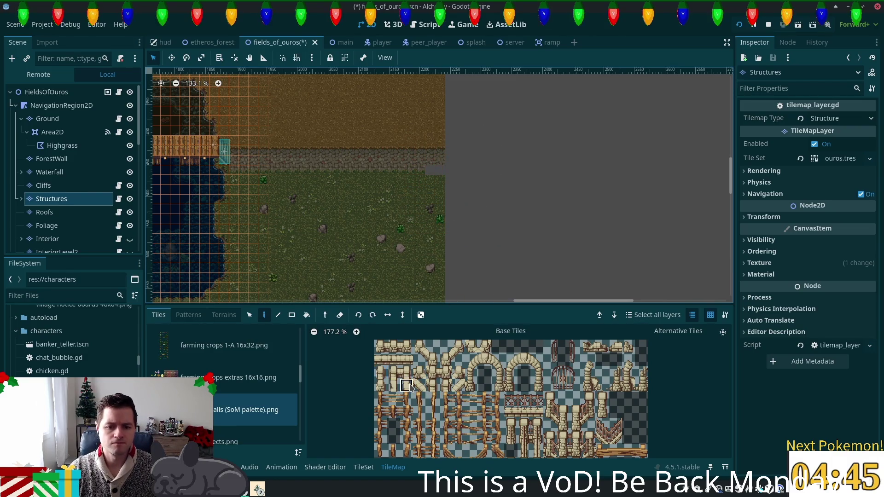
pyautogui.click(405, 386)
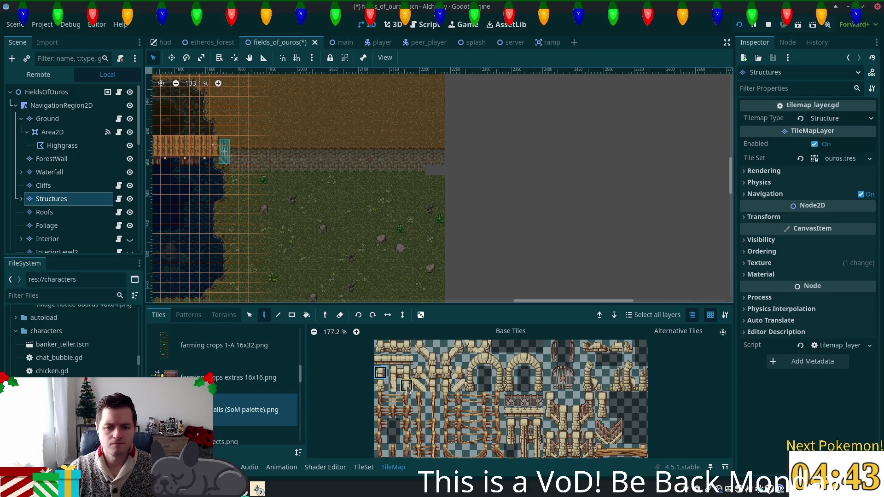
pyautogui.click(380, 371)
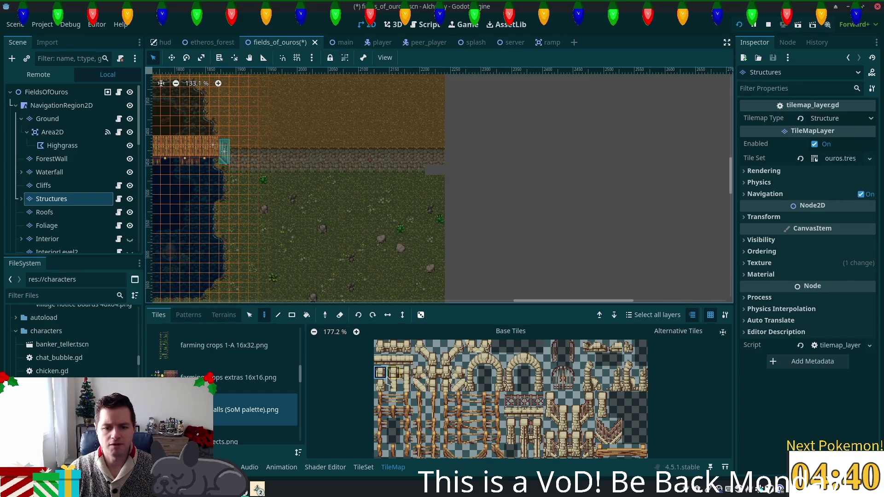
pyautogui.click(449, 184)
# - Paint a vertically flipped fence column down the east edge and pick the end piece
pyautogui.press('v')
pyautogui.click(406, 386)
pyautogui.moveTo(450, 180); pyautogui.dragTo(449, 232)
pyautogui.click(394, 385)
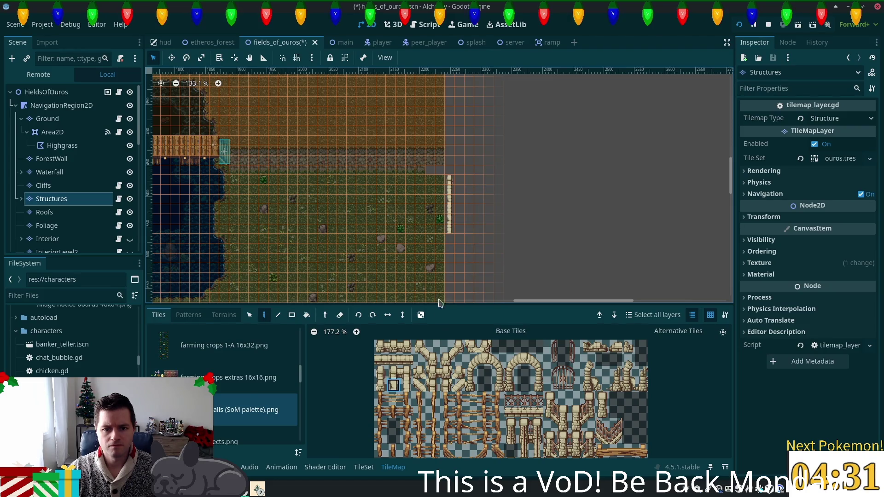
pyautogui.moveTo(380, 385); pyautogui.dragTo(380, 373)
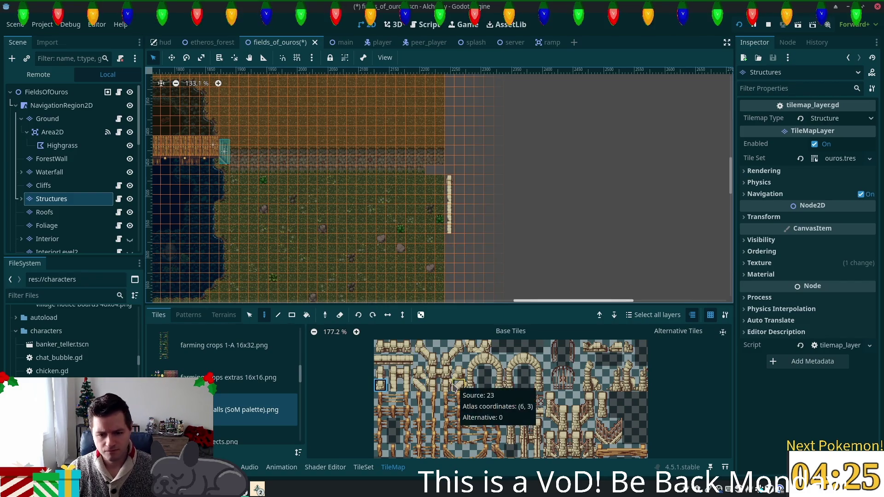
pyautogui.click(380, 372)
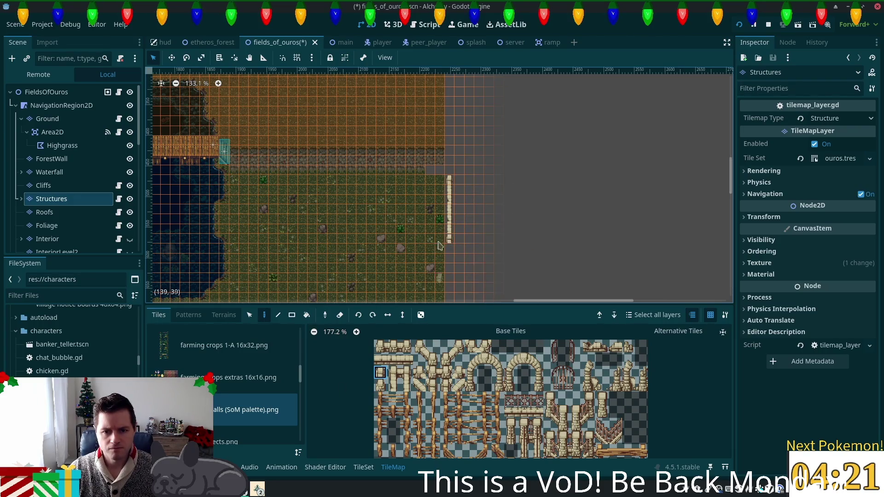
pyautogui.scroll(5, 450, 241)
pyautogui.scroll(1, 462, 257)
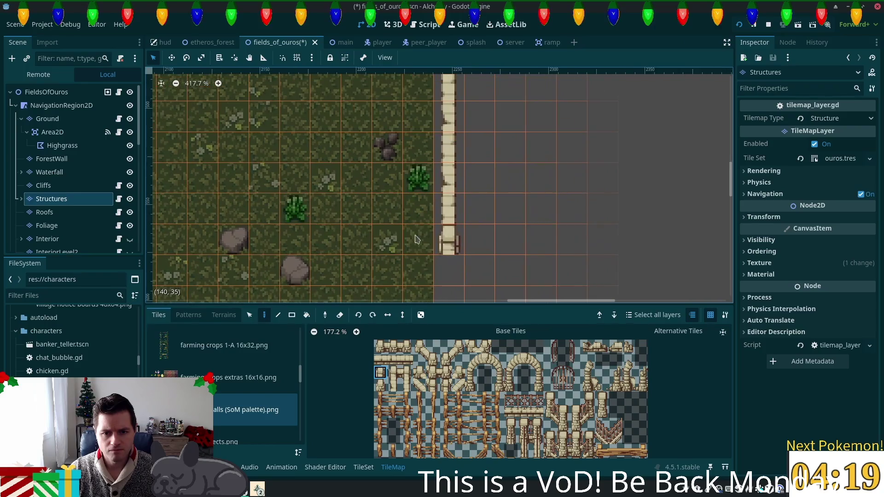
pyautogui.click(66, 94)
pyautogui.scroll(-2, 473, 173)
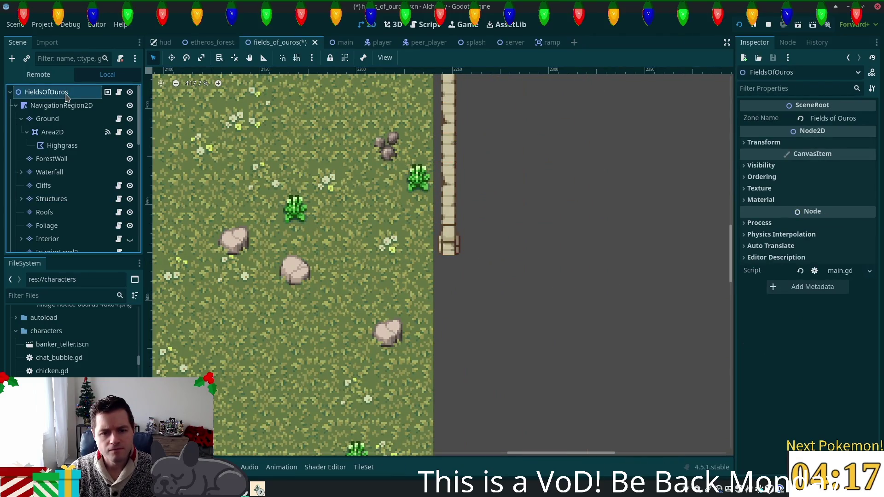
pyautogui.moveTo(498, 184)
pyautogui.mouseDown()
pyautogui.moveTo(496, 262)
pyautogui.moveTo(442, 231)
pyautogui.moveTo(466, 232)
pyautogui.mouseUp()
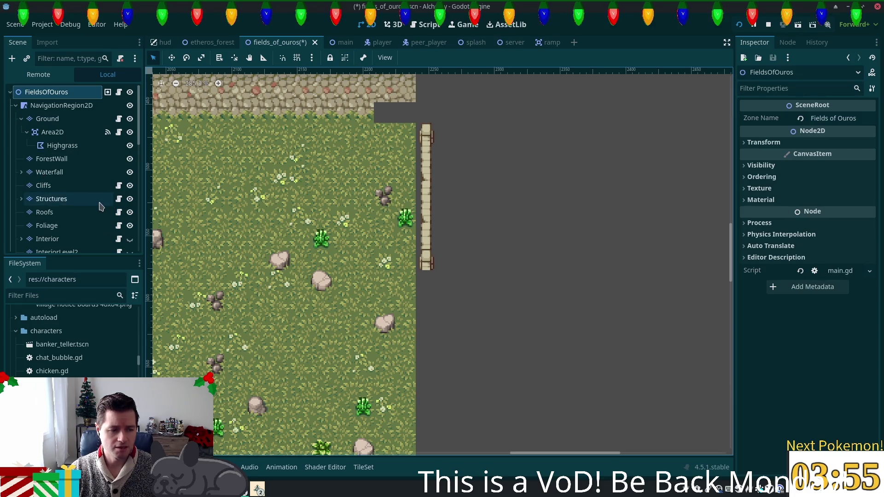
pyautogui.click(63, 199)
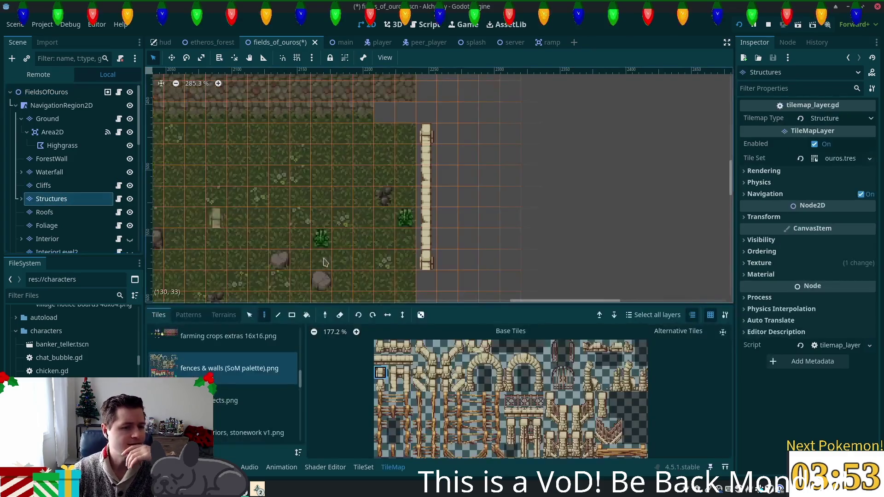
# - Paint a vertical column of forest-tileset edge tiles on the Ground layer beside the fence
pyautogui.click(47, 118)
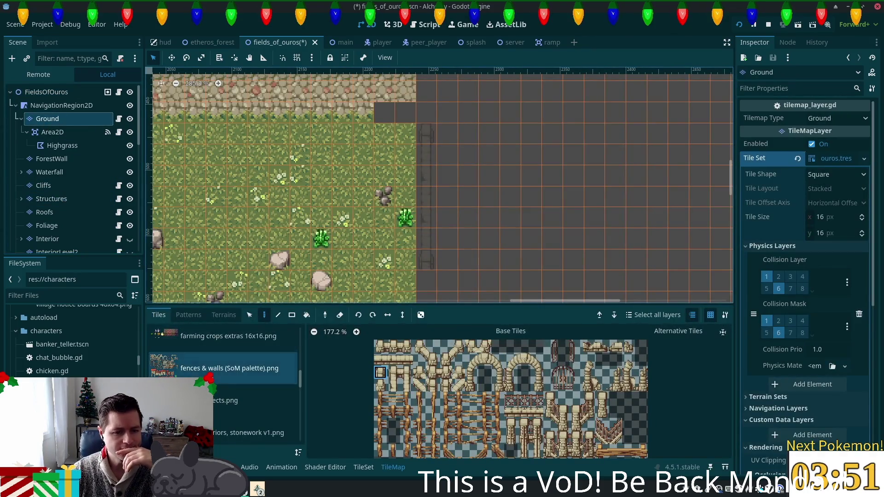
pyautogui.scroll(3, 277, 378)
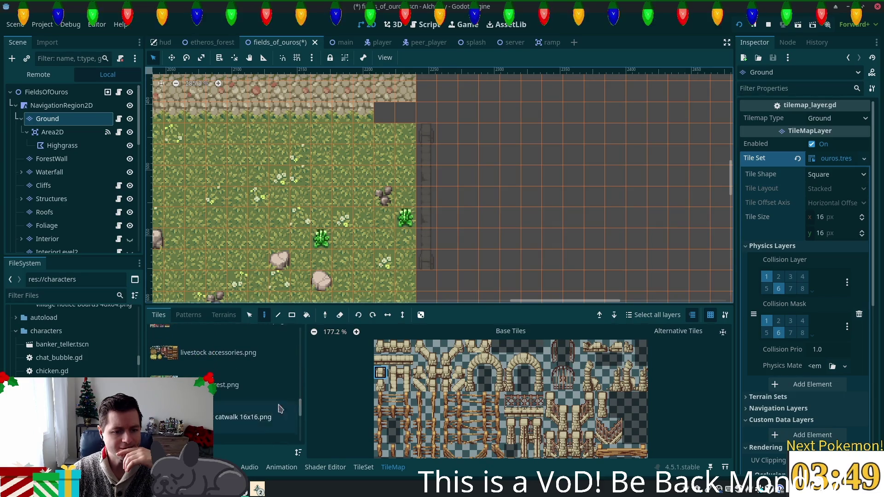
pyautogui.click(239, 385)
pyautogui.scroll(-3, 417, 402)
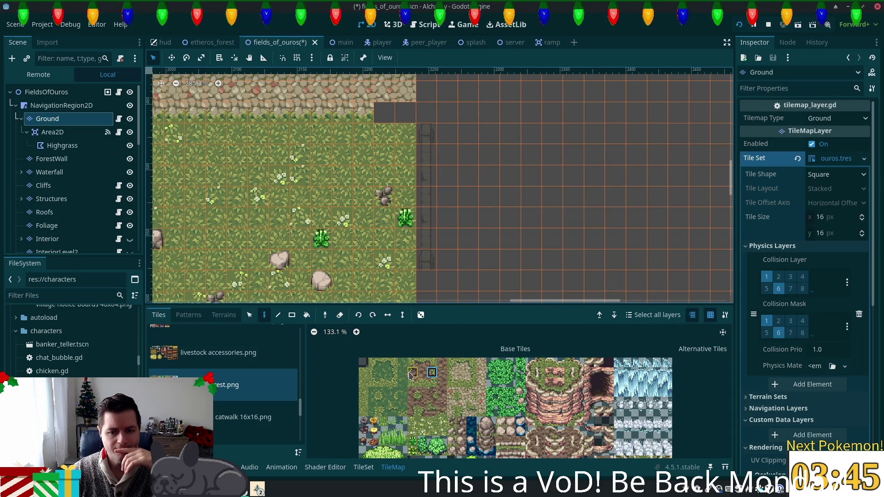
pyautogui.click(412, 373)
pyautogui.moveTo(427, 150); pyautogui.dragTo(427, 271)
pyautogui.click(47, 93)
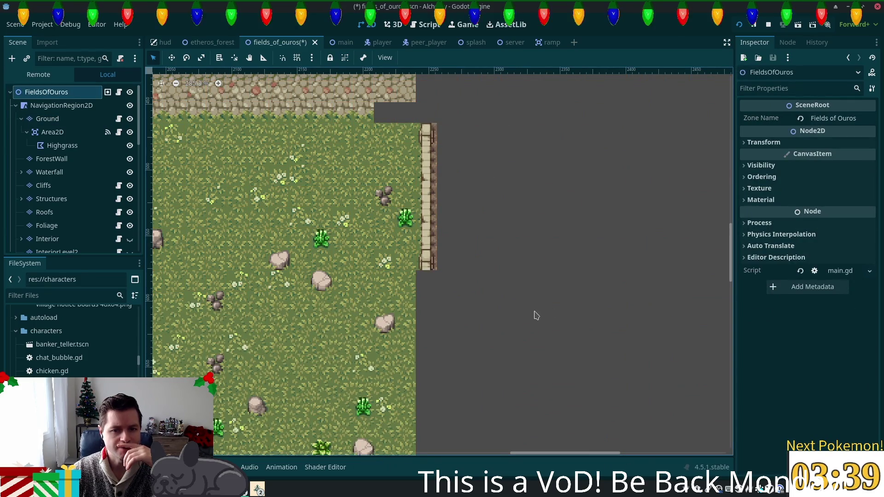
pyautogui.moveTo(497, 356)
pyautogui.mouseDown()
pyautogui.moveTo(486, 295)
pyautogui.moveTo(436, 359)
pyautogui.moveTo(451, 306)
pyautogui.moveTo(454, 335)
pyautogui.mouseUp()
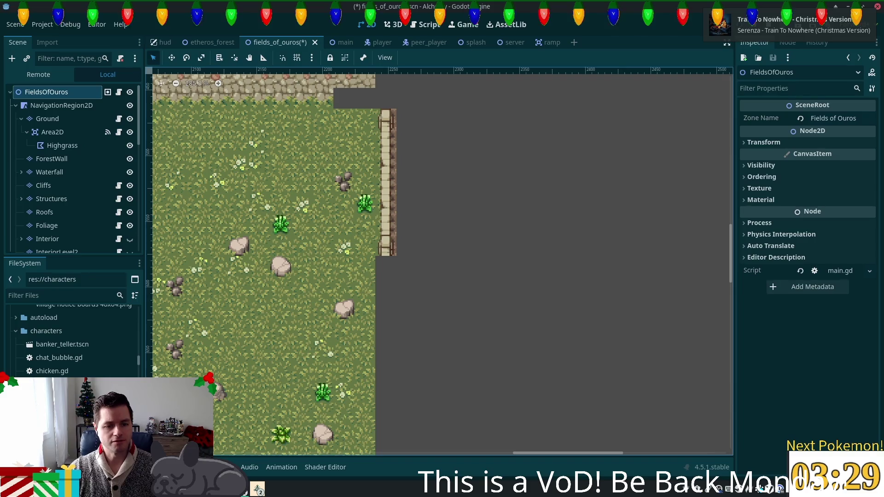
# - Copy the east-edge fence column on the Structures layer with the Select tool
pyautogui.click(51, 199)
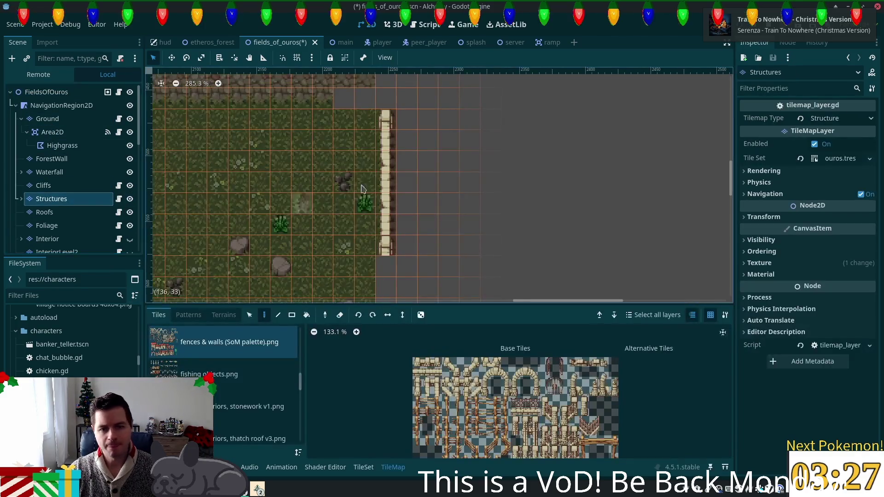
pyautogui.press('s')
pyautogui.moveTo(385, 142); pyautogui.dragTo(386, 252)
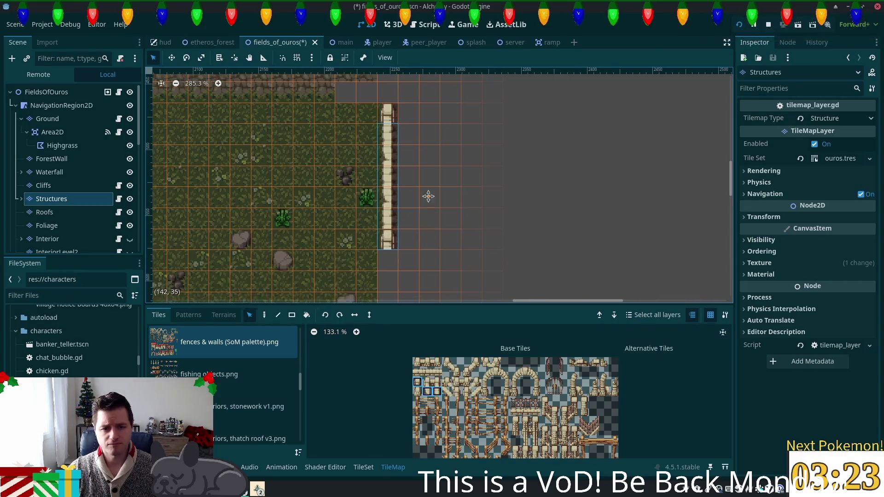
pyautogui.scroll(-5, 433, 175)
pyautogui.scroll(-4, 435, 165)
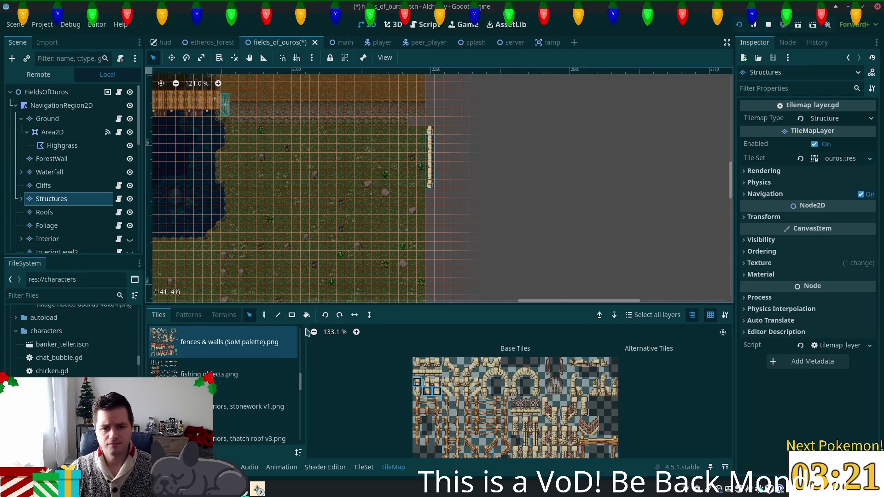
# - Stamp the copied fence section repeatedly southward down to the water's edge
pyautogui.click(265, 316)
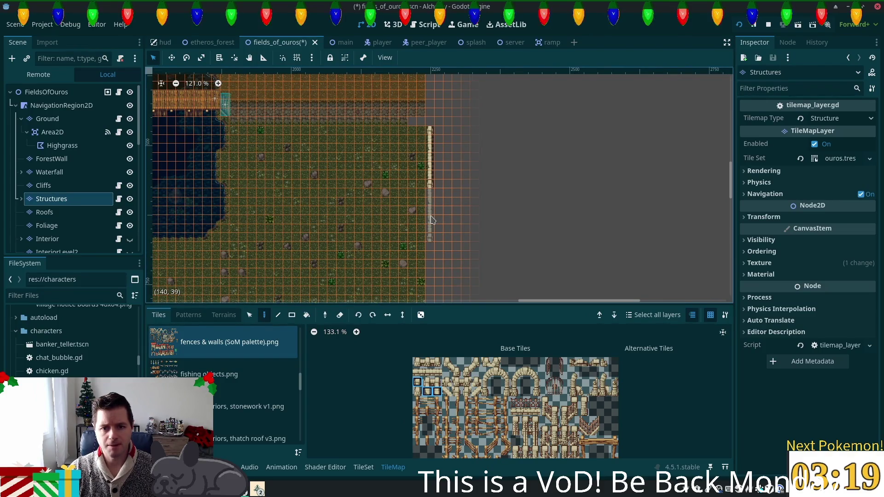
pyautogui.scroll(-5, 456, 244)
pyautogui.scroll(-6, 439, 216)
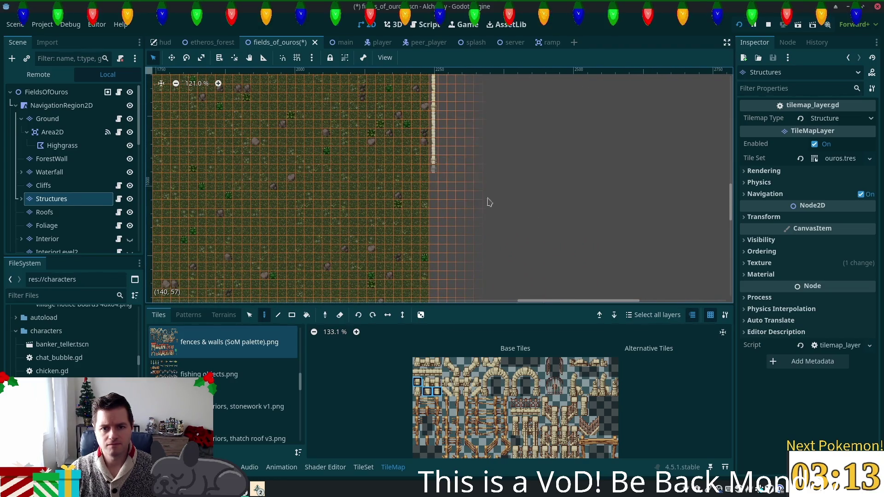
pyautogui.scroll(-6, 489, 203)
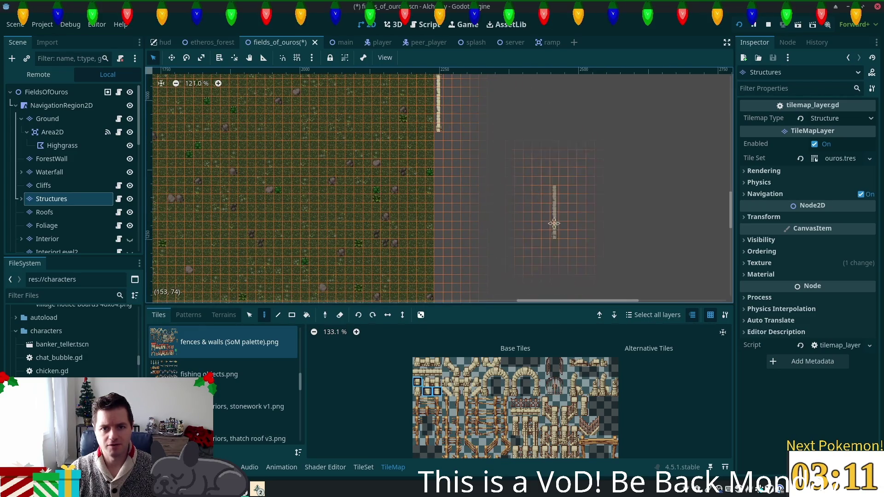
pyautogui.scroll(-1, 550, 203)
pyautogui.scroll(-4, 506, 184)
pyautogui.click(450, 130)
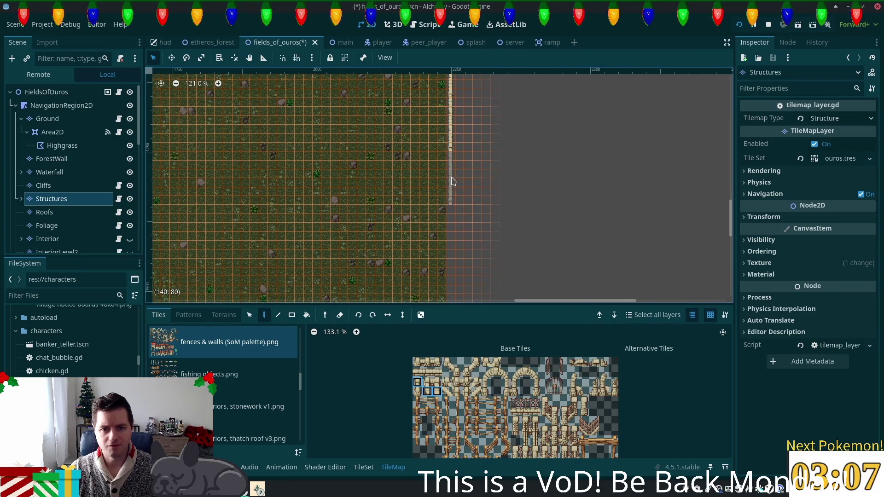
pyautogui.scroll(-5, 529, 193)
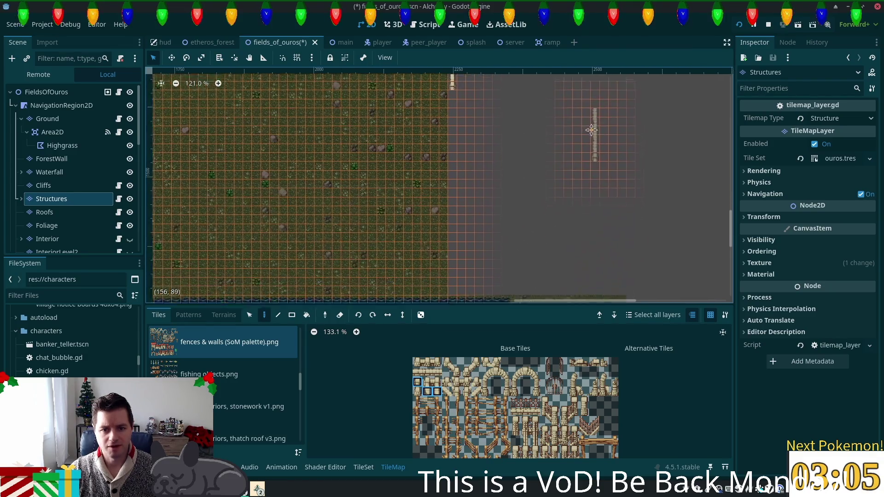
pyautogui.scroll(1, 532, 186)
pyautogui.click(452, 145)
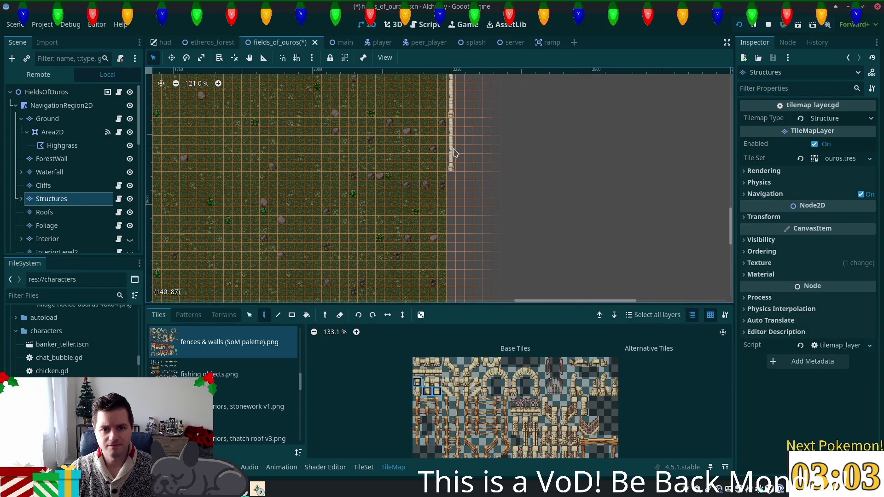
pyautogui.click(456, 205)
pyautogui.click(451, 259)
pyautogui.scroll(-5, 529, 198)
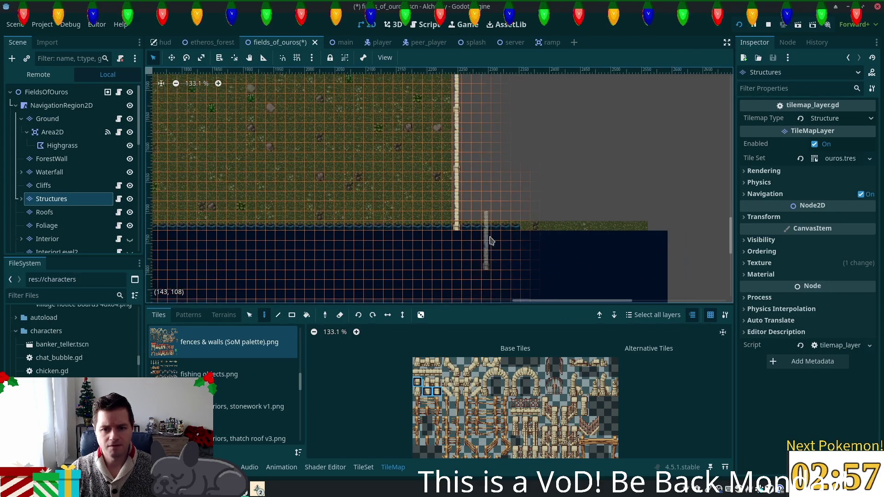
pyautogui.scroll(5, 490, 237)
pyautogui.scroll(2, 489, 237)
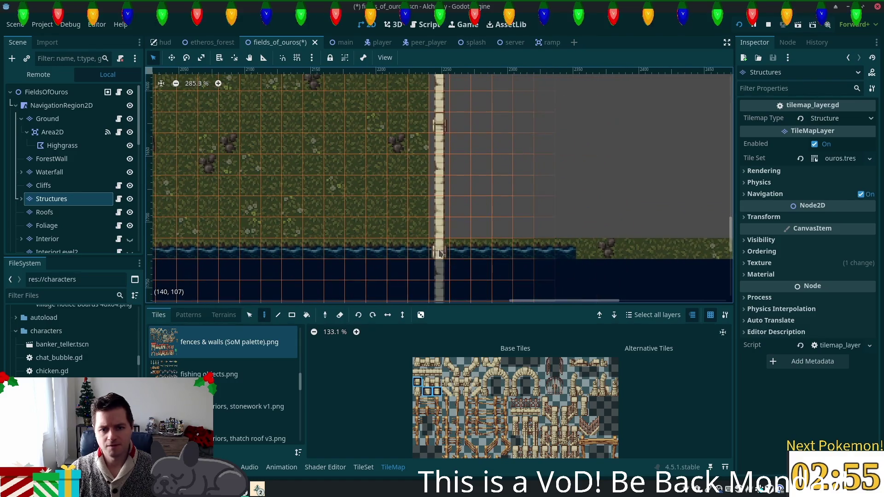
pyautogui.scroll(3, 484, 390)
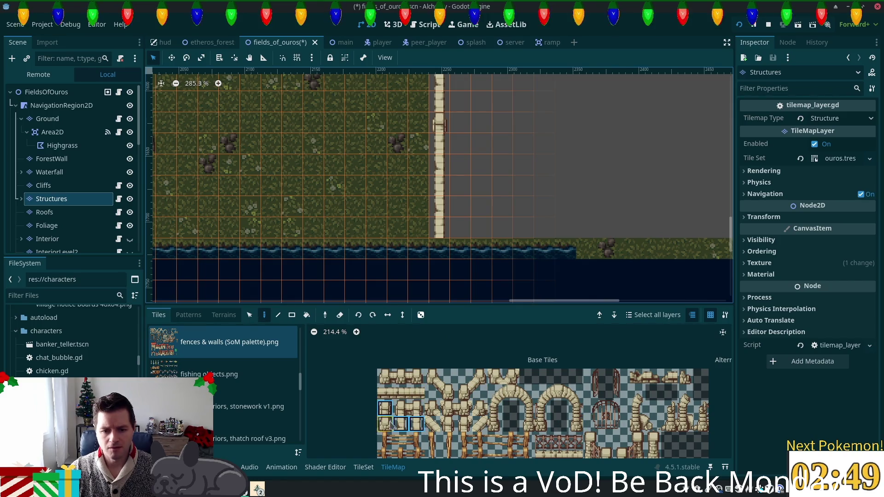
pyautogui.click(440, 228)
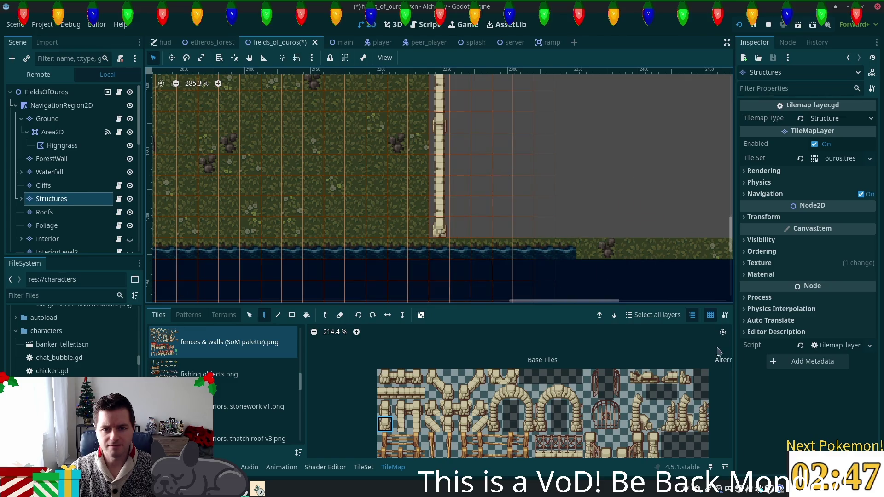
pyautogui.scroll(-1, 519, 424)
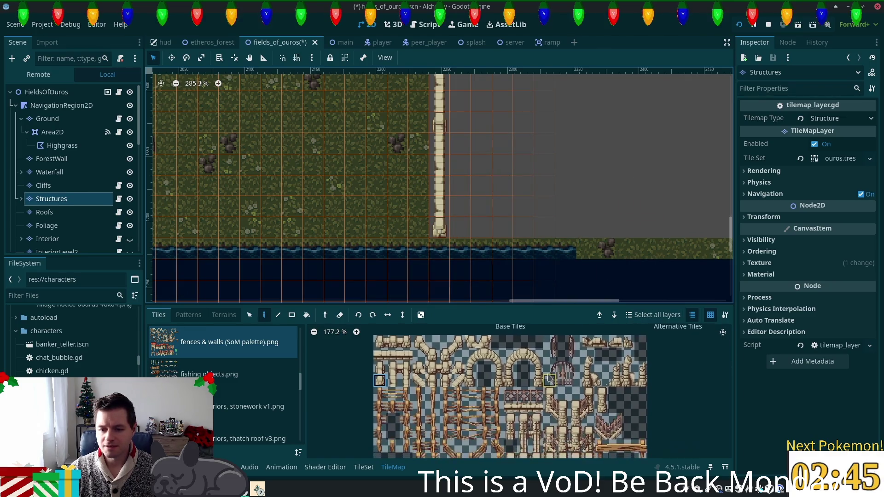
pyautogui.scroll(-1, 533, 339)
pyautogui.moveTo(533, 339); pyautogui.dragTo(458, 392)
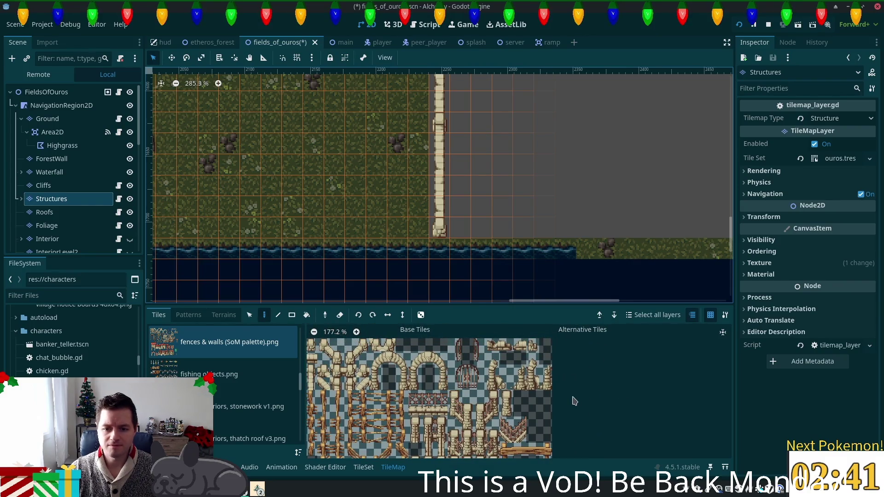
pyautogui.scroll(-3, 434, 408)
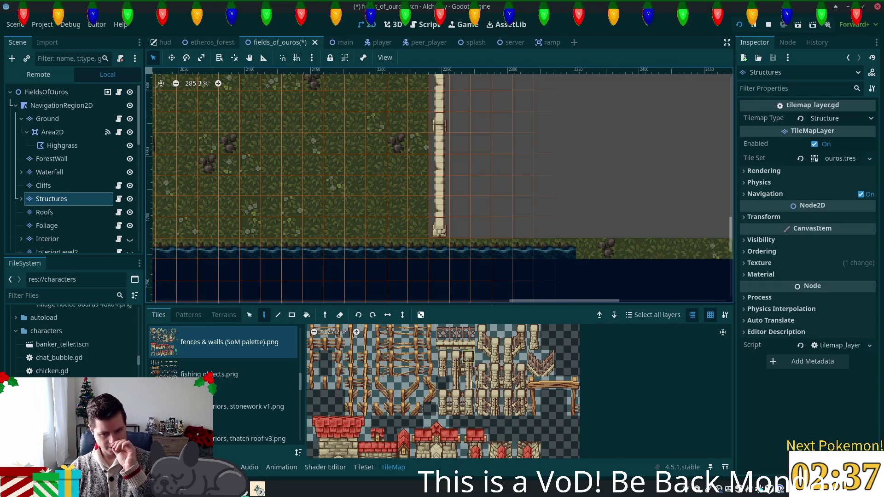
pyautogui.scroll(3, 472, 384)
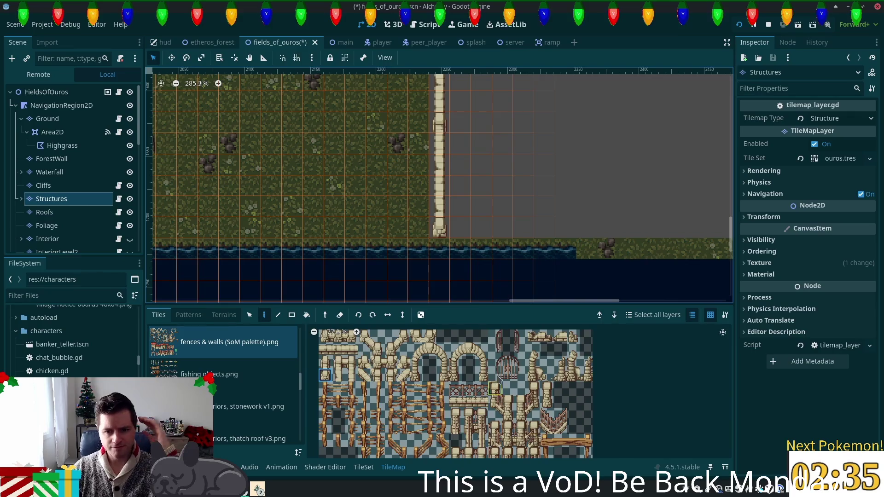
pyautogui.scroll(-3, 488, 369)
pyautogui.scroll(-4, 490, 368)
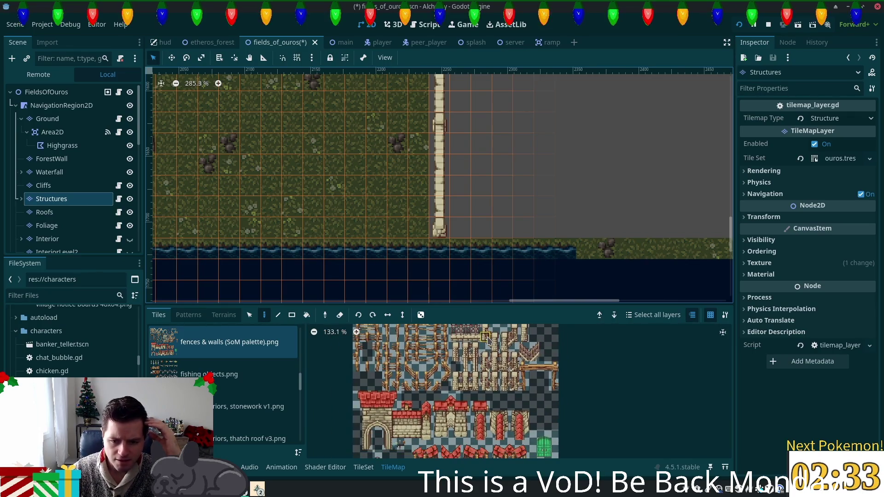
pyautogui.scroll(-3, 487, 332)
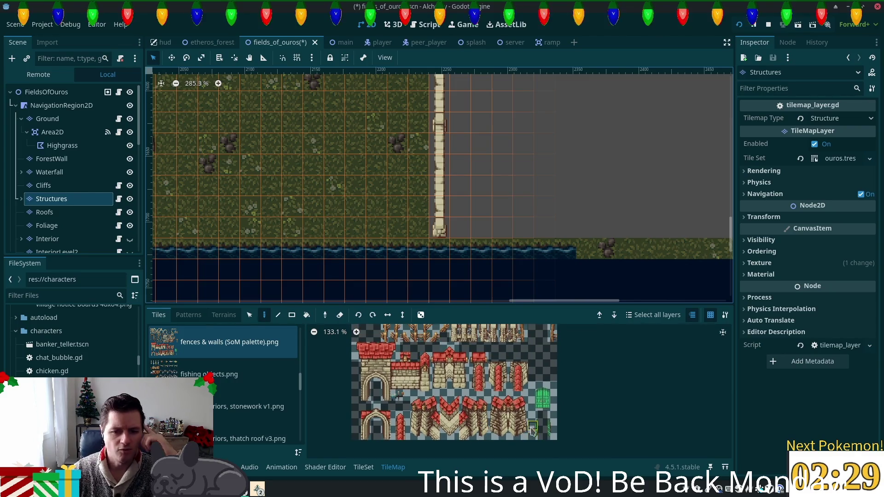
pyautogui.scroll(5, 458, 333)
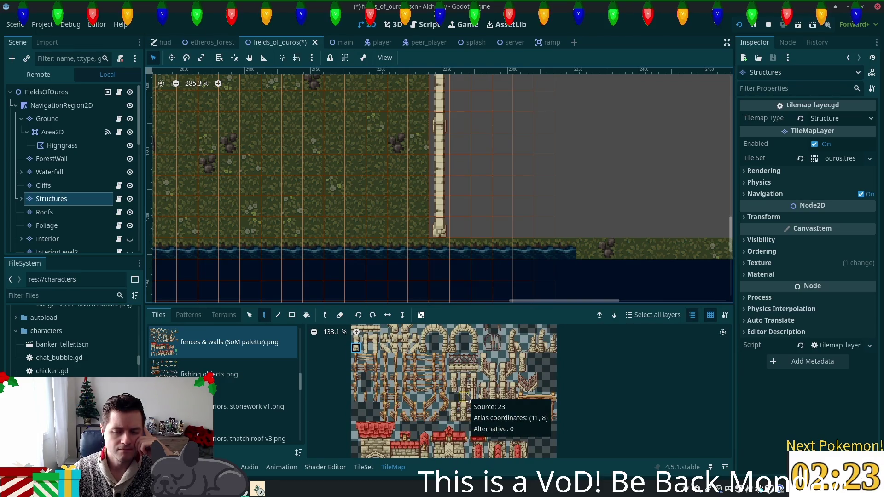
pyautogui.scroll(5, 506, 428)
pyautogui.scroll(5, 479, 426)
pyautogui.scroll(-2, 464, 353)
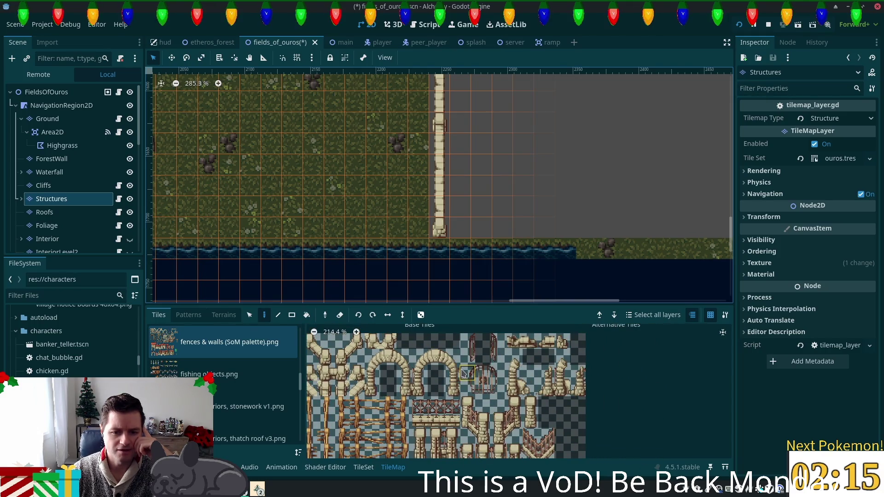
pyautogui.scroll(-4, 608, 392)
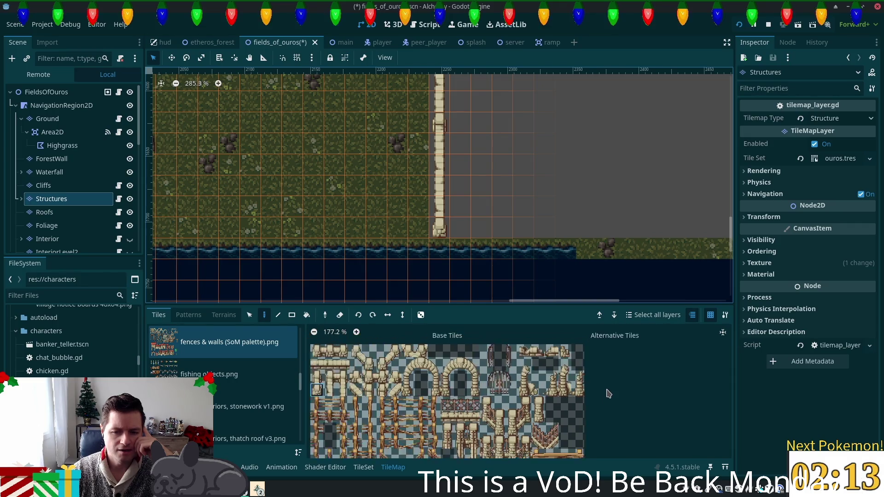
pyautogui.scroll(-2, 532, 341)
pyautogui.scroll(2, 534, 331)
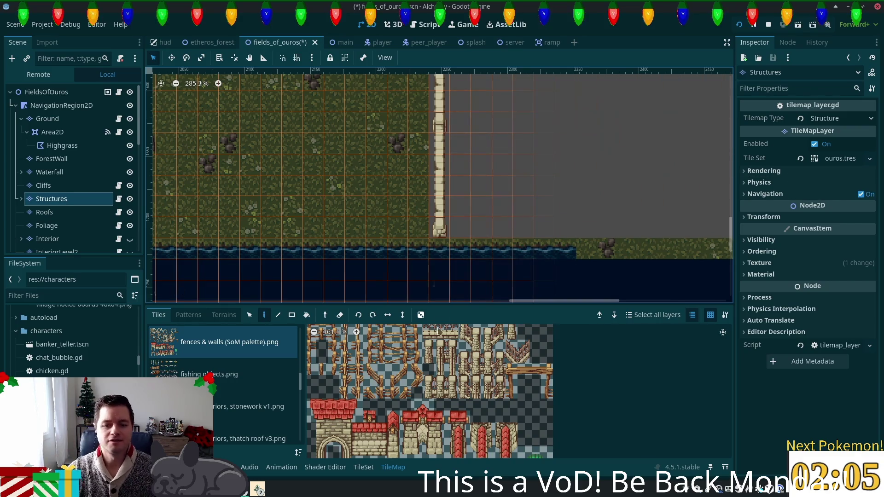
pyautogui.scroll(-2, 532, 171)
pyautogui.scroll(-2, 533, 172)
pyautogui.scroll(3, 552, 217)
pyautogui.scroll(-8, 537, 237)
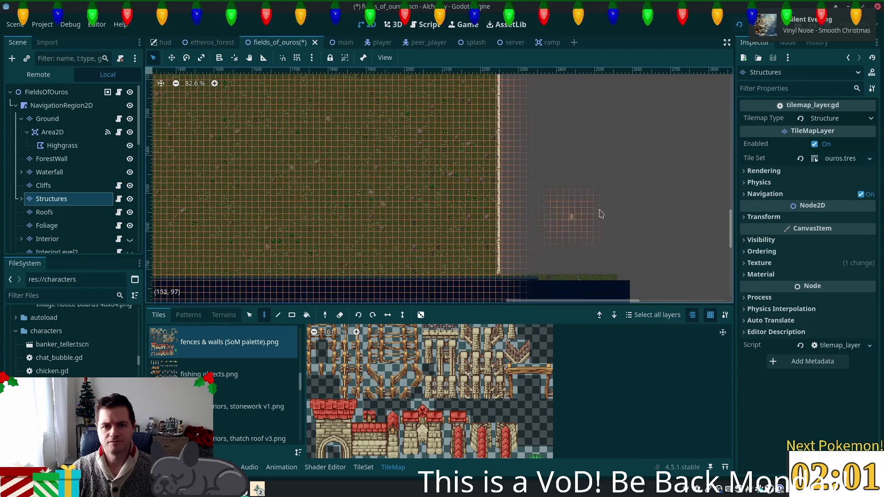
# - Choose the summer forest.png tile sheet and pick a tile to paint with
pyautogui.scroll(-1, 532, 241)
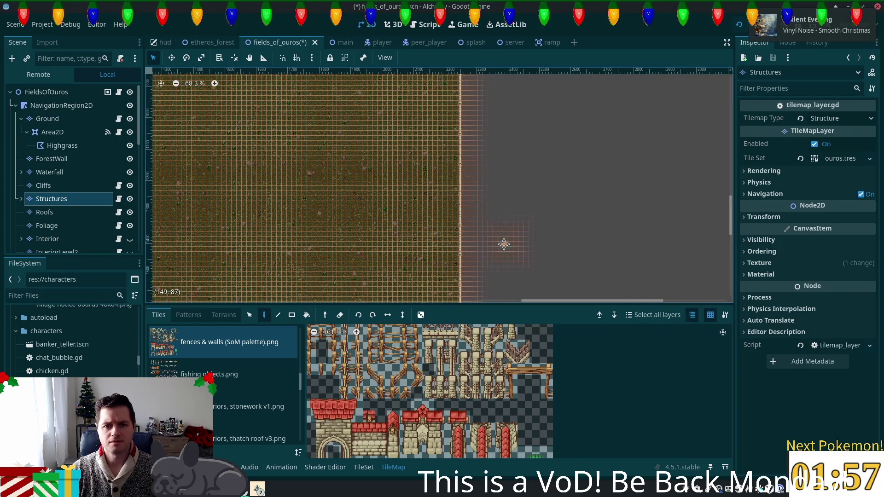
pyautogui.scroll(5, 500, 184)
pyautogui.scroll(-2, 500, 102)
pyautogui.scroll(-1, 500, 101)
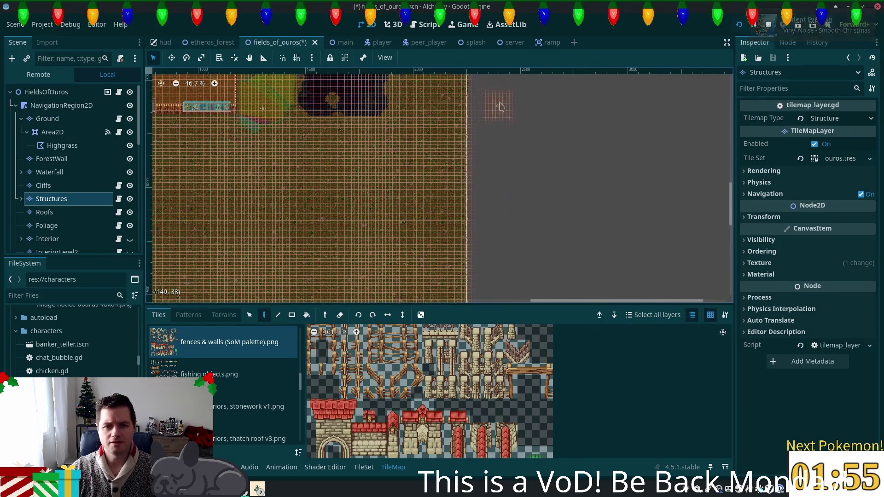
pyautogui.scroll(-4, 258, 387)
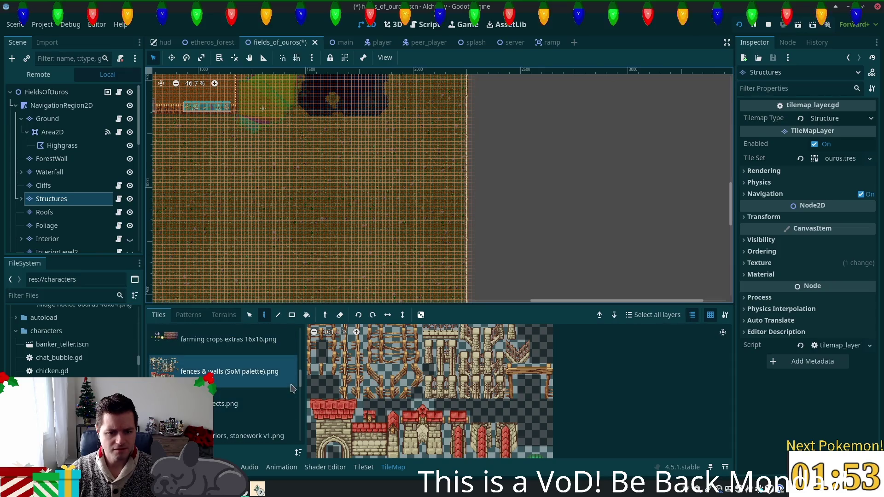
pyautogui.scroll(5, 193, 363)
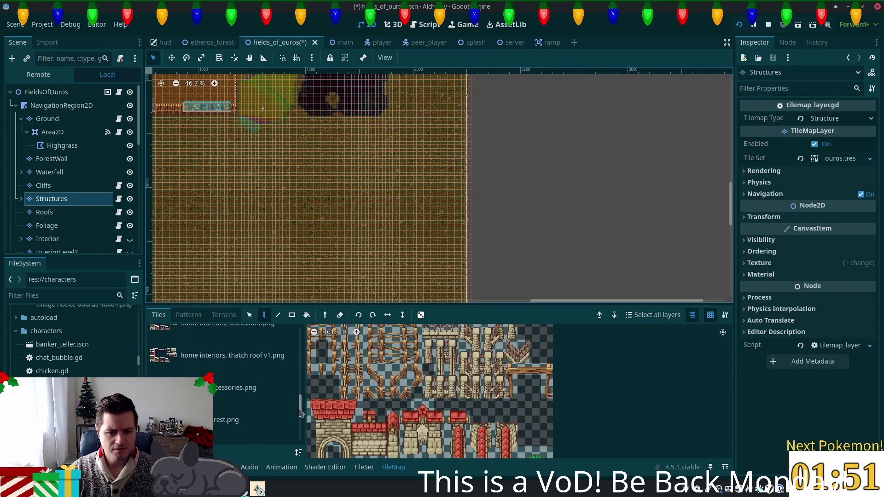
pyautogui.click(167, 350)
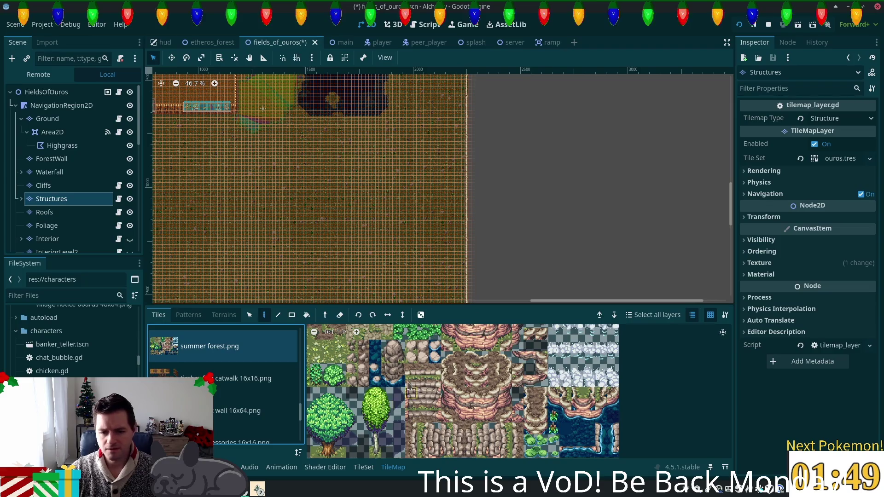
pyautogui.scroll(5, 502, 396)
pyautogui.scroll(-2, 412, 455)
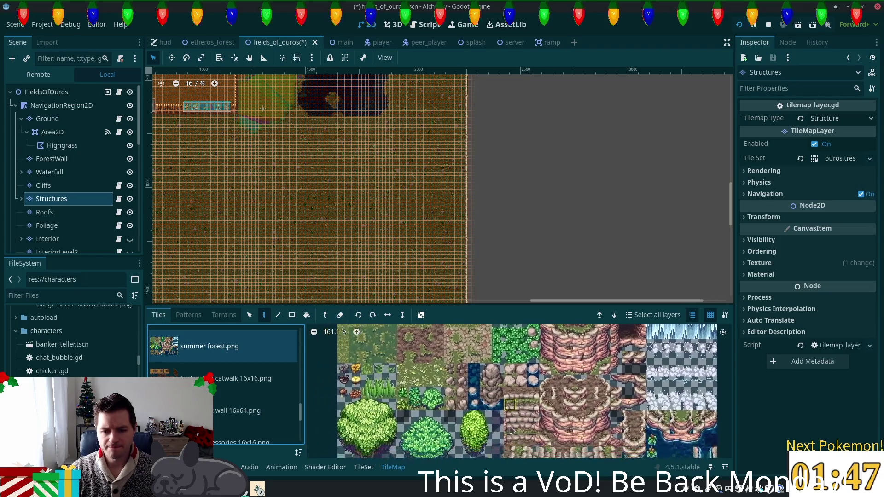
pyautogui.click(410, 353)
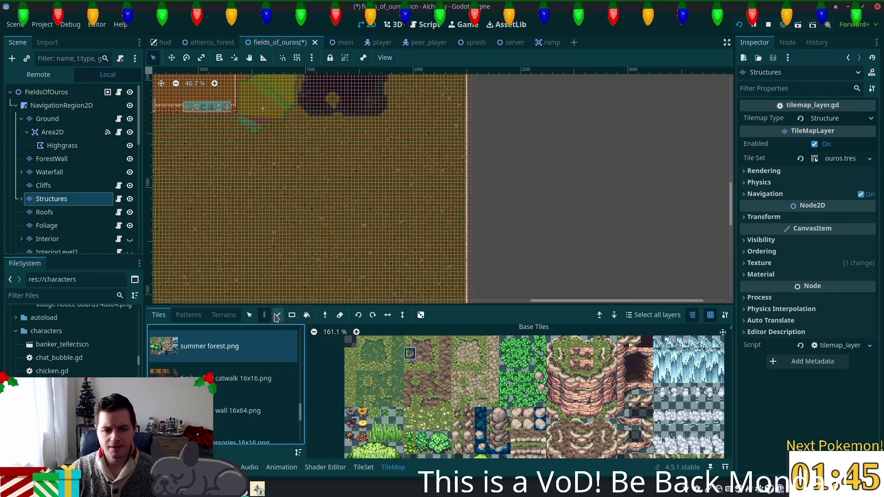
# - Paint a vertical line of summer forest tiles down the map's east edge
pyautogui.scroll(2, 511, 203)
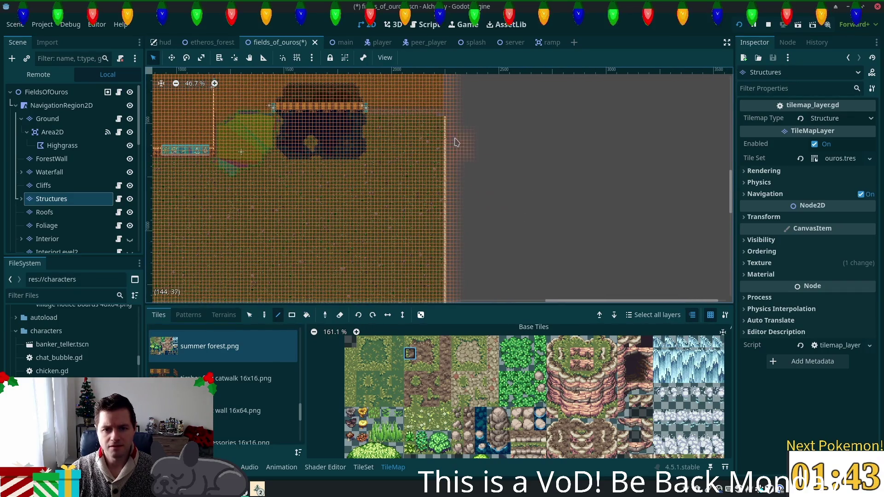
pyautogui.scroll(-2, 471, 129)
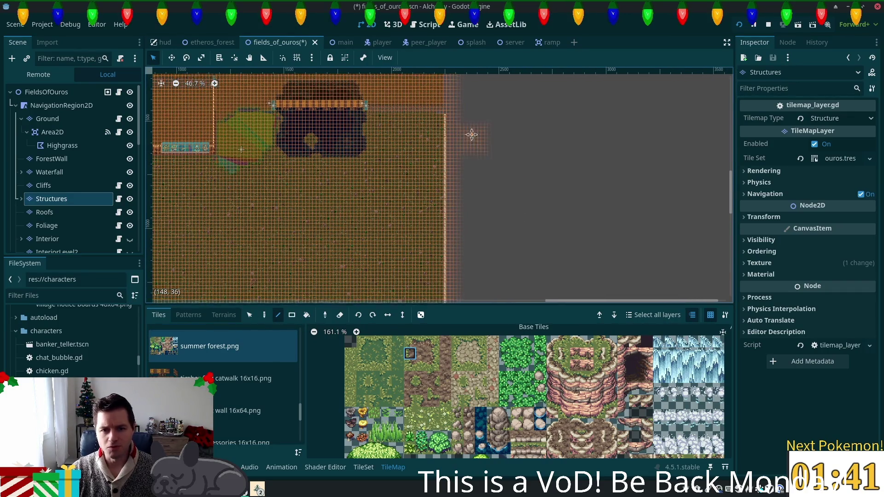
pyautogui.scroll(-1, 471, 107)
pyautogui.scroll(-1, 474, 107)
pyautogui.scroll(-1, 474, 108)
pyautogui.scroll(-1, 475, 115)
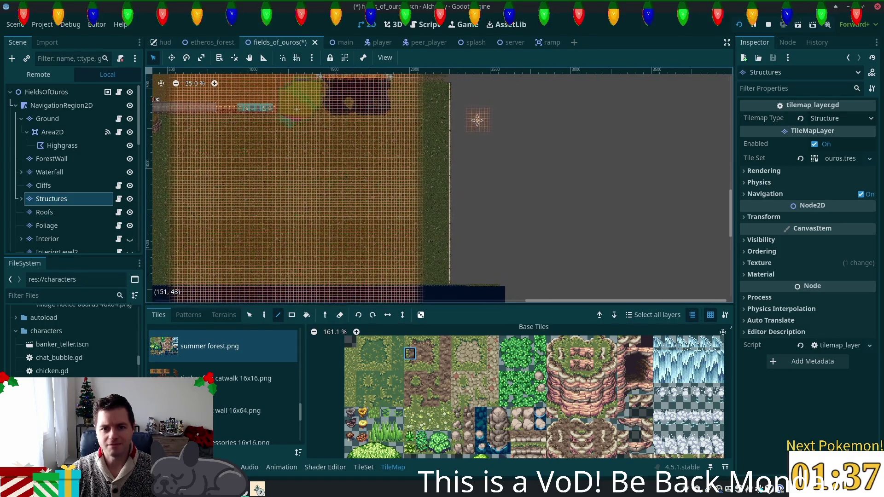
pyautogui.moveTo(451, 87); pyautogui.dragTo(451, 286)
pyautogui.scroll(6, 451, 288)
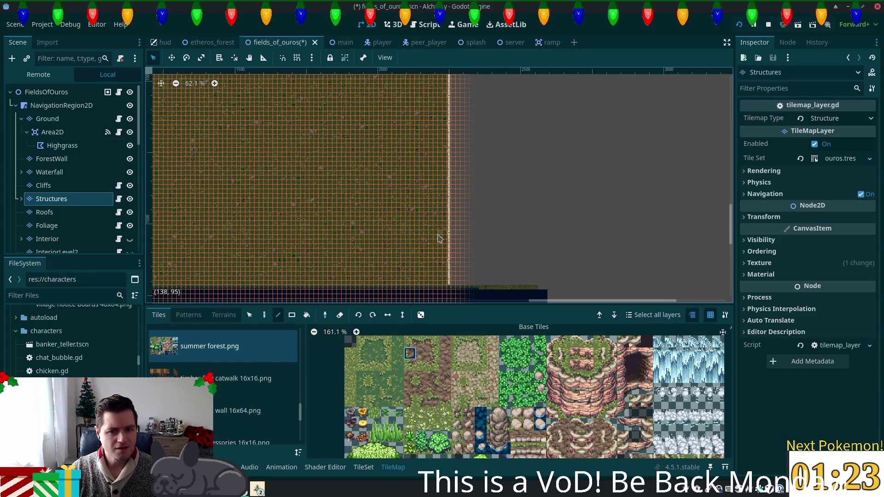
pyautogui.scroll(5, 453, 267)
pyautogui.scroll(-5, 454, 267)
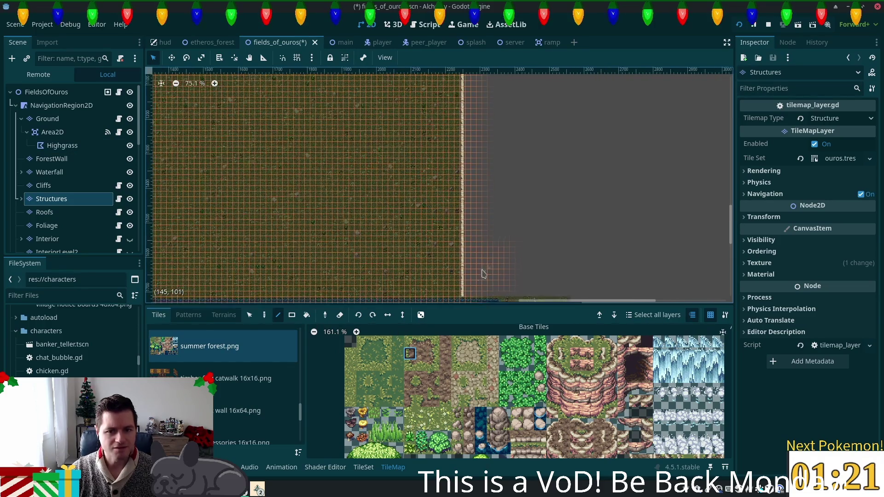
# - Check the field's lower east corner on the Ground layer, then return to the Structures layer
pyautogui.click(47, 118)
pyautogui.scroll(-5, 533, 178)
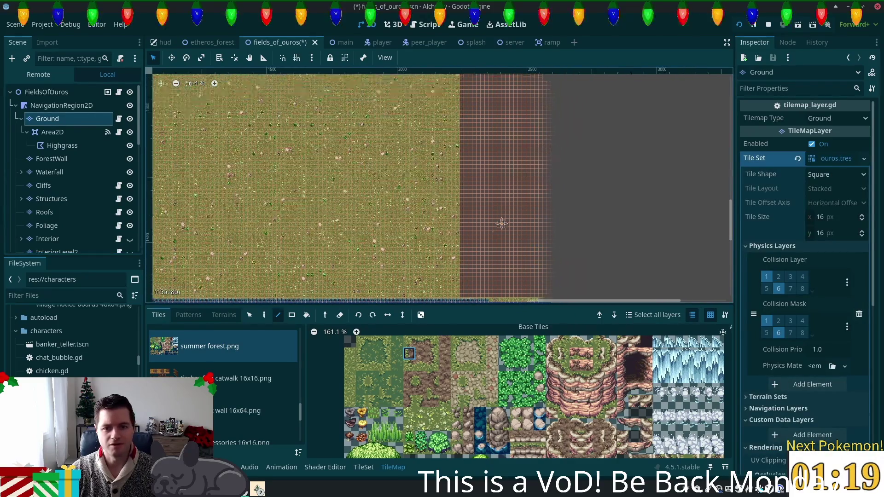
pyautogui.scroll(-2, 457, 136)
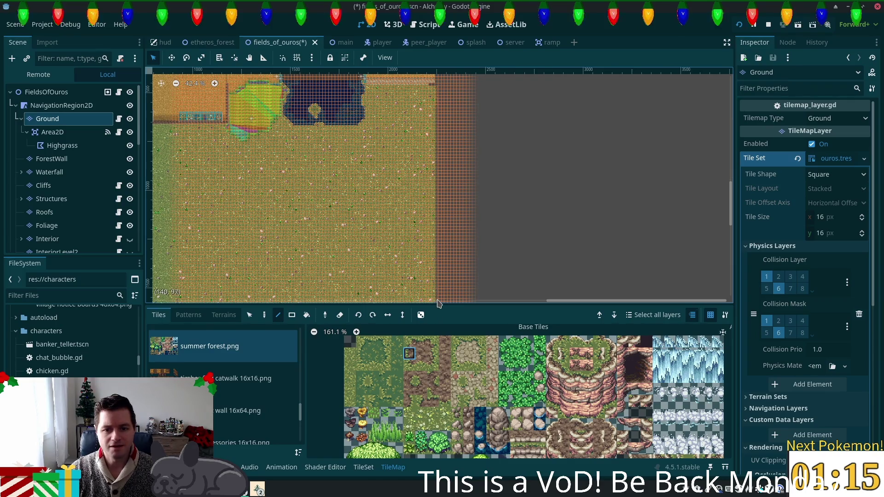
pyautogui.scroll(1, 493, 281)
pyautogui.moveTo(492, 281); pyautogui.dragTo(502, 198)
pyautogui.scroll(6, 431, 226)
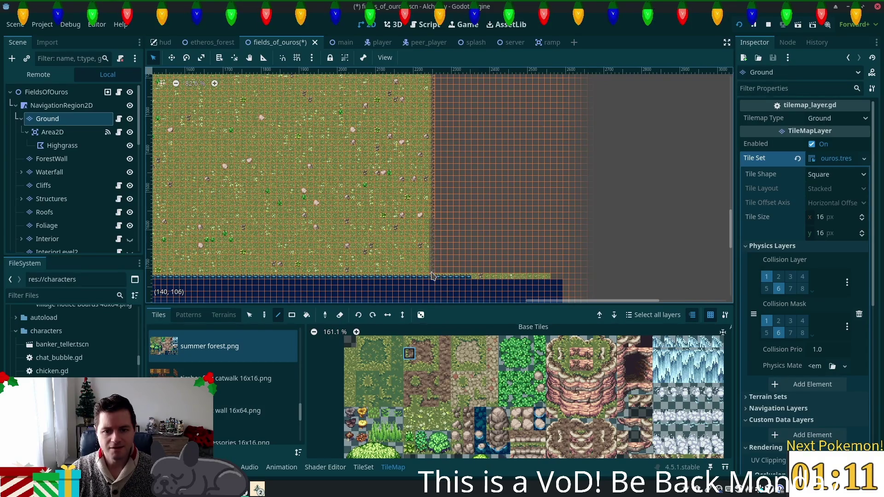
pyautogui.scroll(5, 454, 265)
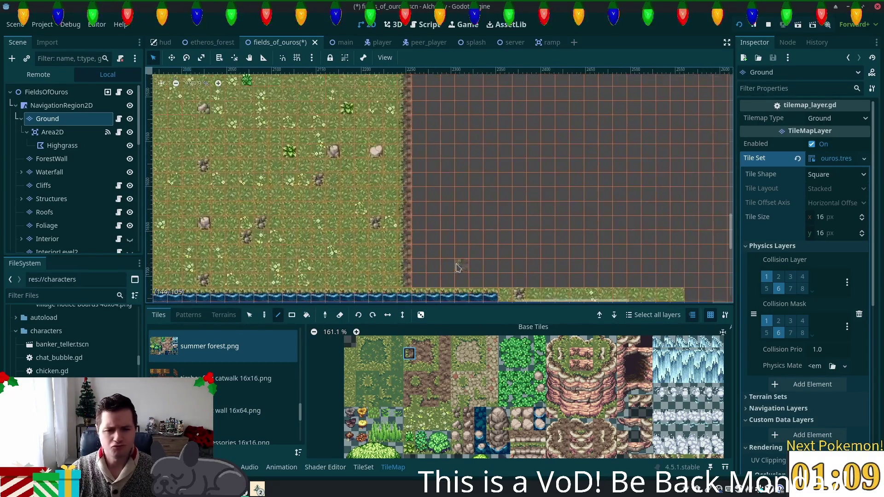
pyautogui.press('Escape')
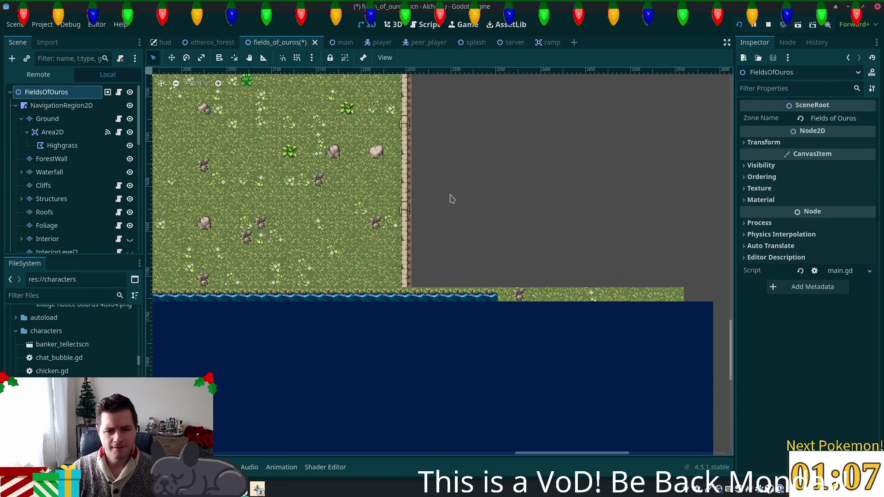
pyautogui.scroll(3, 419, 276)
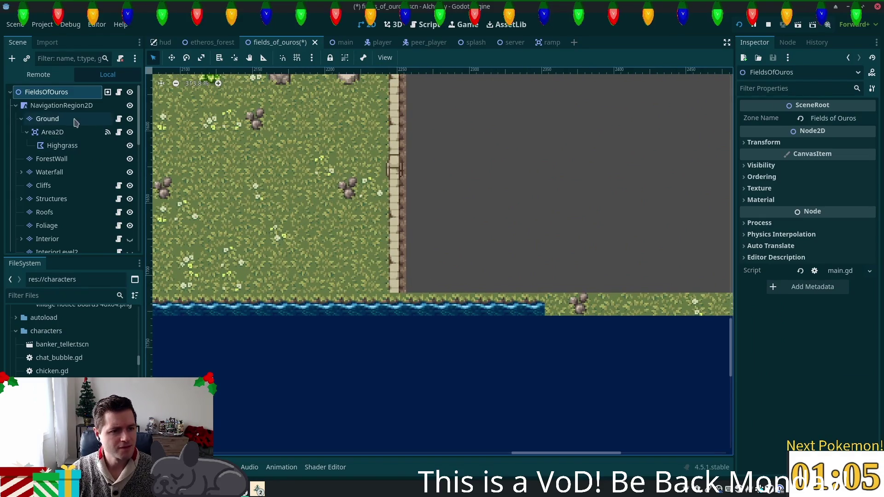
pyautogui.click(57, 205)
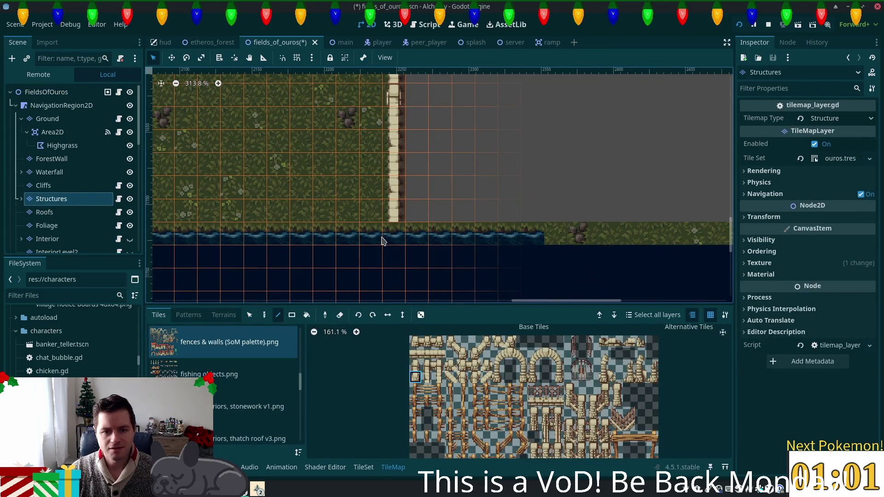
pyautogui.scroll(-2, 553, 201)
pyautogui.click(46, 91)
pyautogui.scroll(-1, 493, 276)
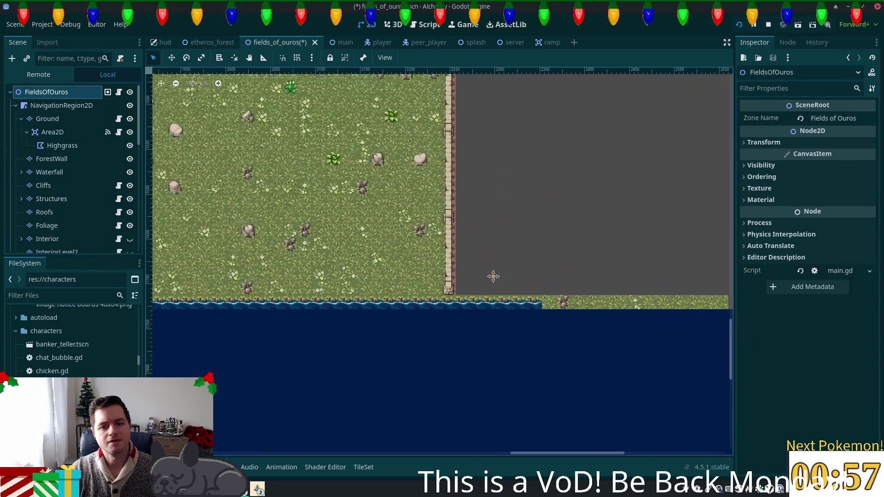
pyautogui.scroll(-5, 494, 276)
pyautogui.scroll(4, 532, 137)
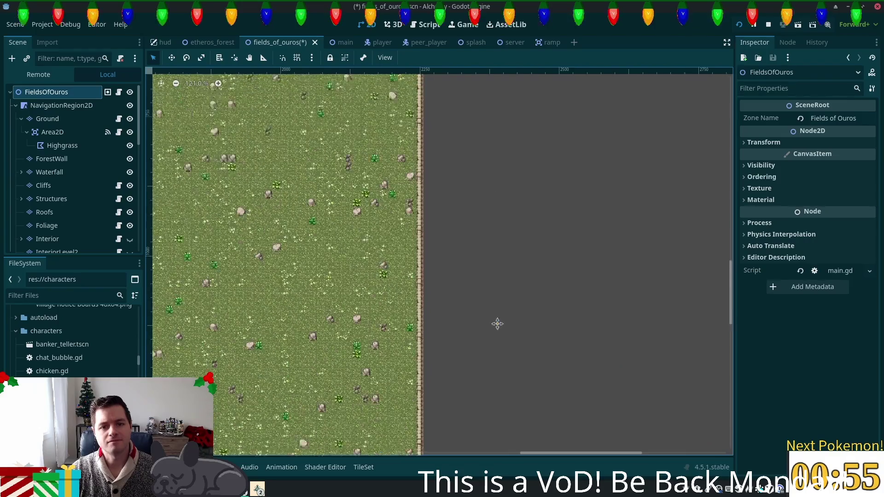
pyautogui.scroll(-2, 484, 187)
pyautogui.scroll(5, 427, 137)
pyautogui.scroll(10, 432, 138)
pyautogui.scroll(-8, 458, 152)
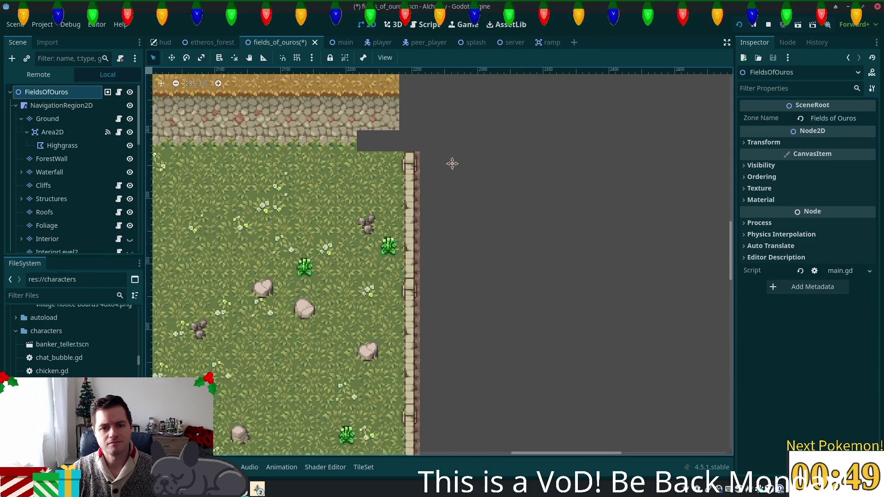
pyautogui.moveTo(452, 163); pyautogui.dragTo(446, 272)
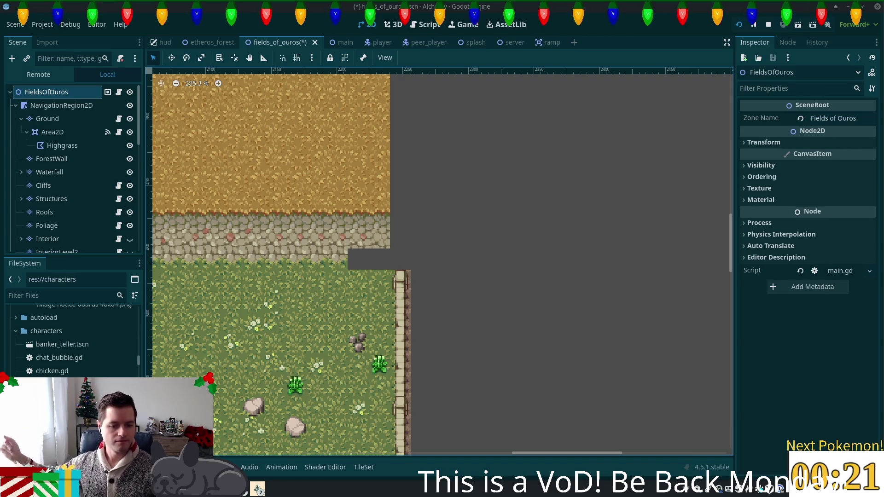
pyautogui.click(258, 489)
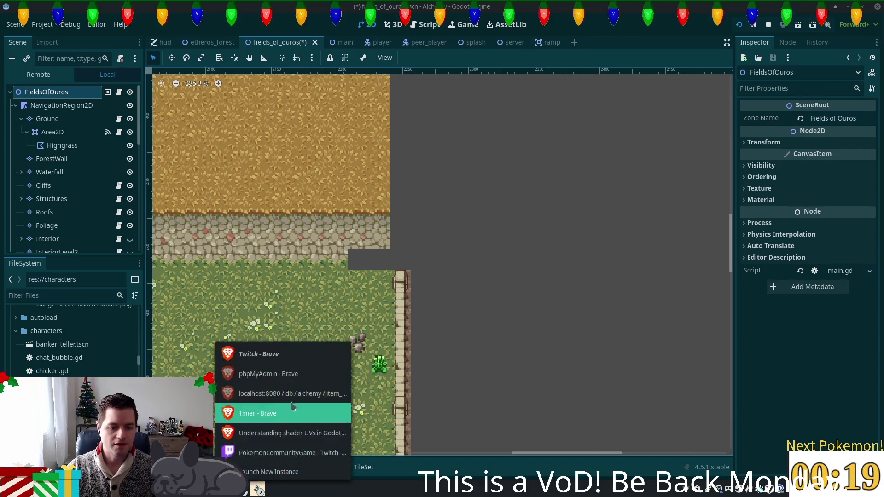
# - Bring the PokemonCommunityGame window forward and browse its Inventory and Pokedex tabs
pyautogui.click(286, 452)
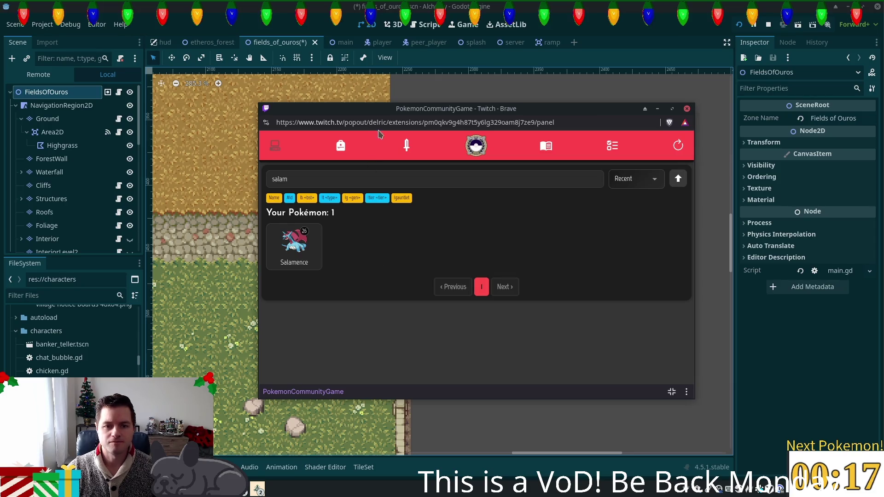
pyautogui.click(342, 146)
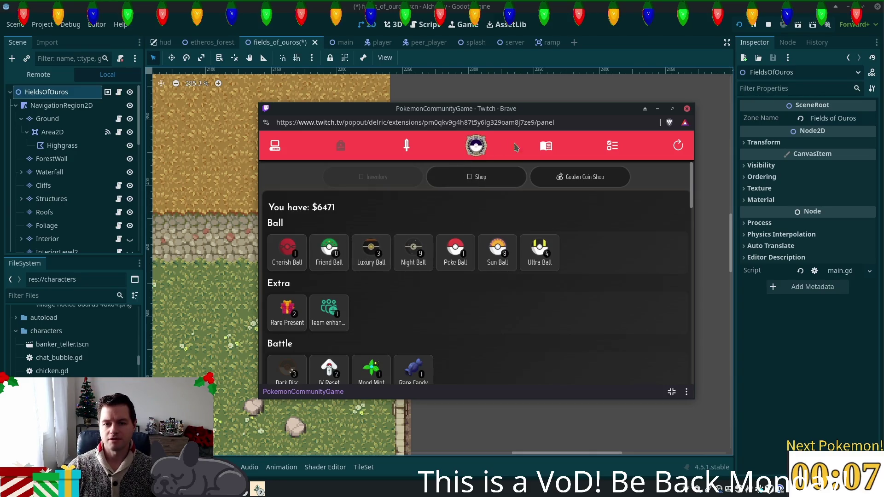
pyautogui.click(546, 148)
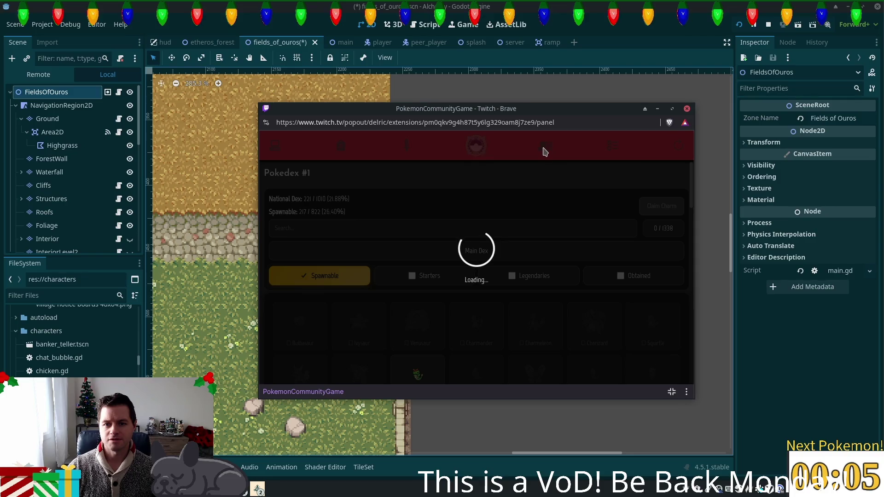
pyautogui.click(476, 145)
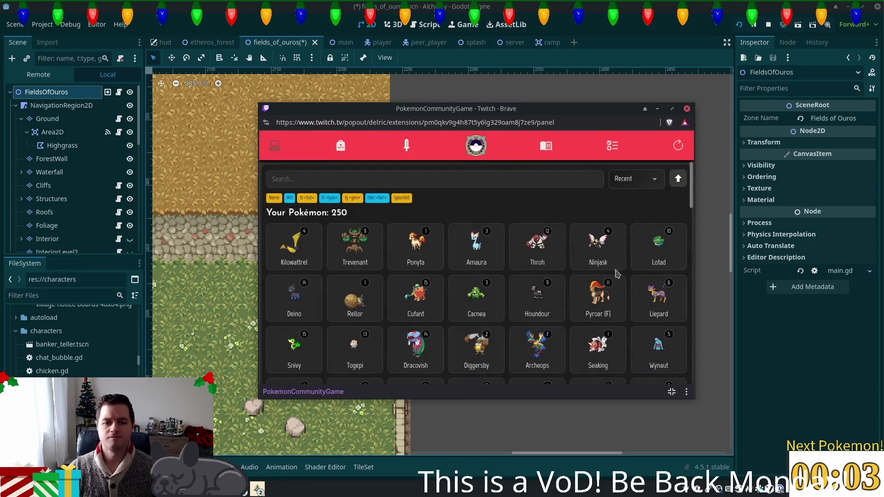
# - Search the owned Pokémon for the egg, view the Sparkling Egg's details, then clear the search
pyautogui.click(382, 175)
pyautogui.write('c')
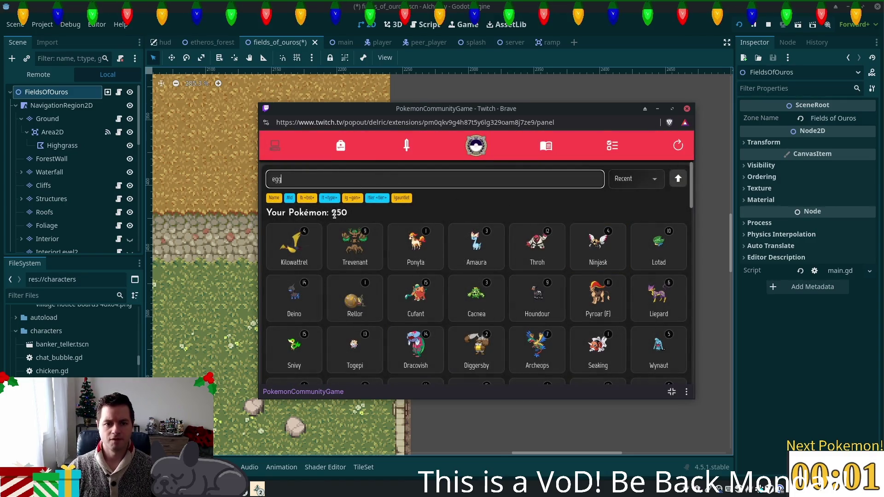
pyautogui.click(349, 247)
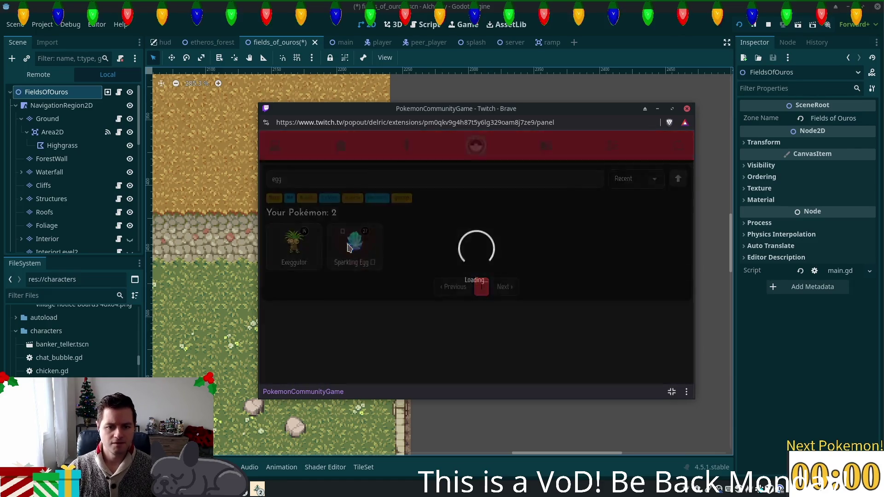
pyautogui.scroll(-10, 457, 278)
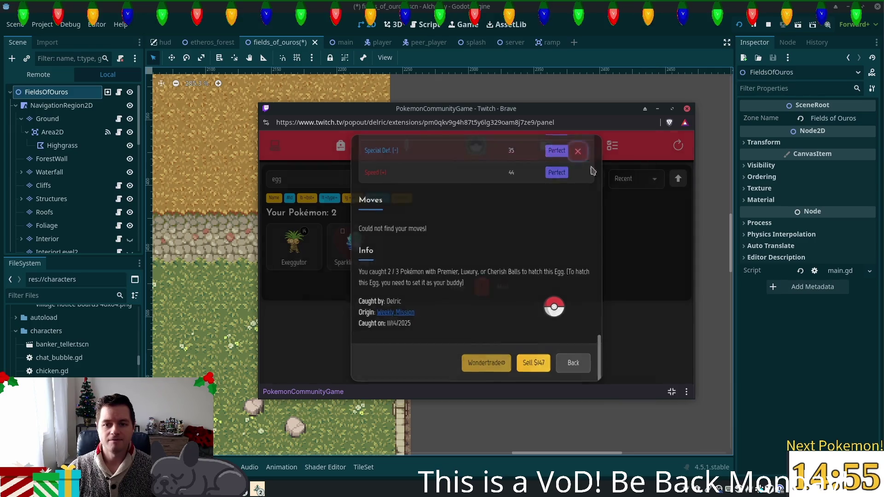
pyautogui.click(577, 151)
pyautogui.click(306, 177)
pyautogui.press('BackSpace')
pyautogui.press('BackSpace')
pyautogui.press('BackSpace')
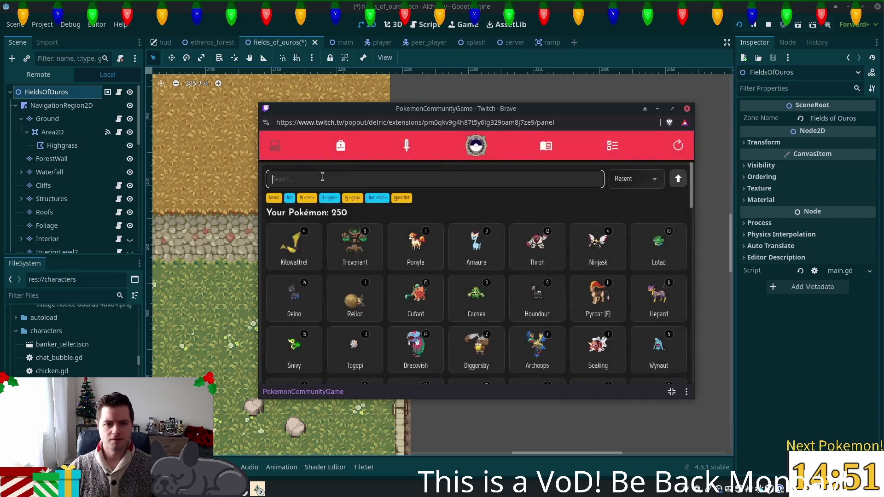
# - Check the bag and cancel the Luxury Ball sell prompt
pyautogui.click(335, 147)
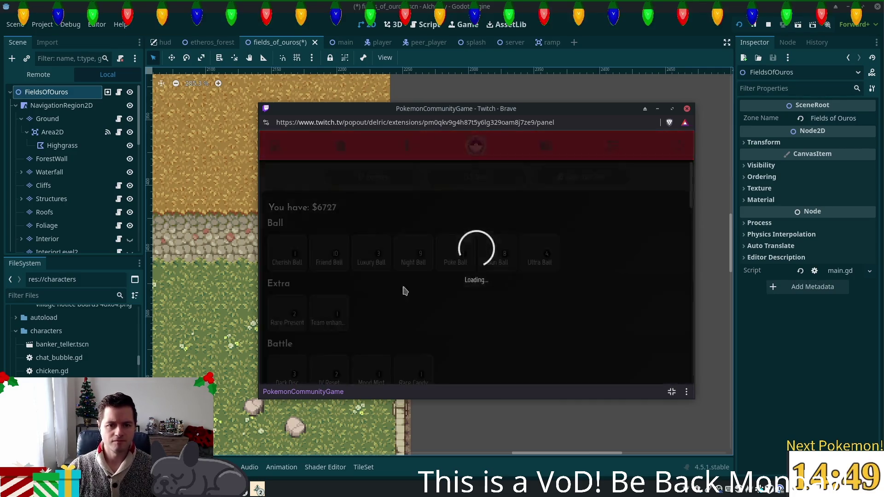
pyautogui.click(369, 250)
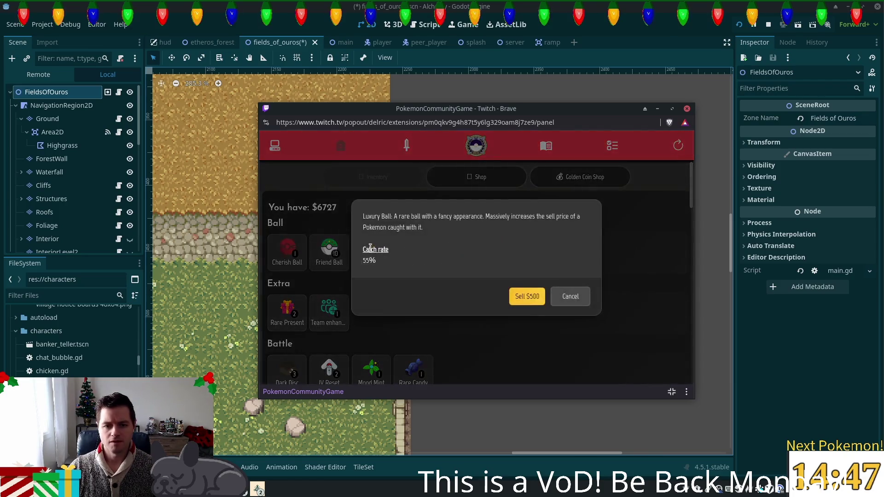
pyautogui.click(573, 298)
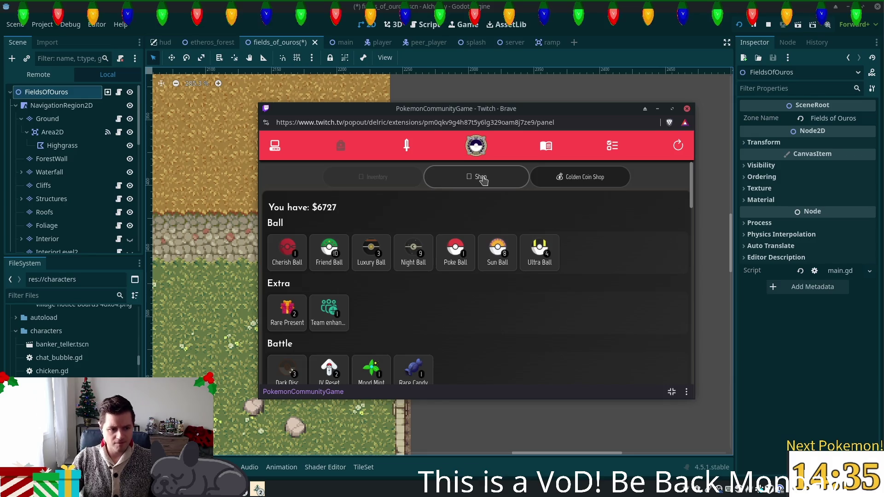
# - Search the Pokémon for 'egg', refresh the panel, and clear the search field
pyautogui.click(275, 147)
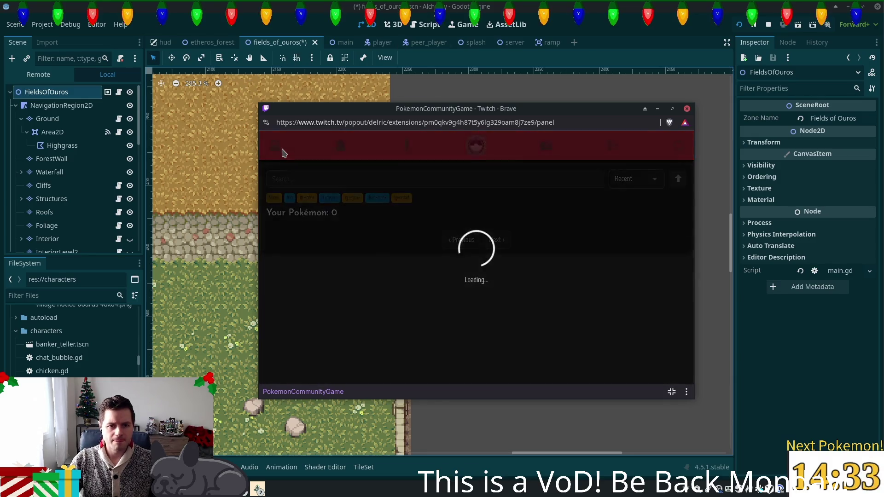
pyautogui.click(347, 176)
pyautogui.write('egg')
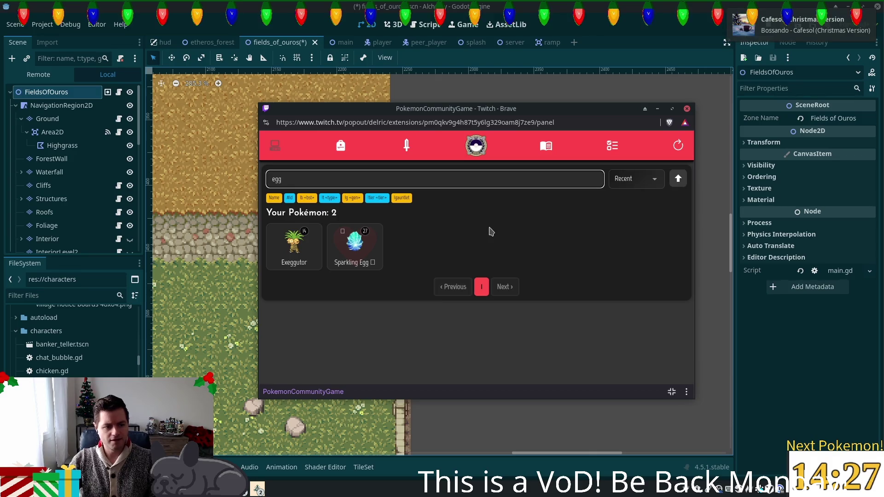
pyautogui.click(276, 145)
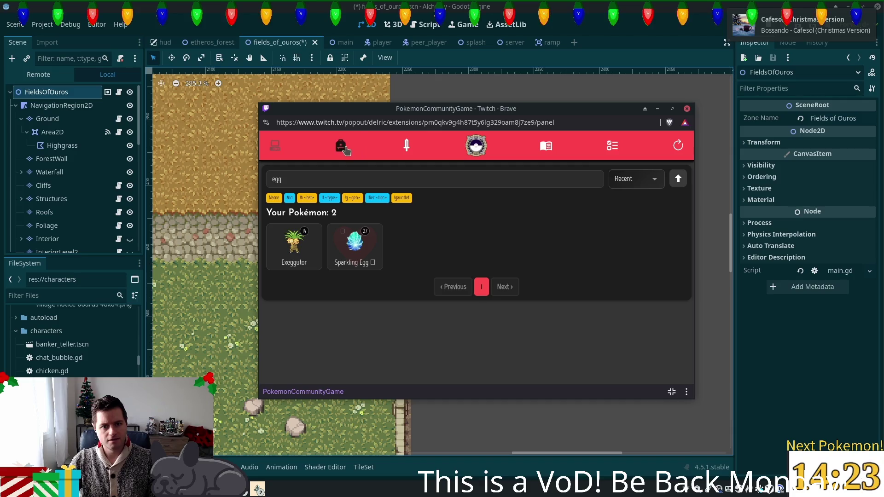
pyautogui.doubleClick(583, 180)
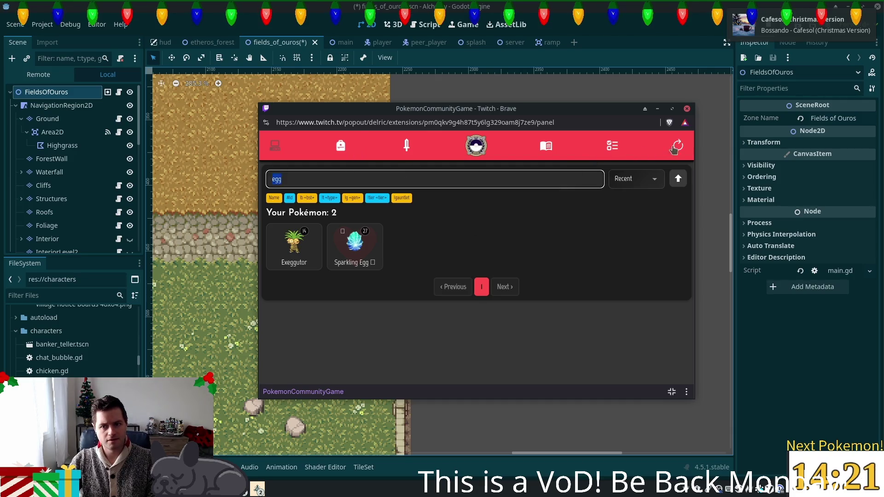
pyautogui.click(673, 147)
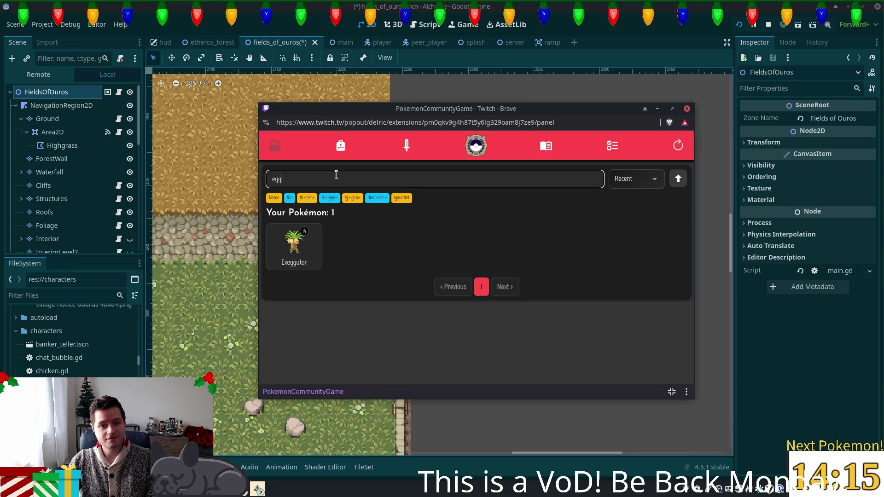
pyautogui.press('BackSpace')
pyautogui.press('BackSpace')
pyautogui.press('BackSpace')
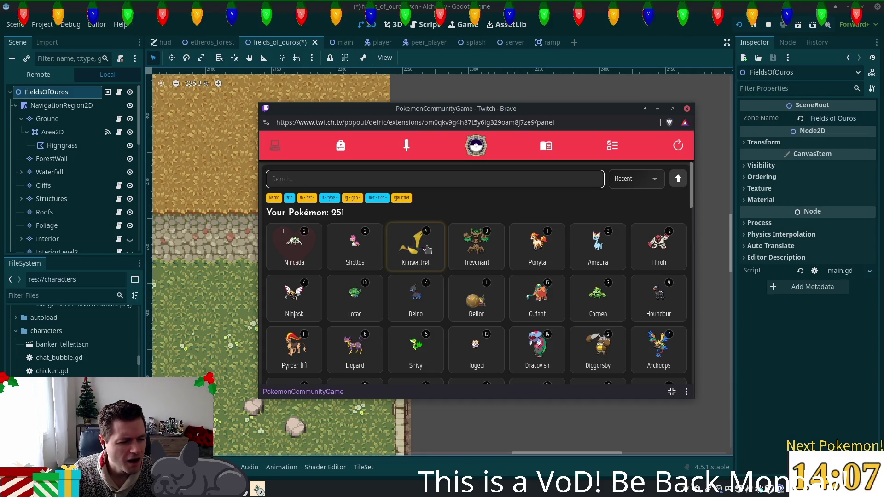
# - Open Nincada's details, scroll down to its Info section, and close the window
pyautogui.click(307, 255)
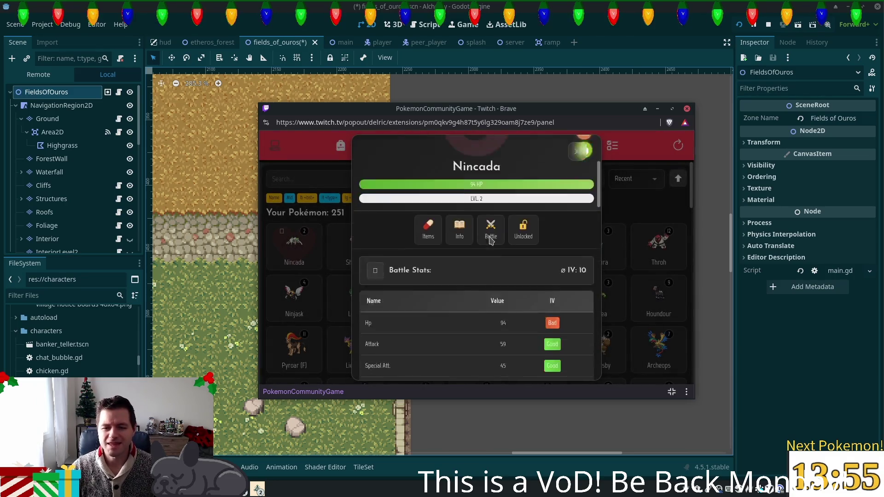
pyautogui.scroll(-3, 493, 243)
pyautogui.scroll(3, 494, 244)
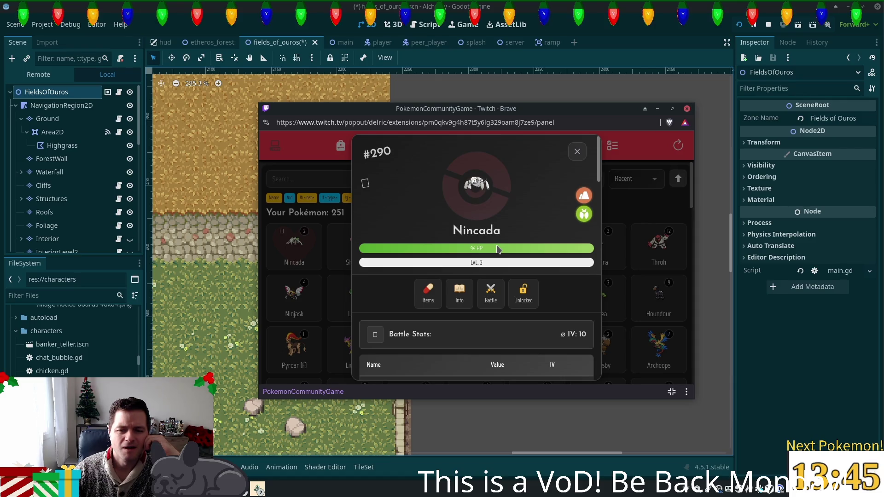
pyautogui.scroll(-10, 498, 249)
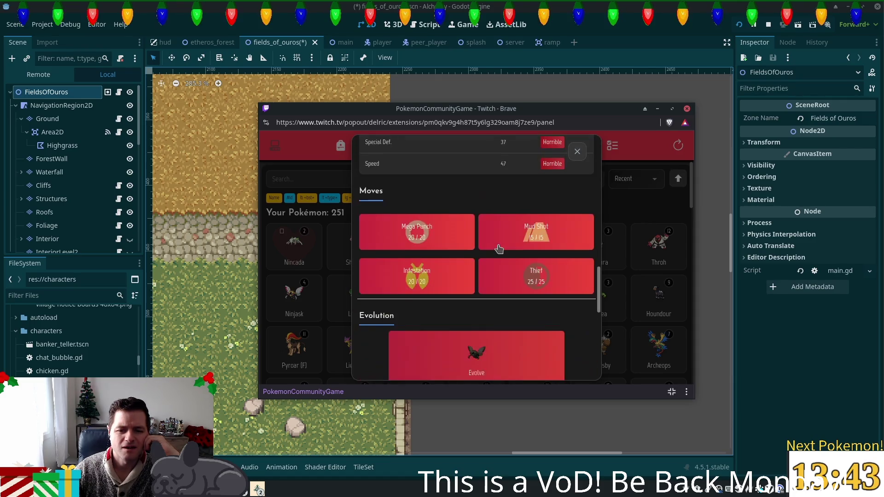
pyautogui.scroll(-3, 499, 249)
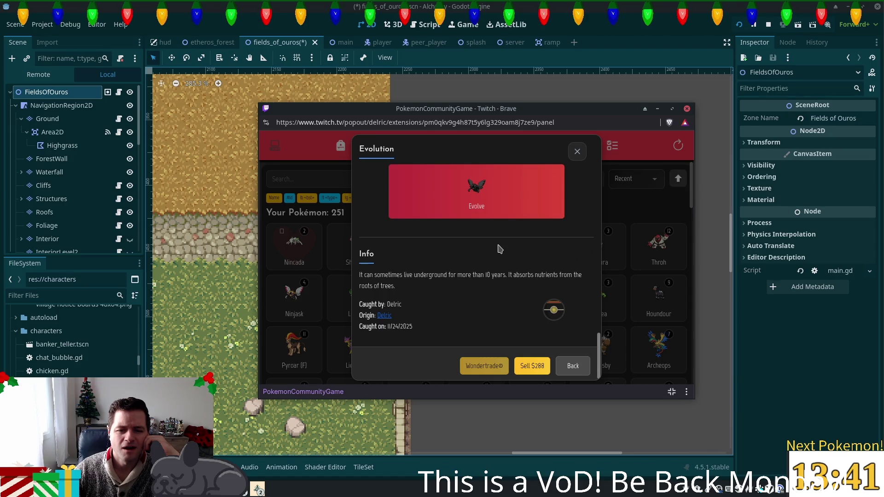
pyautogui.moveTo(552, 312)
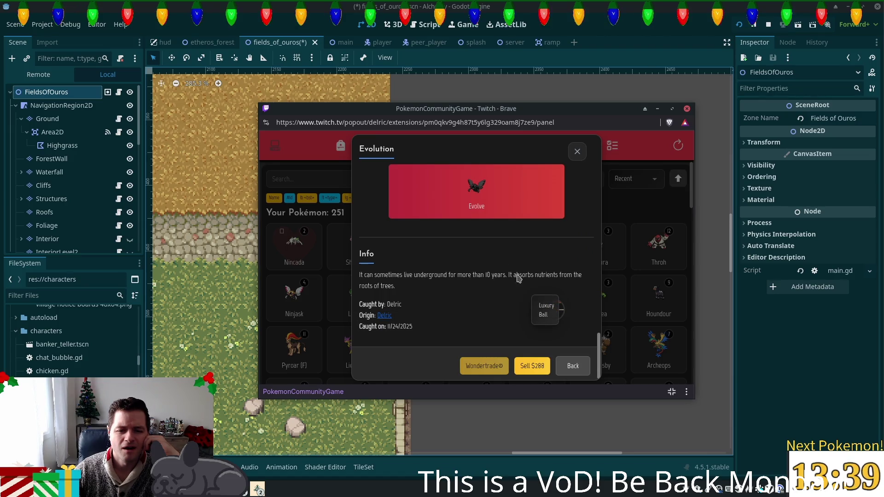
pyautogui.click(578, 152)
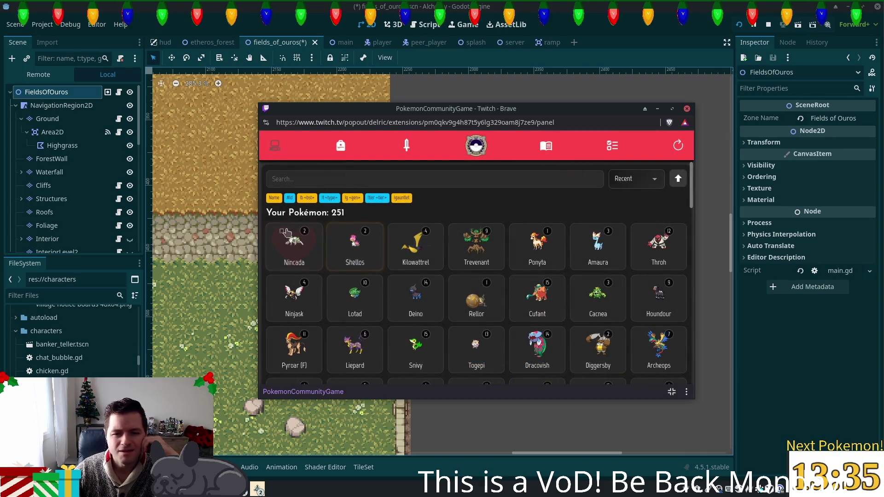
# - Reopen Nincada's details, scroll through them, close it, and open Shellos's details
pyautogui.click(294, 244)
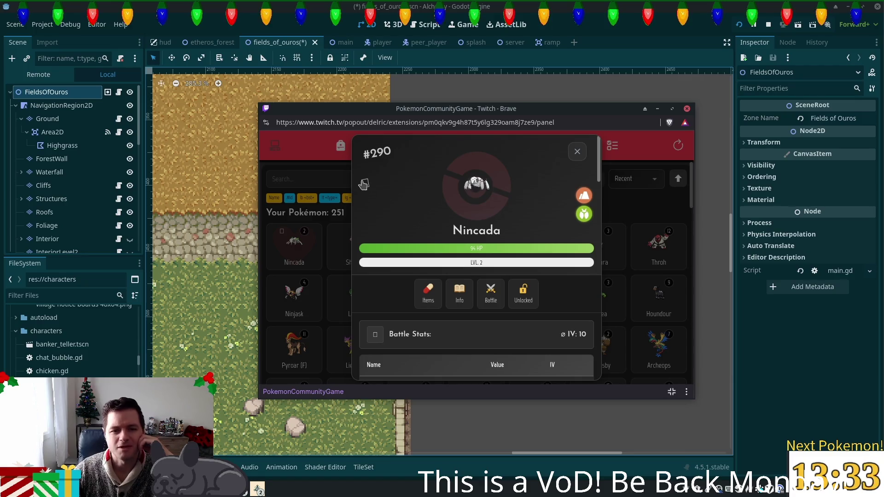
pyautogui.scroll(-3, 482, 263)
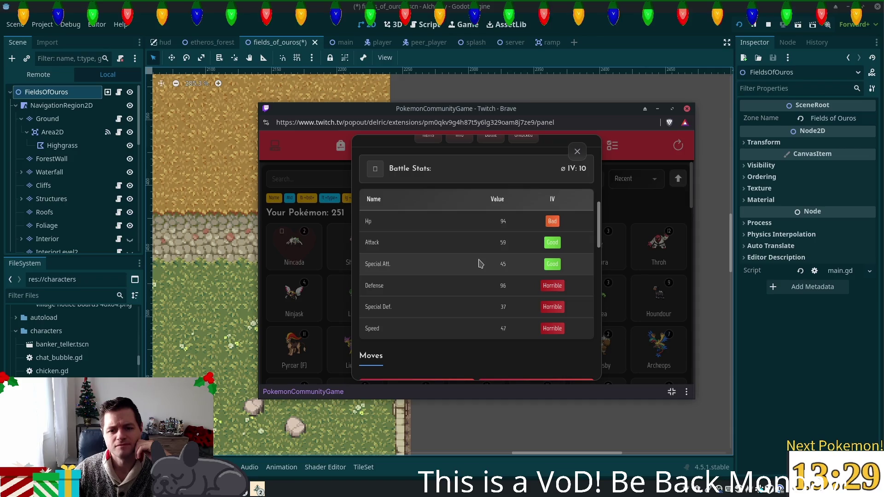
pyautogui.scroll(-4, 480, 264)
pyautogui.scroll(-3, 479, 266)
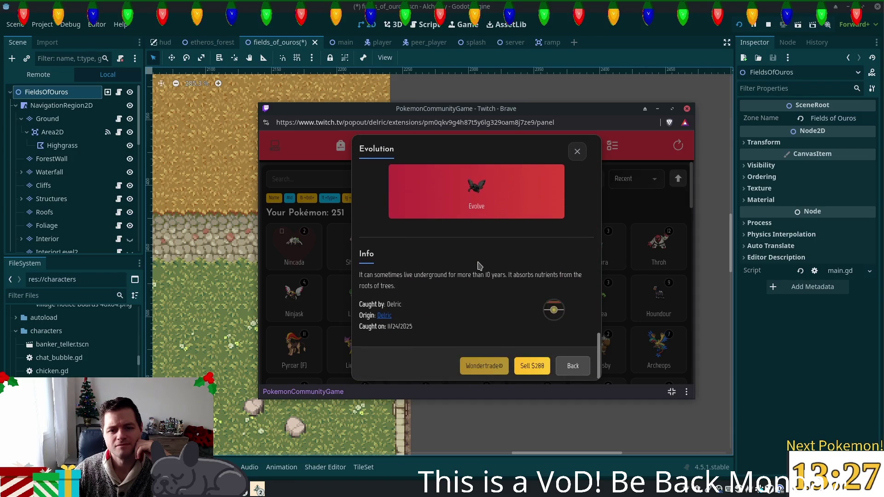
pyautogui.click(578, 151)
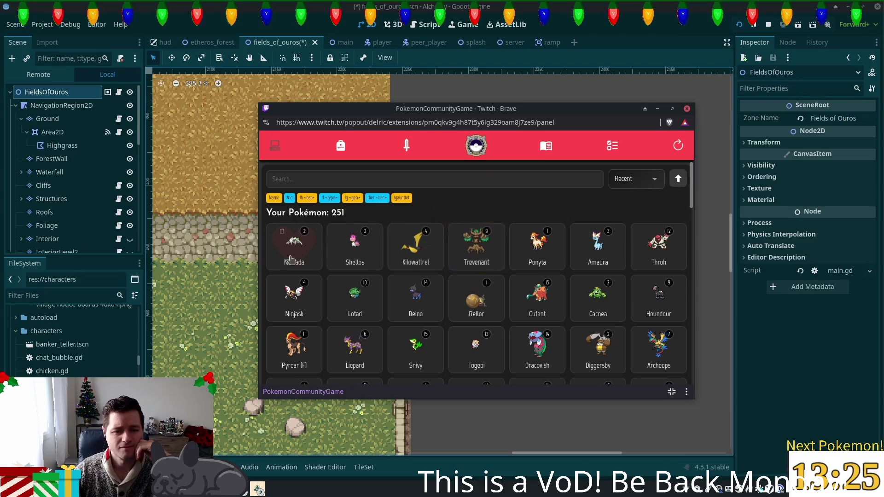
pyautogui.click(356, 249)
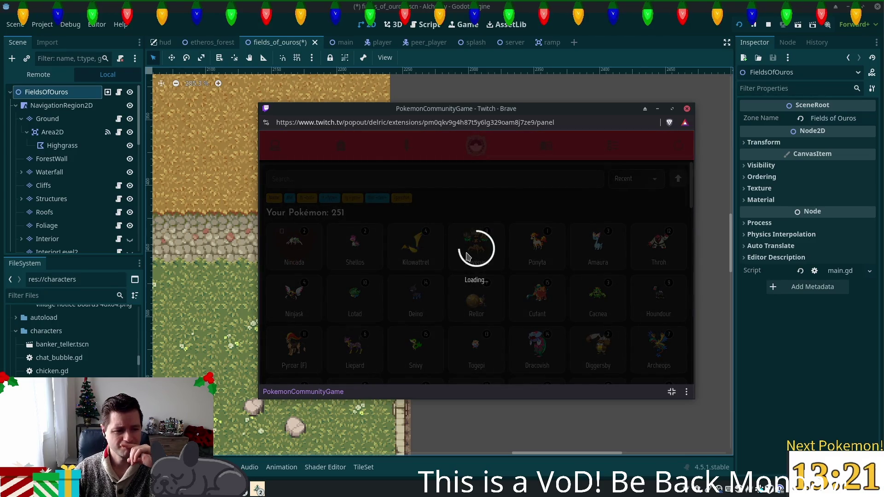
pyautogui.scroll(-5, 509, 253)
pyautogui.press('Escape')
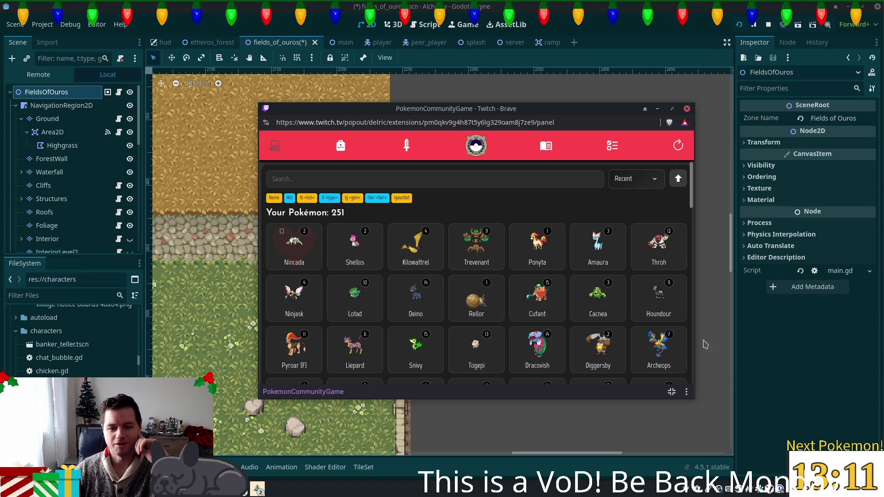
pyautogui.scroll(-15, 692, 194)
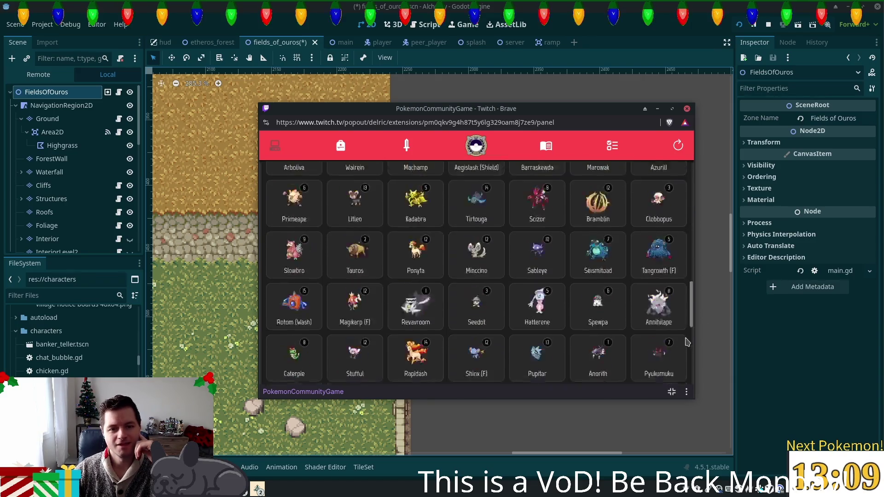
pyautogui.scroll(12, 668, 187)
pyautogui.scroll(3, 668, 186)
pyautogui.click(401, 182)
pyautogui.write('man')
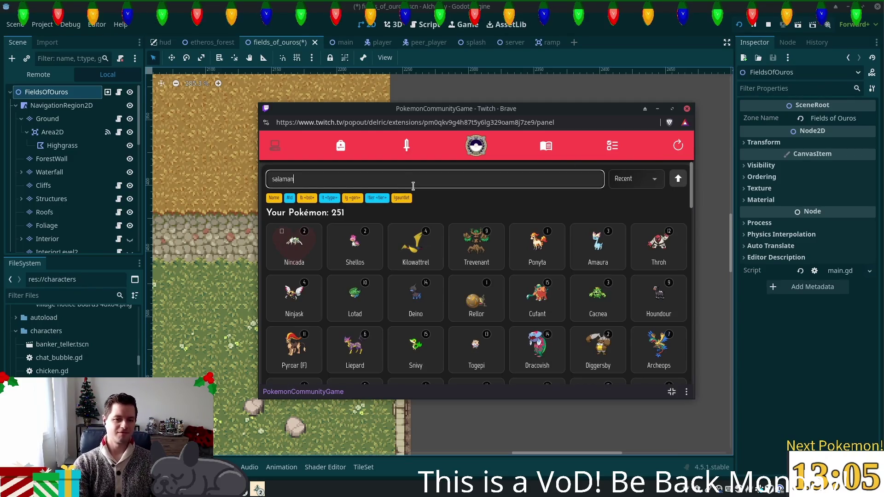
pyautogui.press('BackSpace')
pyautogui.press('BackSpace')
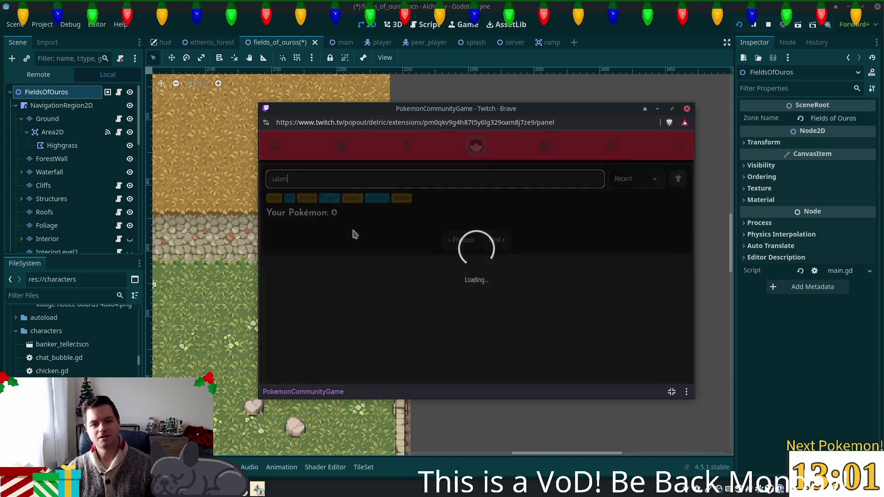
pyautogui.click(294, 244)
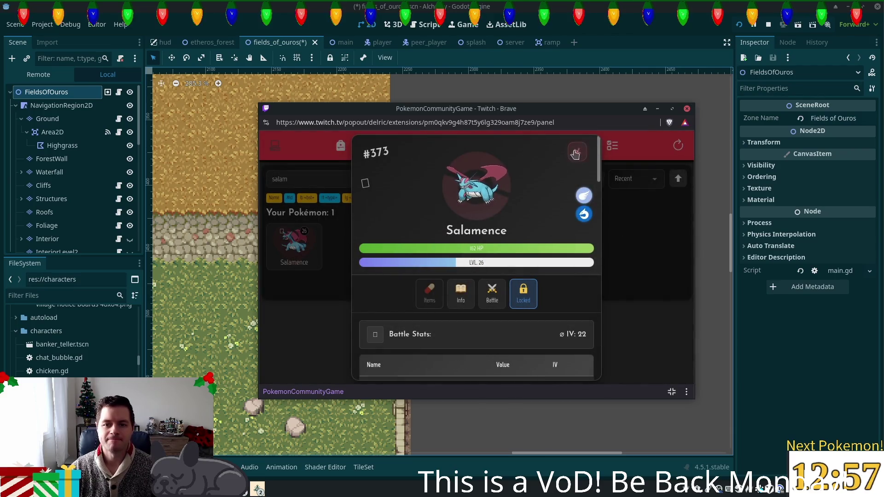
pyautogui.click(615, 180)
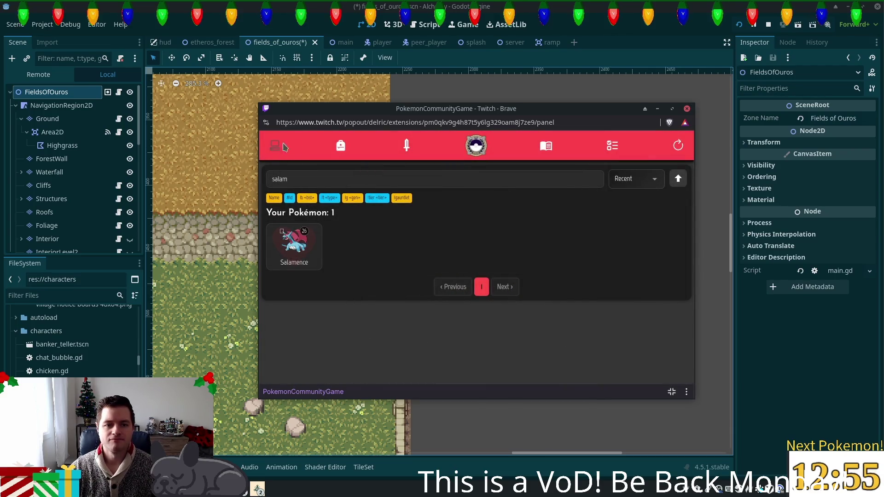
pyautogui.click(340, 145)
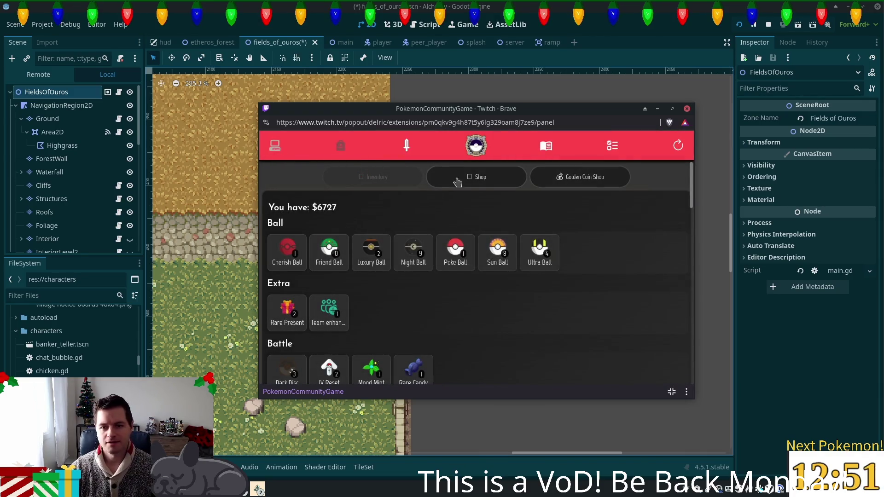
pyautogui.scroll(-3, 421, 257)
pyautogui.scroll(2, 327, 254)
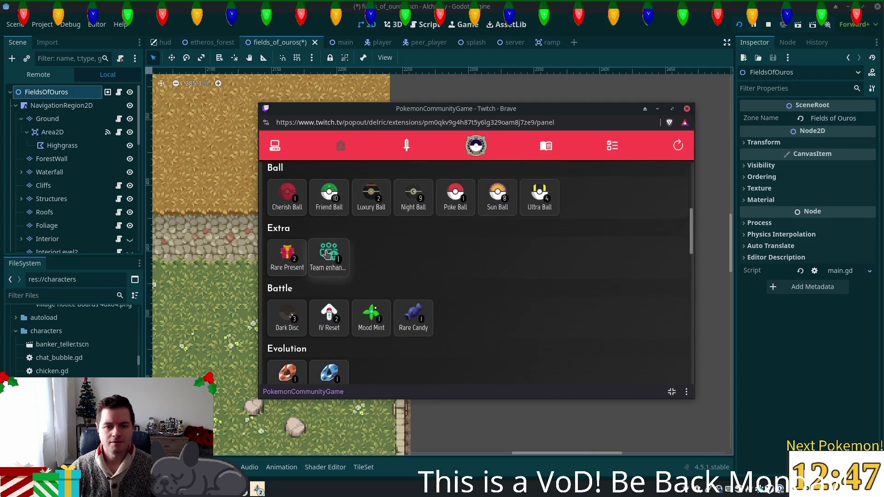
pyautogui.click(327, 252)
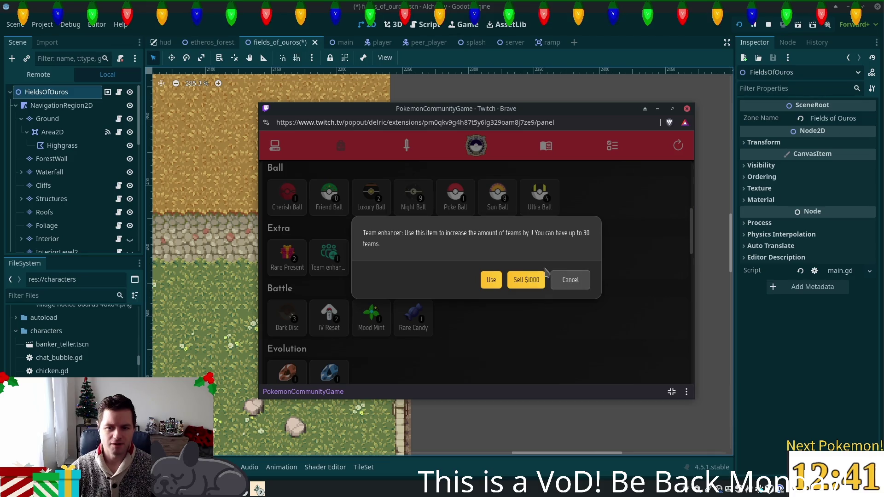
pyautogui.click(570, 279)
pyautogui.click(617, 152)
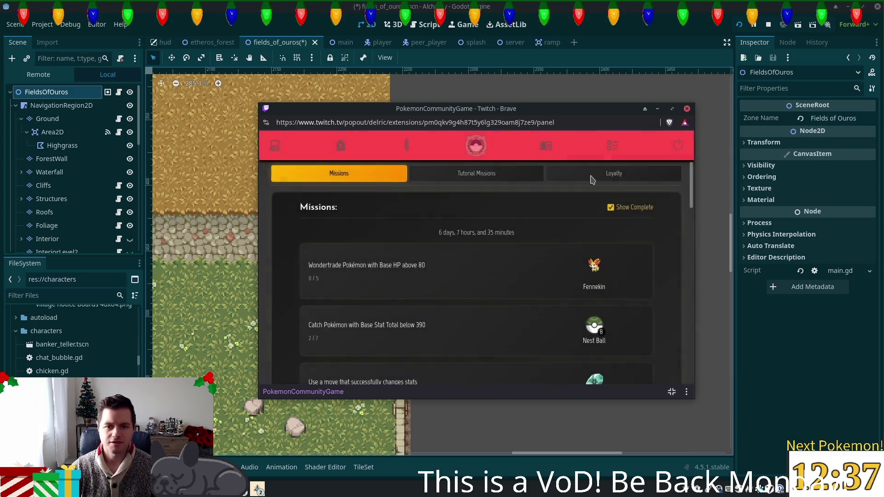
pyautogui.click(489, 180)
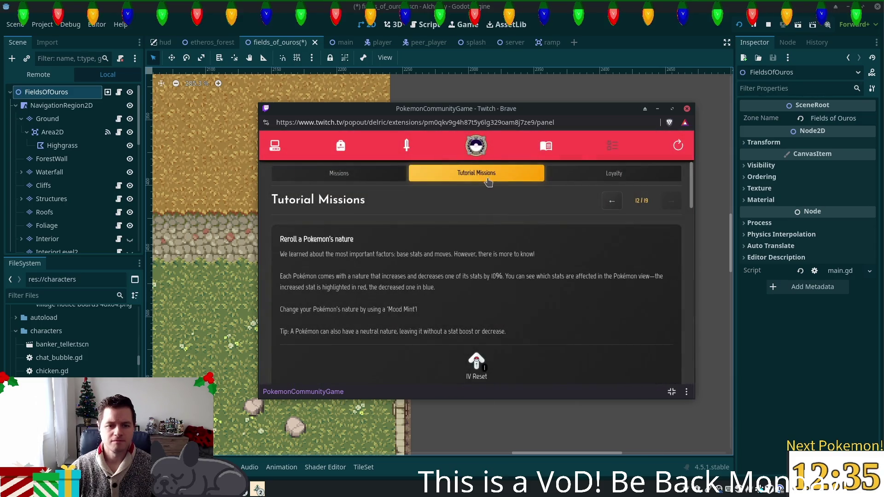
pyautogui.click(272, 149)
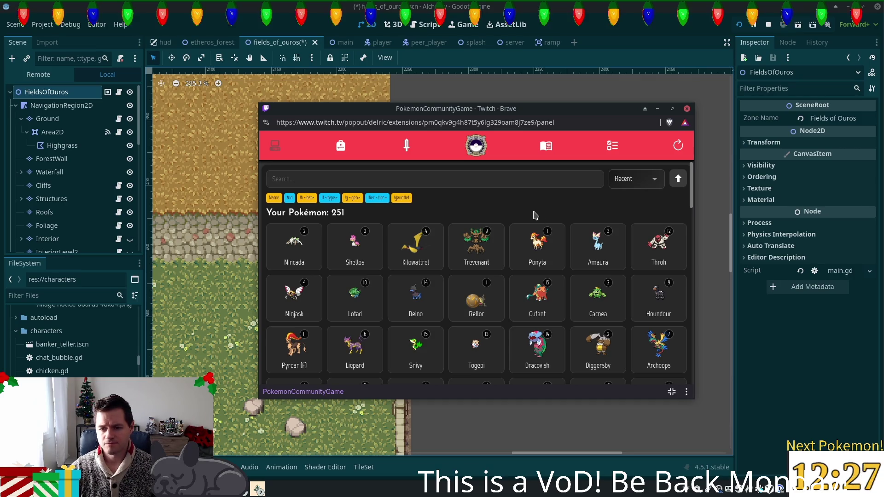
pyautogui.scroll(-3, 634, 215)
pyautogui.scroll(-10, 635, 215)
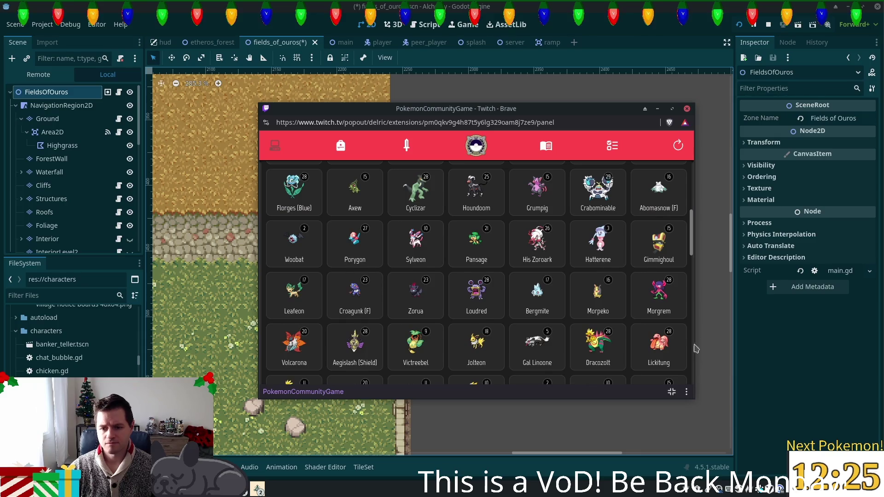
pyautogui.scroll(-3, 690, 267)
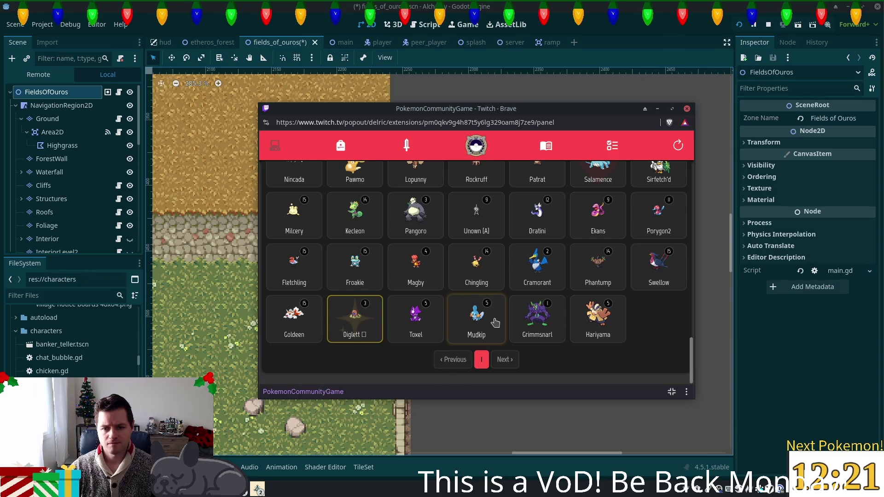
pyautogui.click(479, 319)
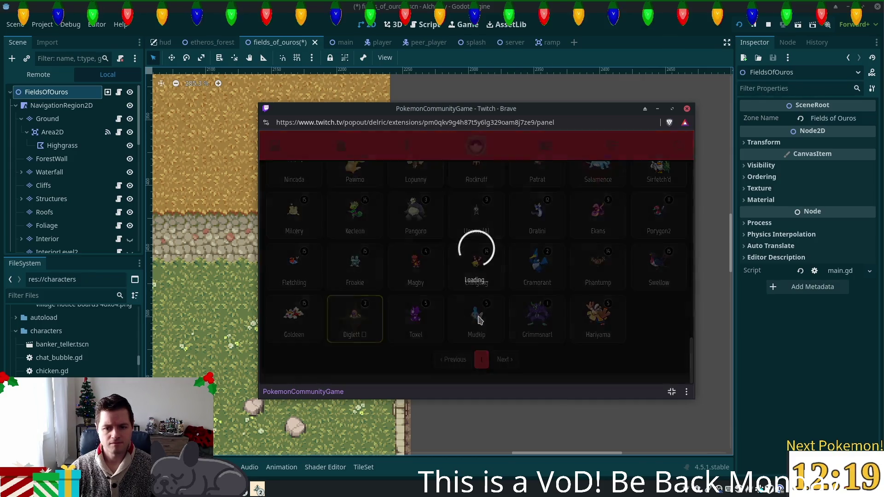
pyautogui.scroll(-3, 497, 316)
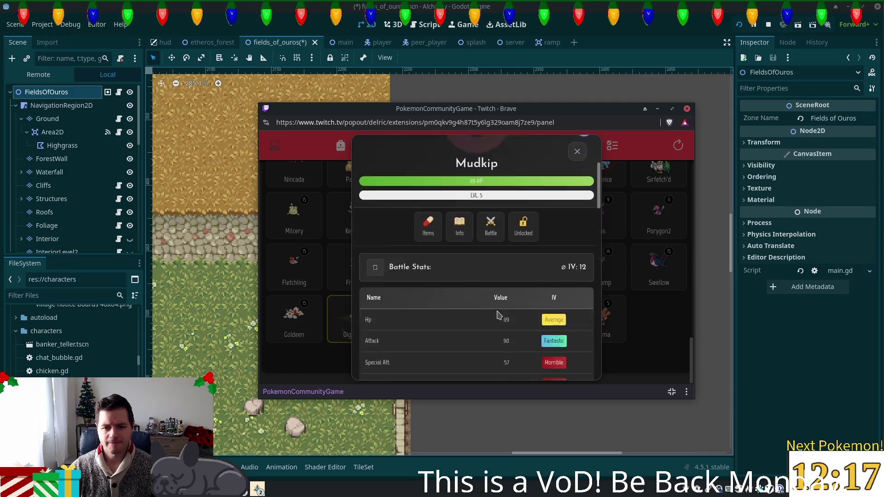
pyautogui.scroll(-3, 497, 315)
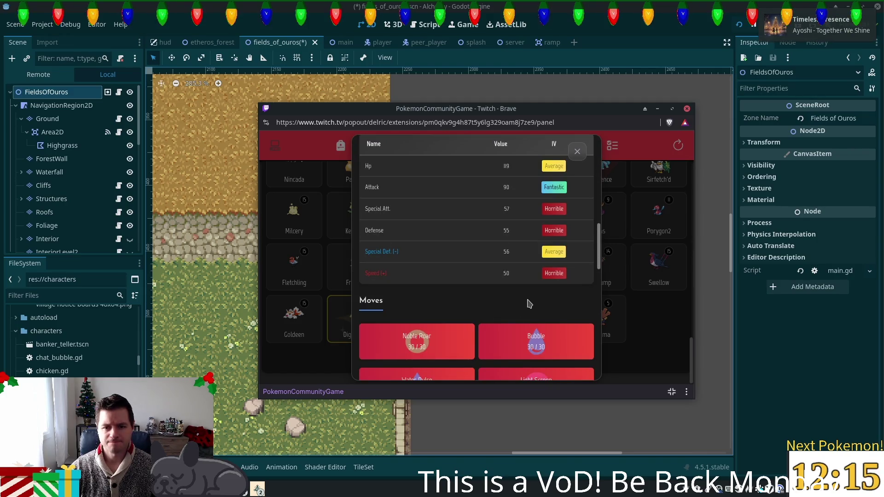
pyautogui.click(578, 152)
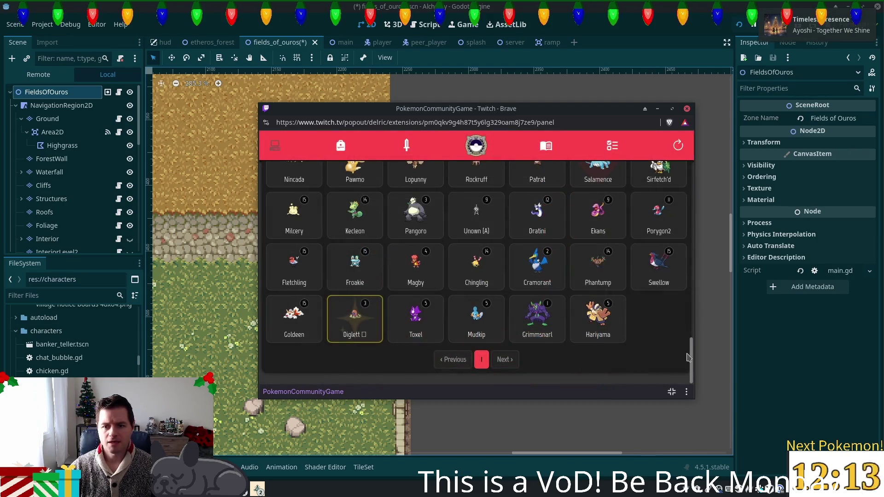
pyautogui.moveTo(692, 366)
pyautogui.mouseDown()
pyautogui.moveTo(693, 180)
pyautogui.moveTo(515, 240)
pyautogui.mouseUp()
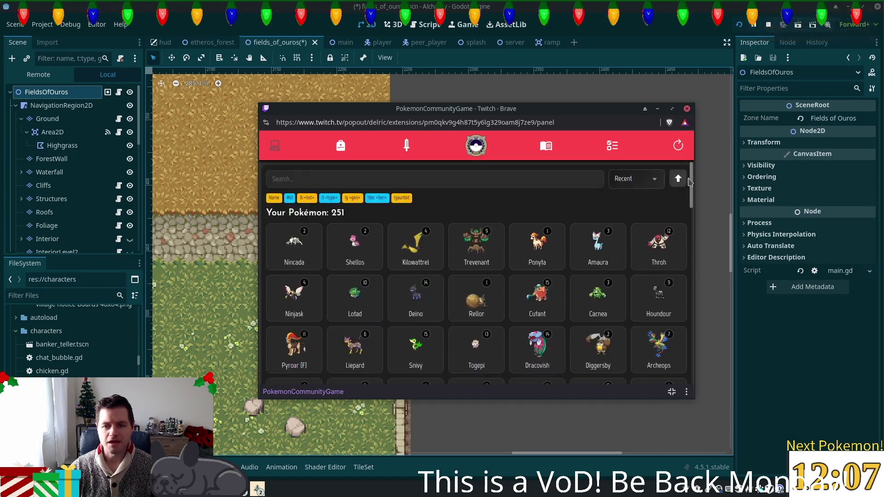
pyautogui.scroll(-1, 514, 240)
pyautogui.click(306, 221)
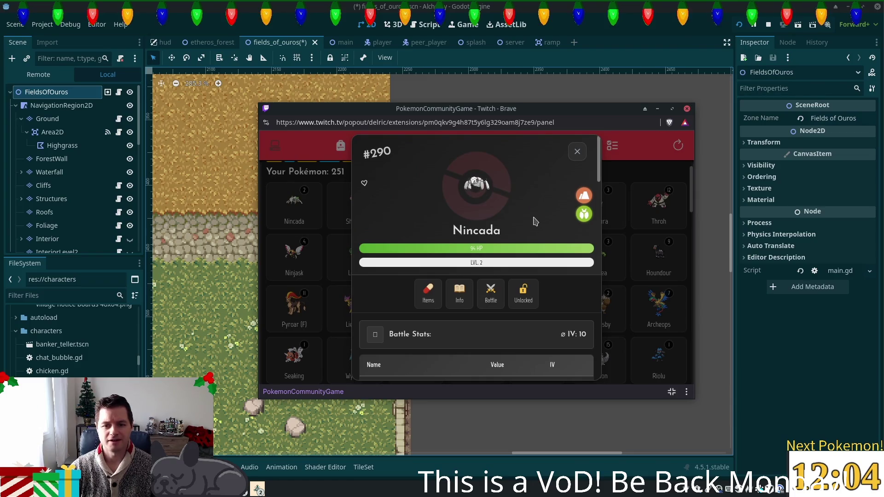
pyautogui.scroll(-1, 536, 224)
pyautogui.scroll(-3, 536, 224)
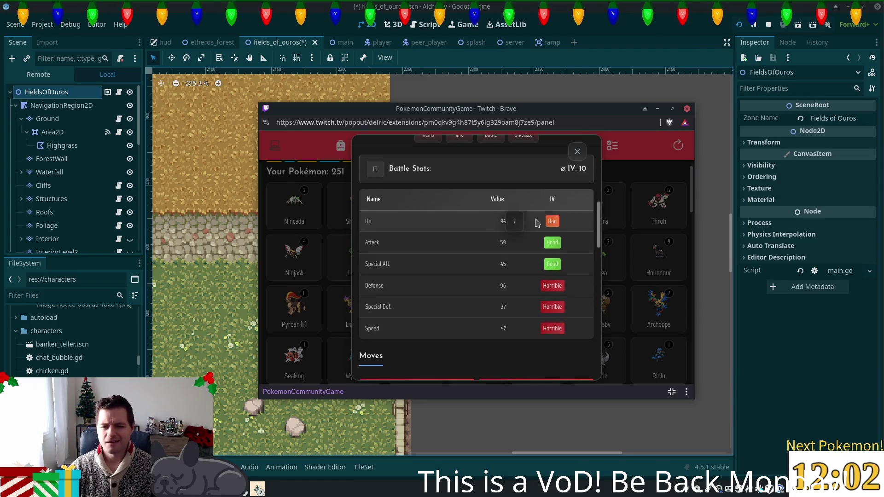
pyautogui.scroll(-5, 536, 224)
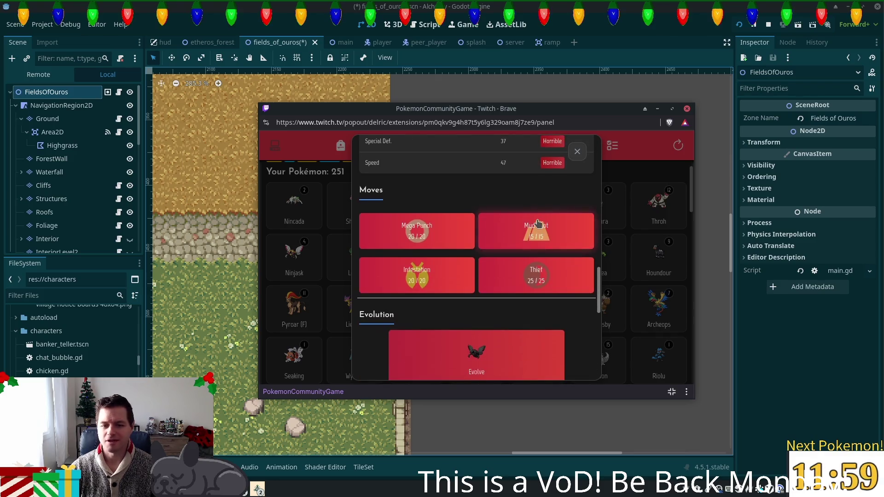
pyautogui.click(577, 152)
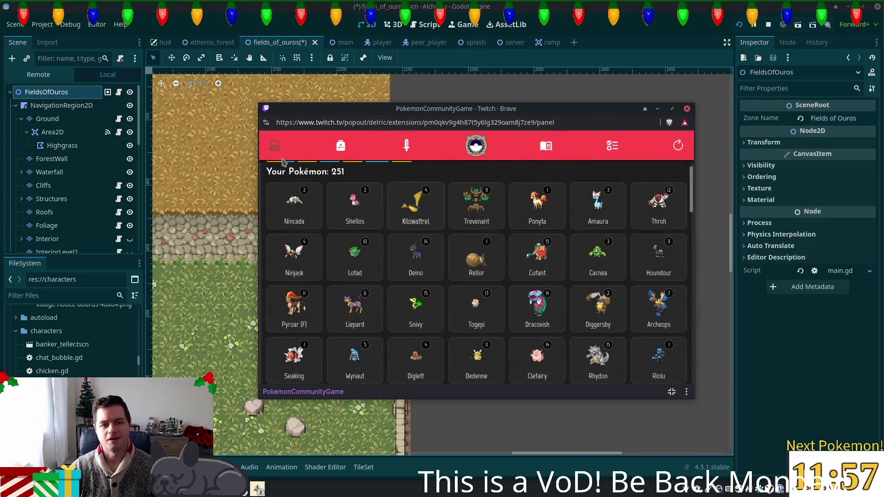
pyautogui.hotkey('alt', 'Tab')
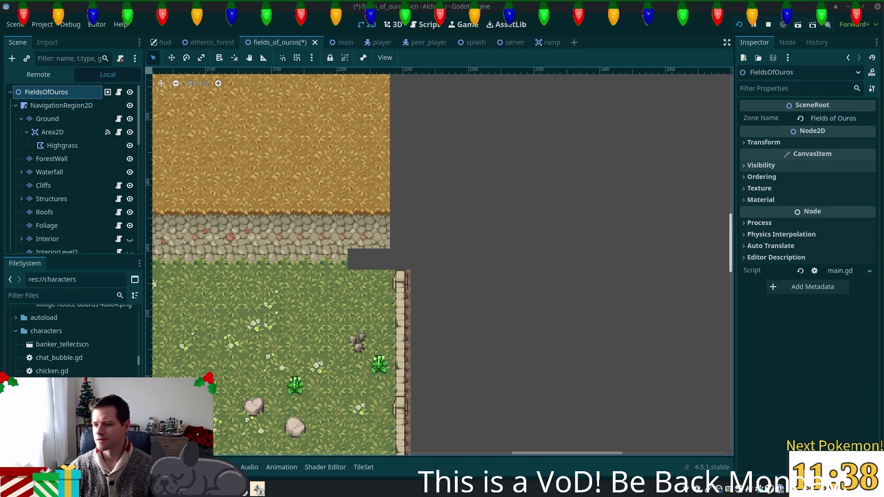
# - Pan and zoom the map to inspect the pond, bridge and eastern edge
pyautogui.scroll(-5, 430, 283)
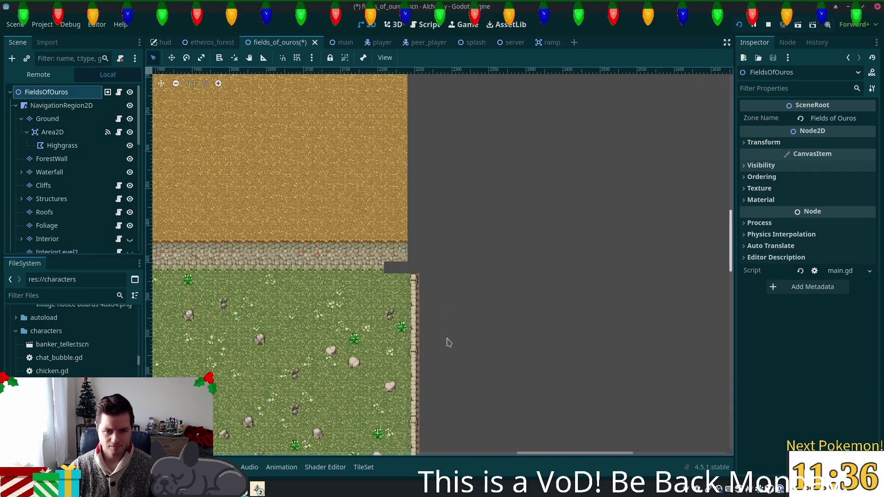
pyautogui.scroll(-4, 474, 345)
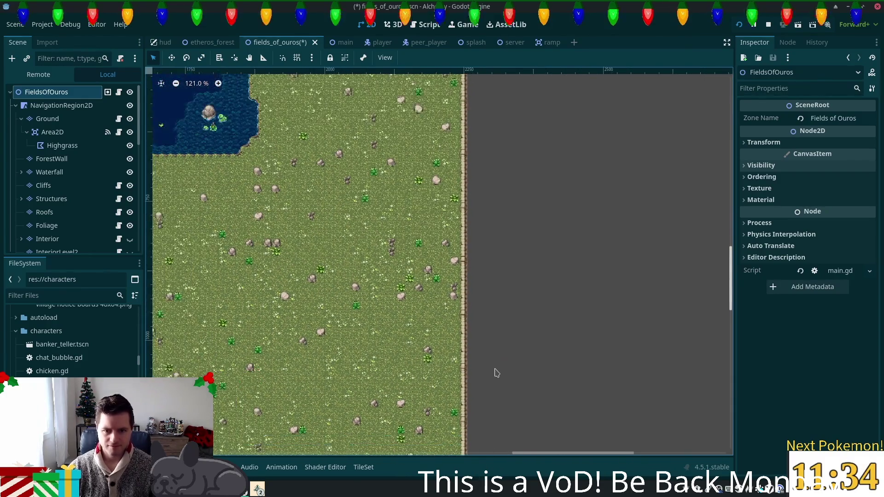
pyautogui.moveTo(504, 194)
pyautogui.mouseDown()
pyautogui.moveTo(609, 125)
pyautogui.moveTo(513, 409)
pyautogui.moveTo(186, 315)
pyautogui.moveTo(290, 297)
pyautogui.moveTo(410, 84)
pyautogui.moveTo(550, 91)
pyautogui.moveTo(560, 71)
pyautogui.mouseUp()
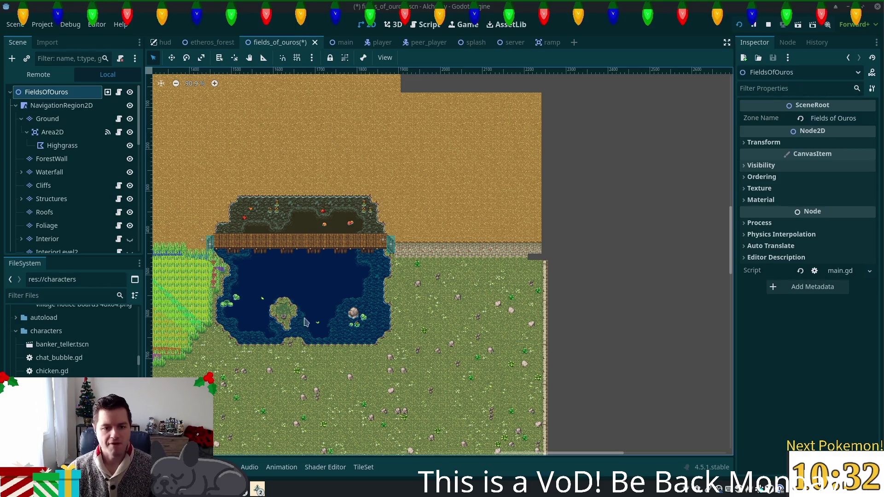
pyautogui.scroll(2, 303, 323)
# - Zoom in on the east border and select the Ground tile layer for painting
pyautogui.hscroll(5, 393, 290)
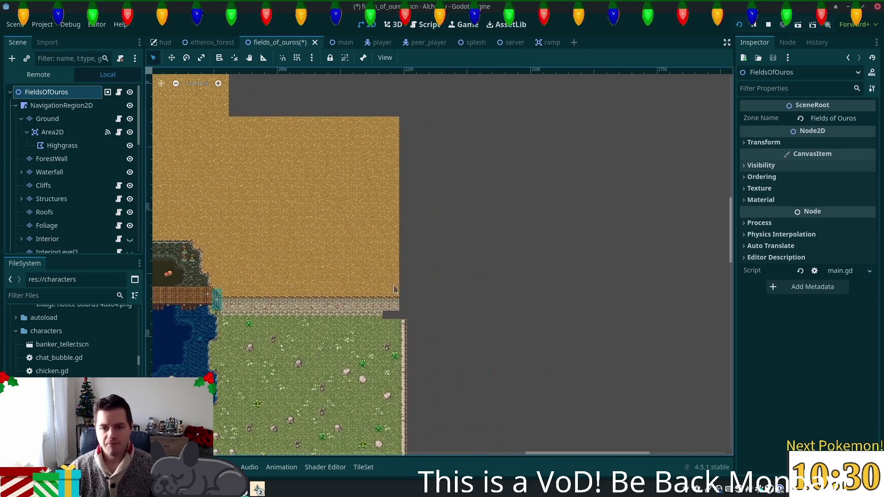
pyautogui.hscroll(-5, 344, 227)
pyautogui.scroll(-2, 643, 138)
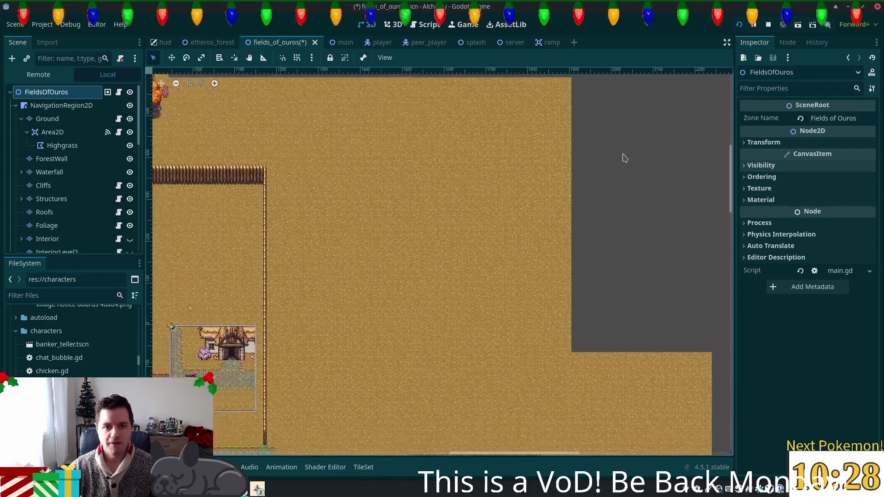
pyautogui.scroll(-2, 625, 158)
pyautogui.hscroll(5, 632, 153)
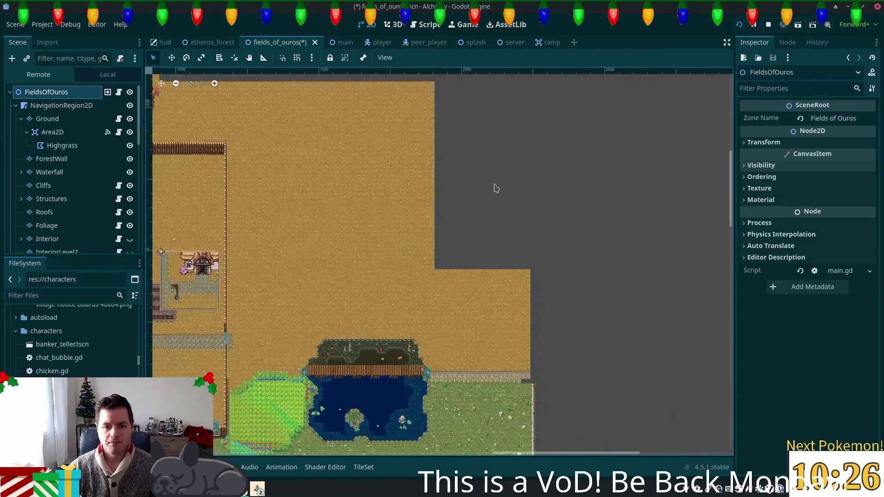
pyautogui.scroll(-2, 506, 230)
pyautogui.hscroll(2, 506, 231)
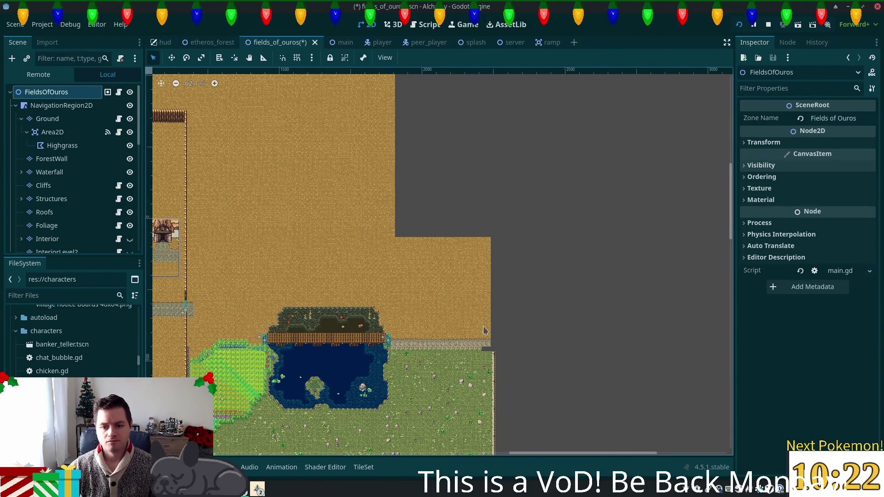
pyautogui.scroll(5, 483, 331)
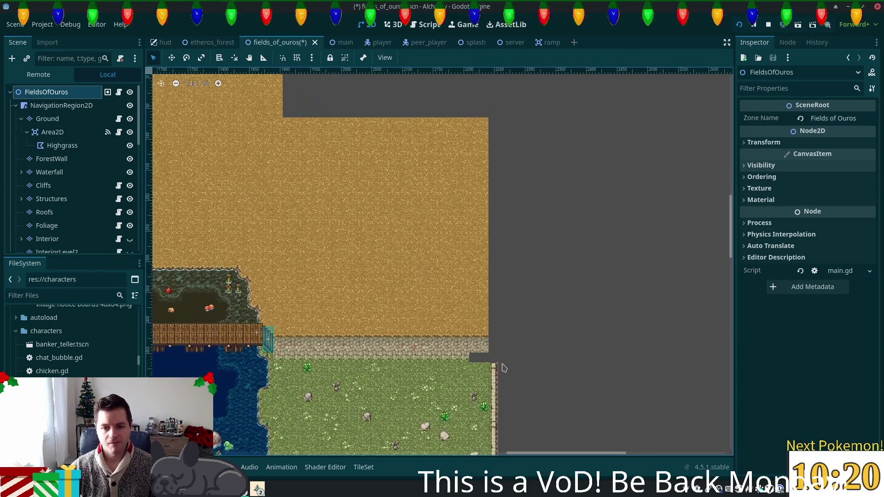
pyautogui.scroll(2, 504, 367)
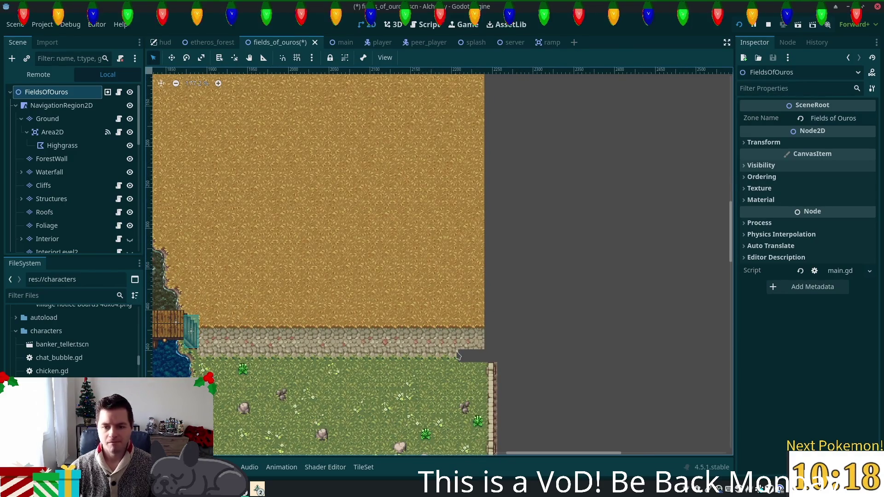
pyautogui.scroll(4, 457, 354)
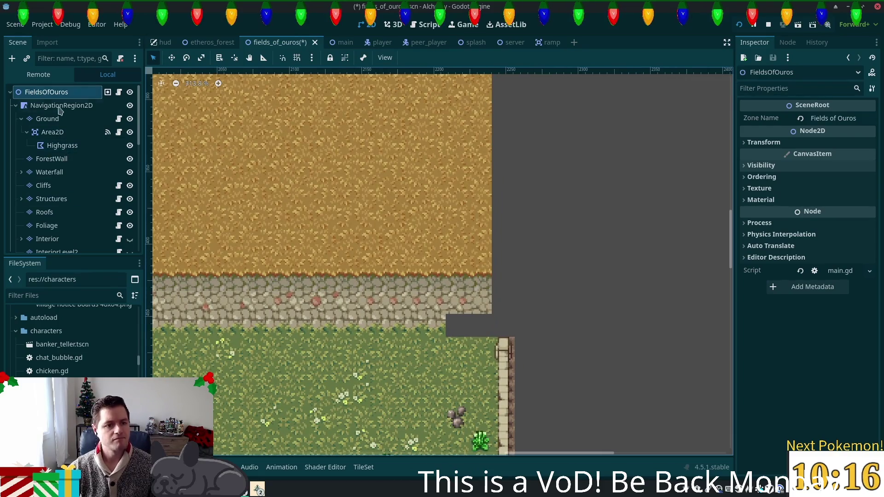
pyautogui.click(48, 118)
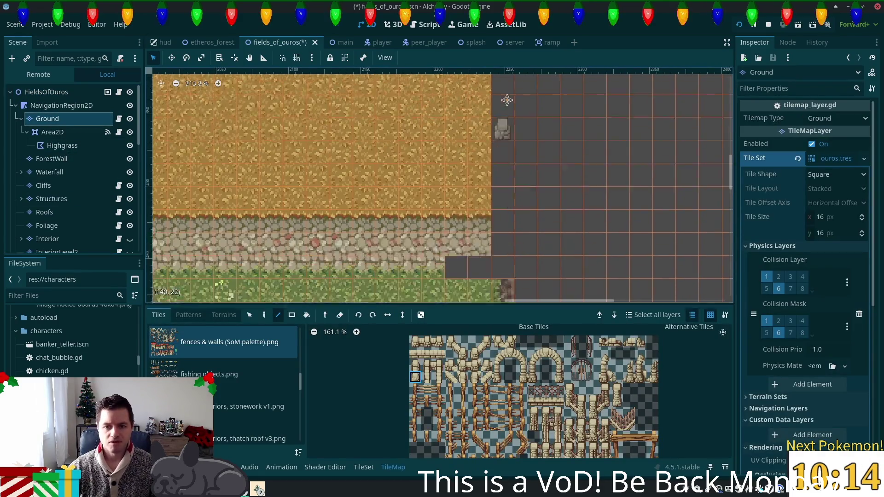
# - Load summer forest.png and paint grass into the empty cells at the east border
pyautogui.scroll(-3, 507, 100)
pyautogui.scroll(1, 522, 168)
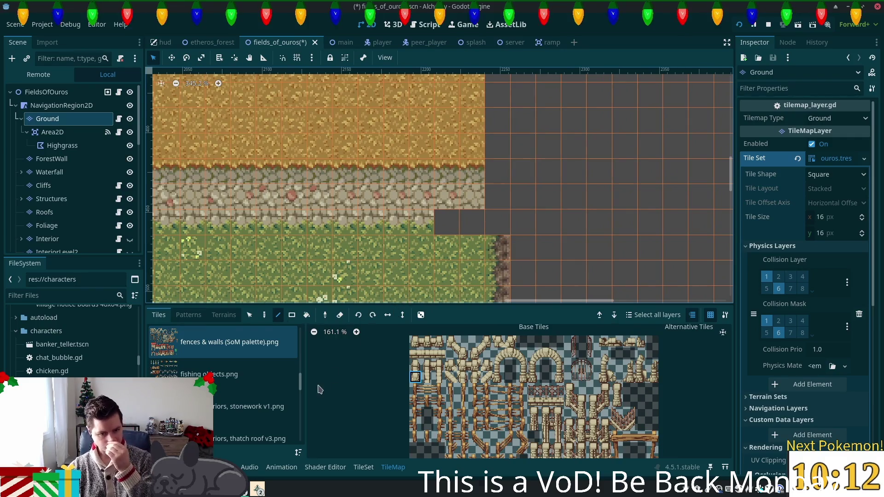
pyautogui.moveTo(300, 384); pyautogui.dragTo(299, 417)
pyautogui.click(230, 377)
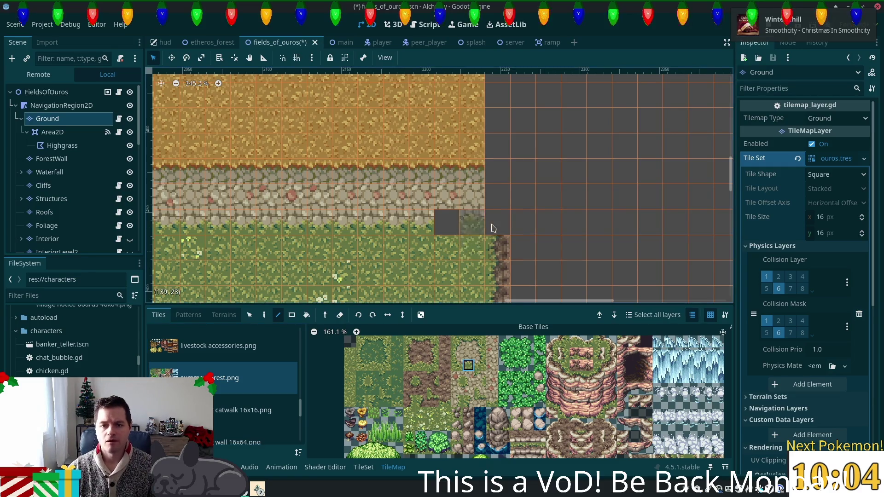
pyautogui.moveTo(493, 228)
pyautogui.mouseDown()
pyautogui.moveTo(445, 225)
pyautogui.moveTo(455, 229)
pyautogui.mouseUp()
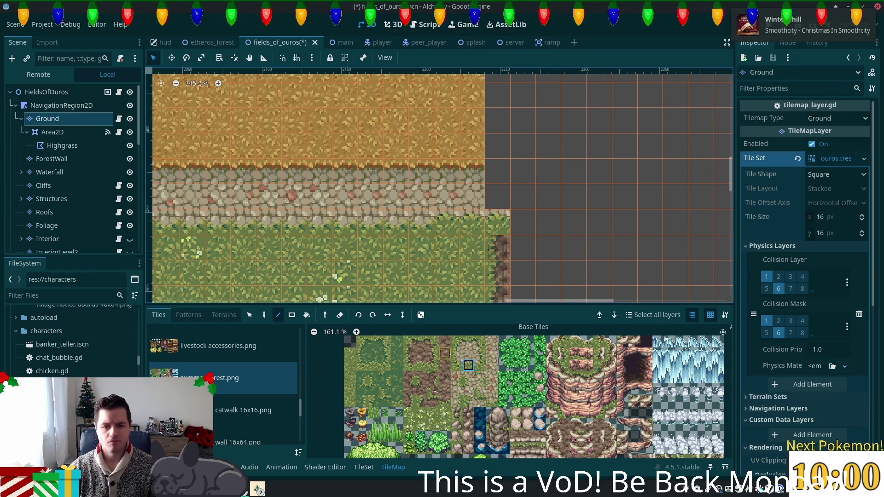
# - Fill the stone path gap with cobblestone and cobble-to-grass edge tiles
pyautogui.click(492, 401)
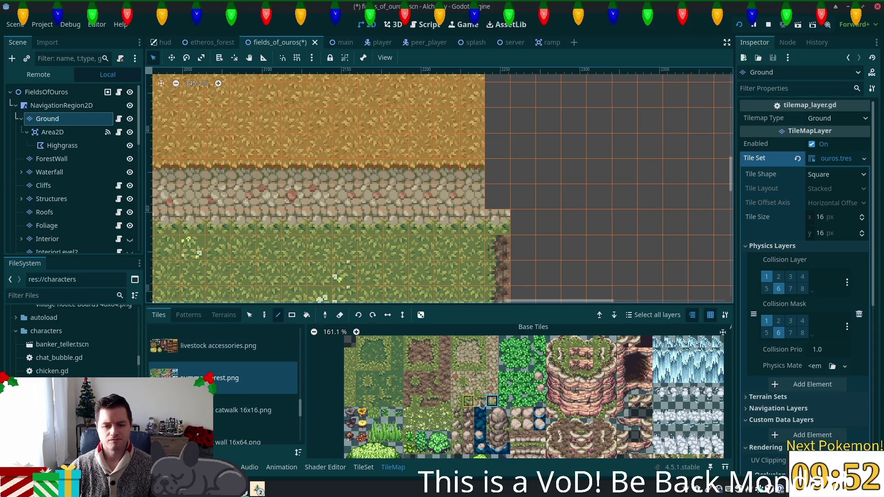
pyautogui.click(469, 341)
pyautogui.click(371, 222)
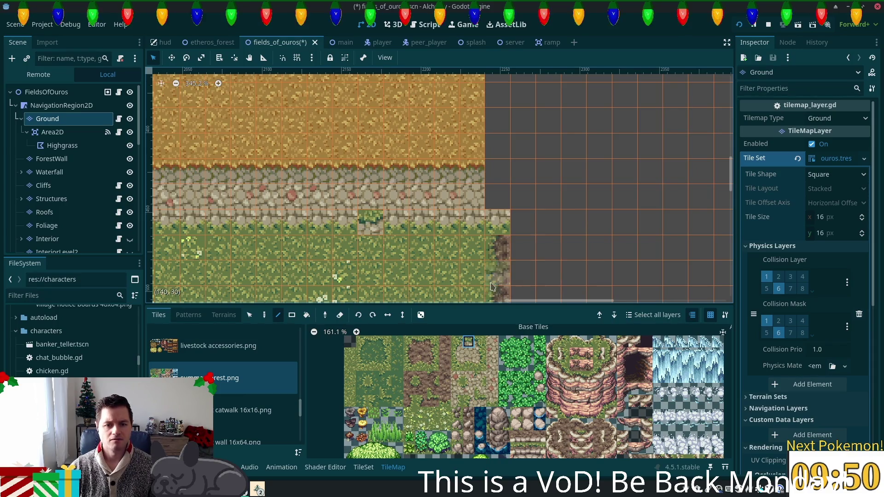
pyautogui.click(468, 365)
pyautogui.click(372, 220)
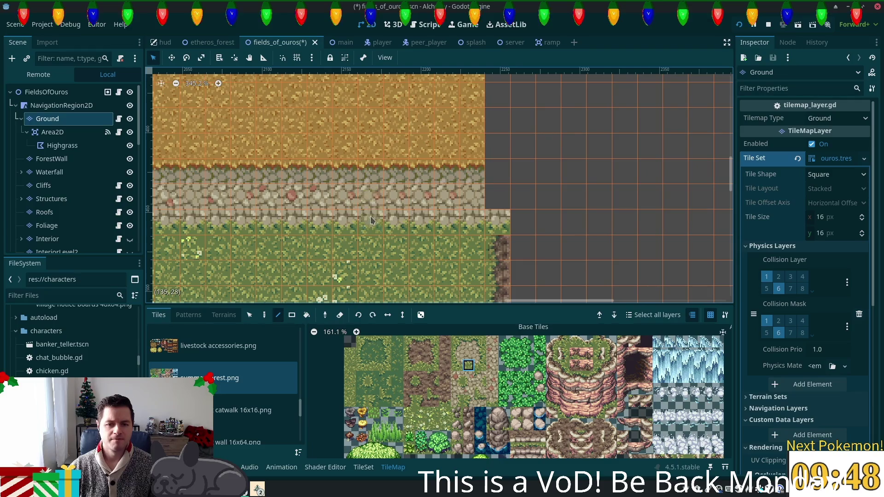
pyautogui.click(372, 220)
pyautogui.moveTo(509, 303); pyautogui.dragTo(493, 302)
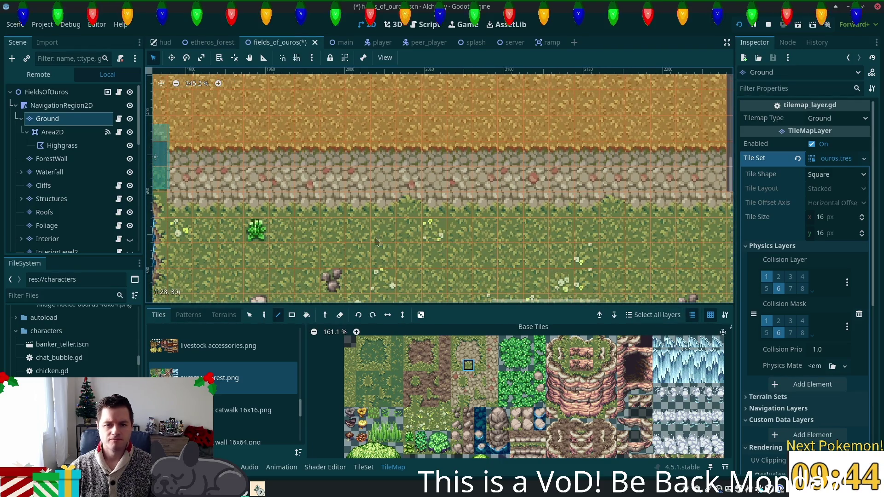
# - Pick the upper cobblestone tile, then switch the palette to autumn forest (clean).png
pyautogui.scroll(-3, 561, 274)
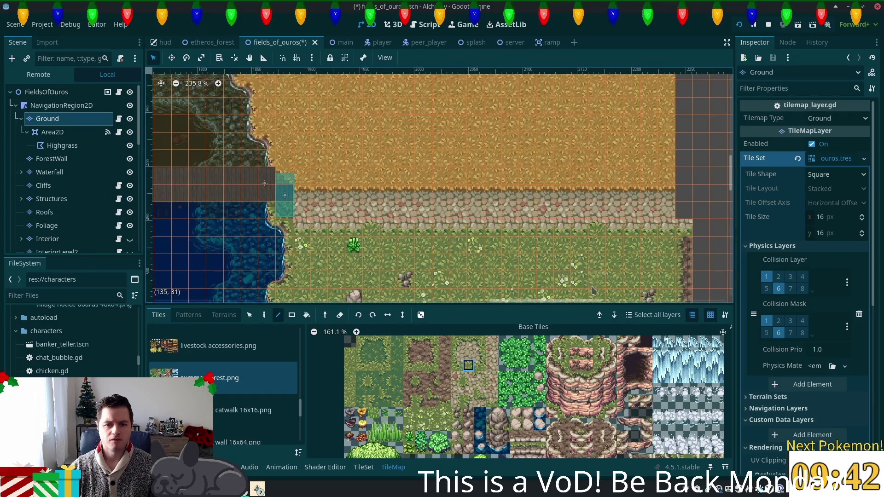
pyautogui.hscroll(3, 593, 290)
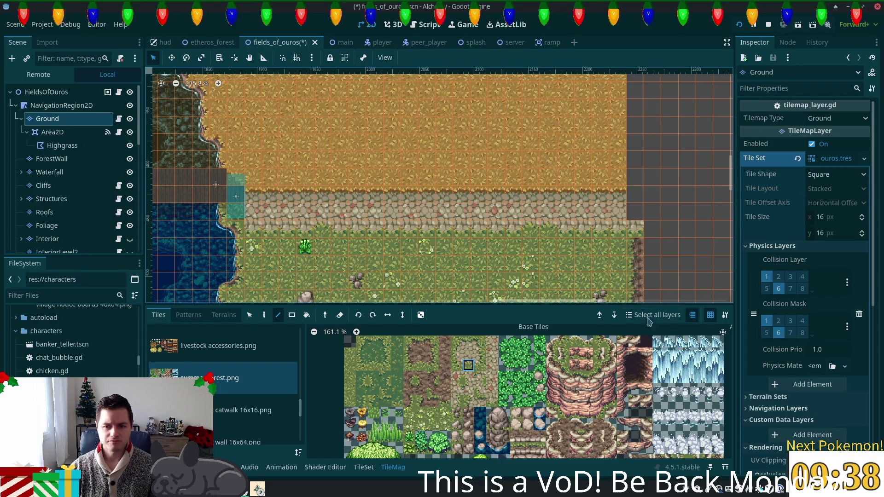
pyautogui.hscroll(6, 599, 264)
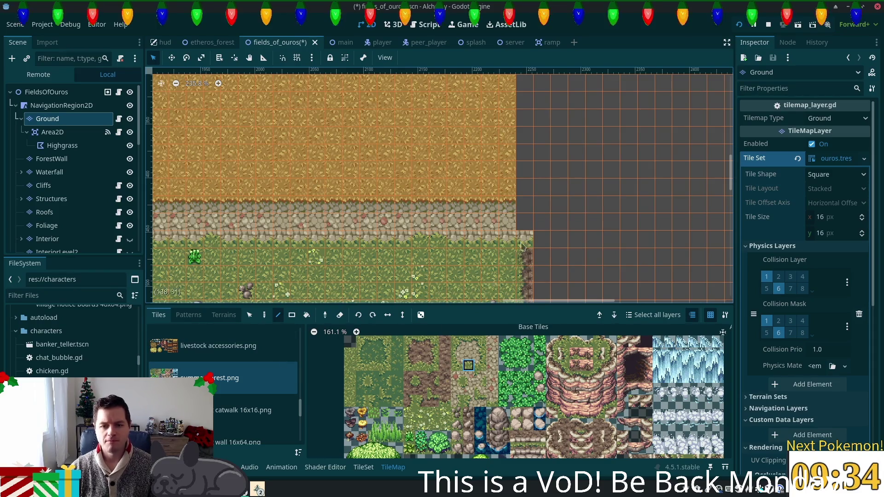
pyautogui.click(468, 353)
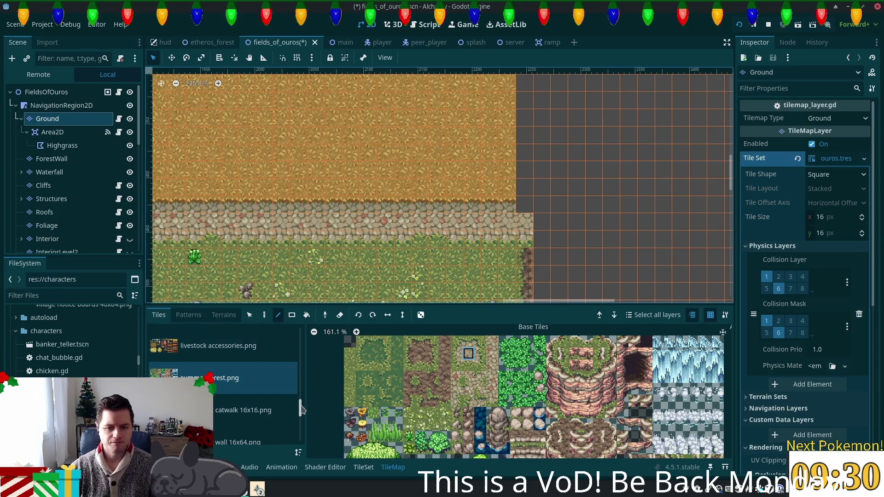
pyautogui.scroll(5, 280, 366)
pyautogui.click(254, 355)
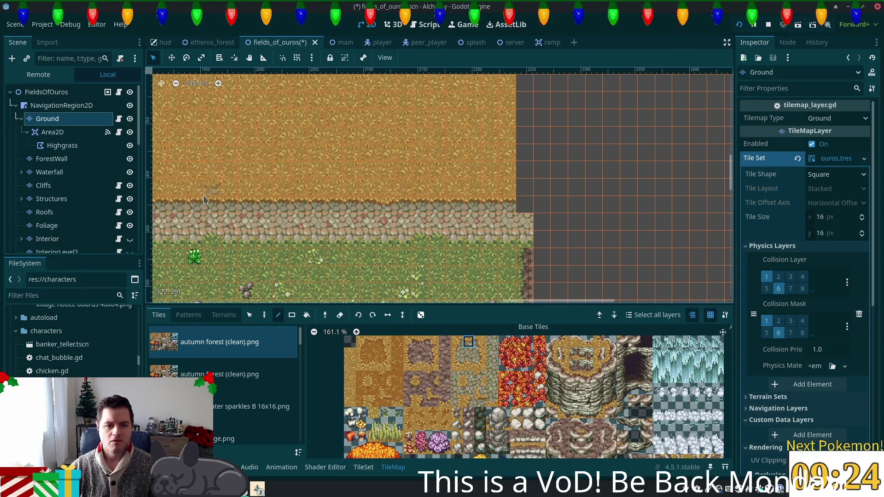
pyautogui.moveTo(233, 198); pyautogui.dragTo(334, 207)
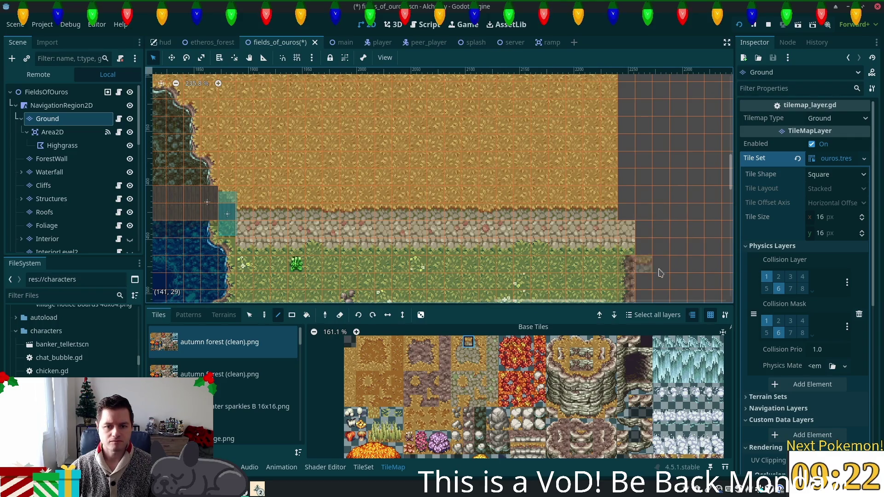
pyautogui.hscroll(3, 540, 291)
pyautogui.scroll(1, 540, 291)
pyautogui.hscroll(2, 592, 242)
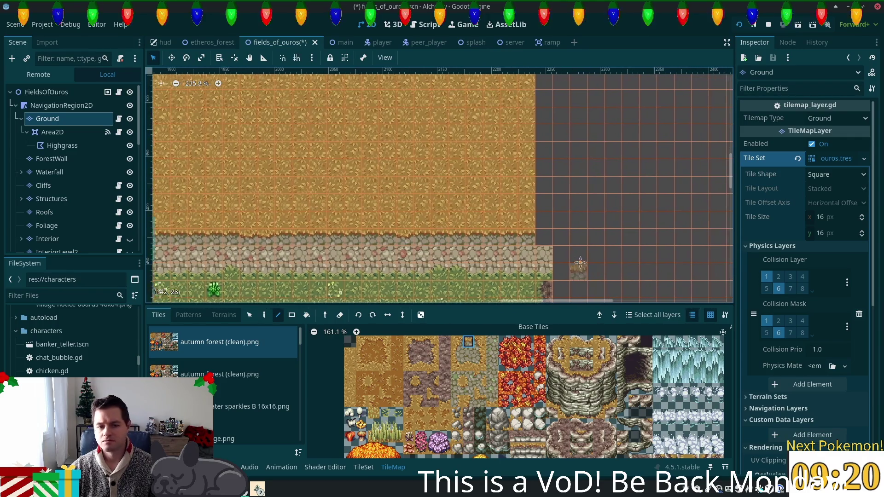
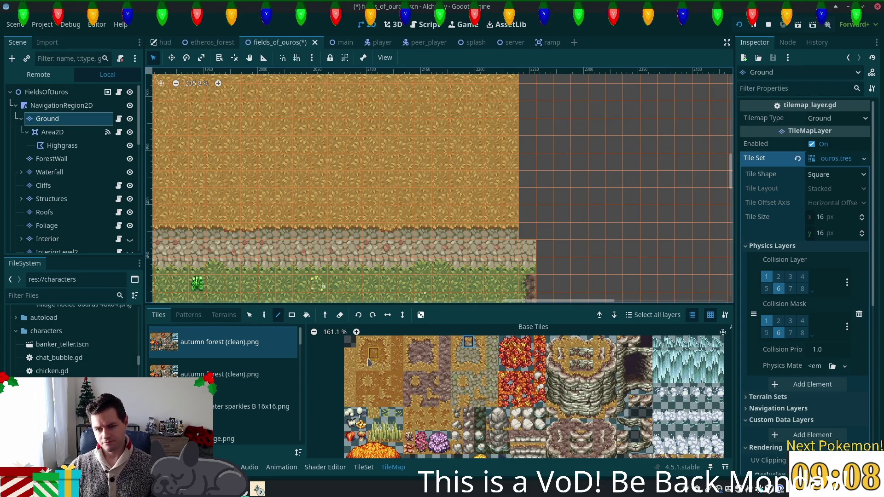
# - Place a rock edge tile and a cobble tile at the orange ground's right edge
pyautogui.click(409, 353)
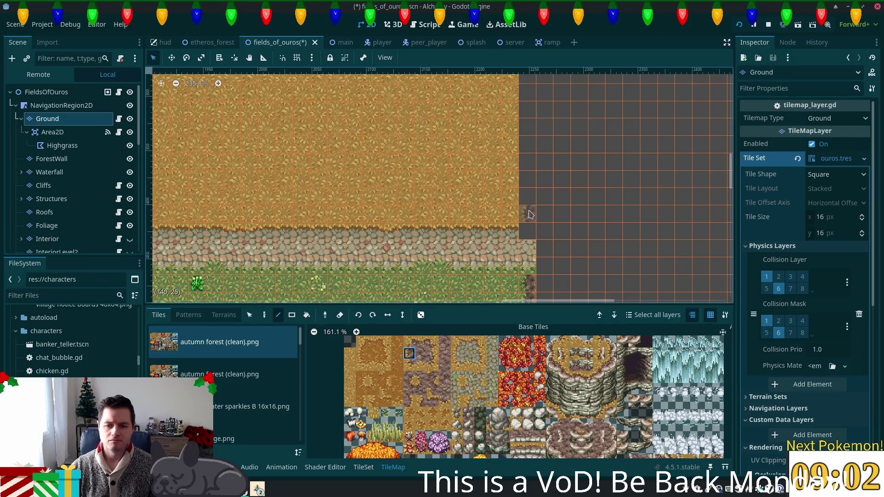
pyautogui.click(530, 214)
pyautogui.keyDown('ctrl'); pyautogui.click(528, 232); pyautogui.keyUp('ctrl')
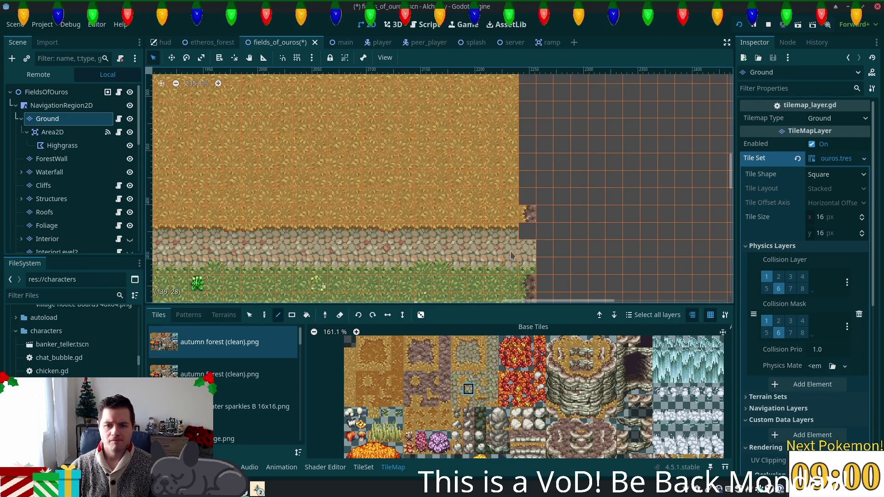
pyautogui.click(529, 240)
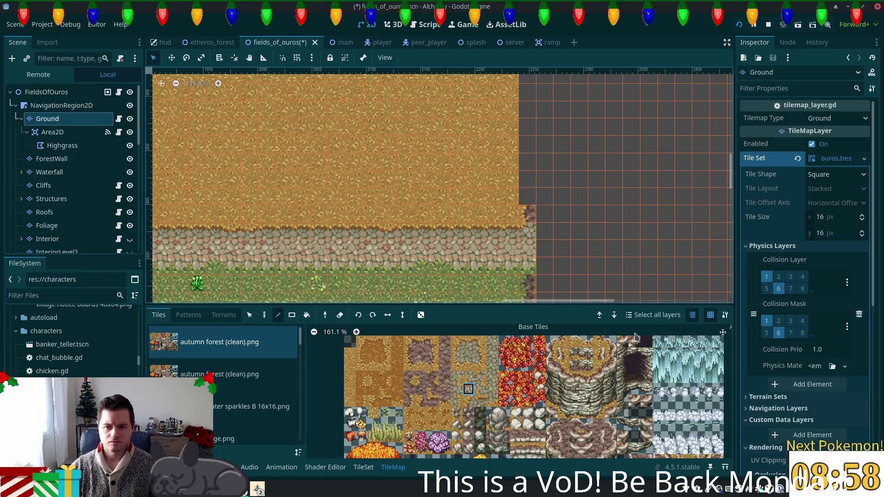
pyautogui.hscroll(2, 613, 288)
pyautogui.scroll(-1, 613, 288)
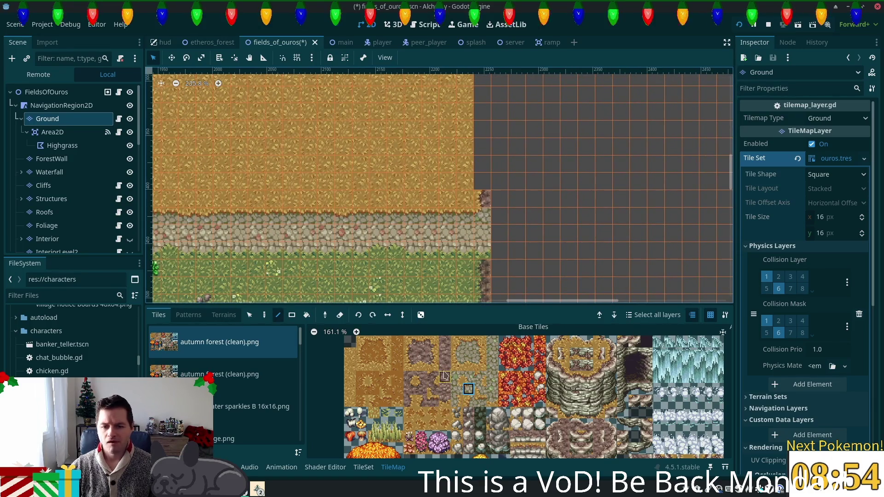
pyautogui.scroll(2, 542, 250)
pyautogui.hscroll(1, 543, 250)
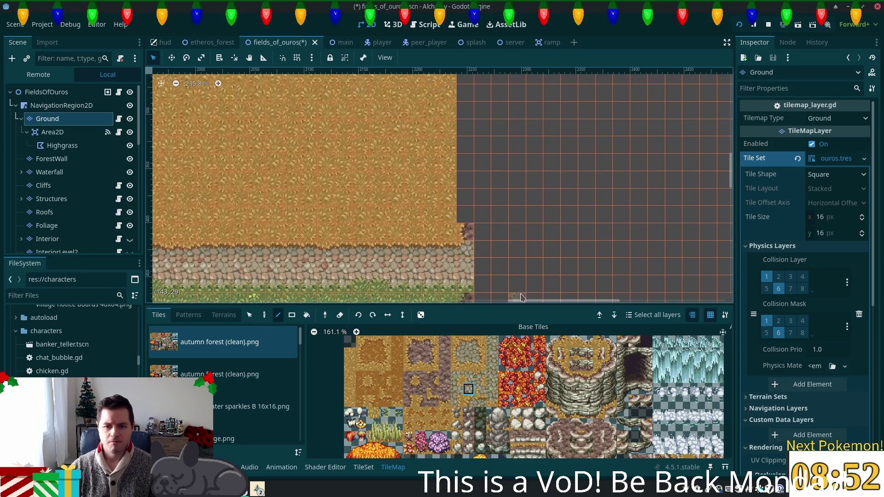
# - Paint a vertical column of rock-edge tiles along the ground's right edge
pyautogui.click(410, 355)
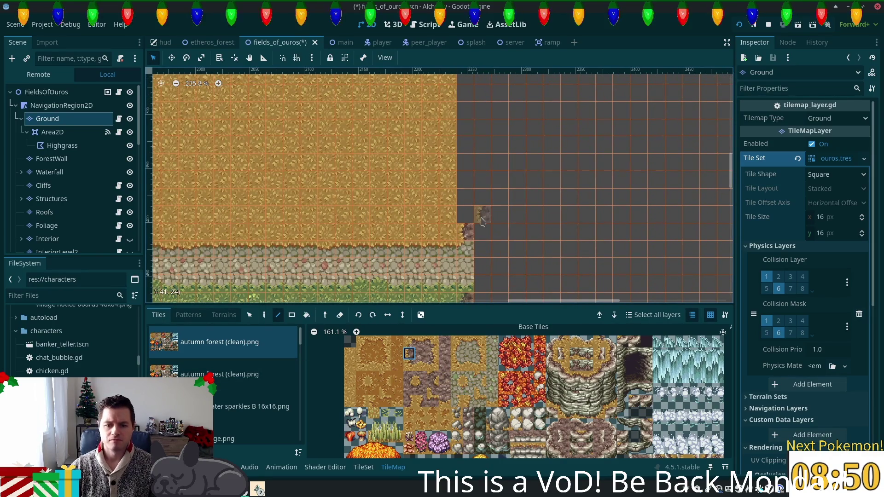
pyautogui.moveTo(471, 221); pyautogui.dragTo(472, 105)
pyautogui.scroll(-4, 566, 164)
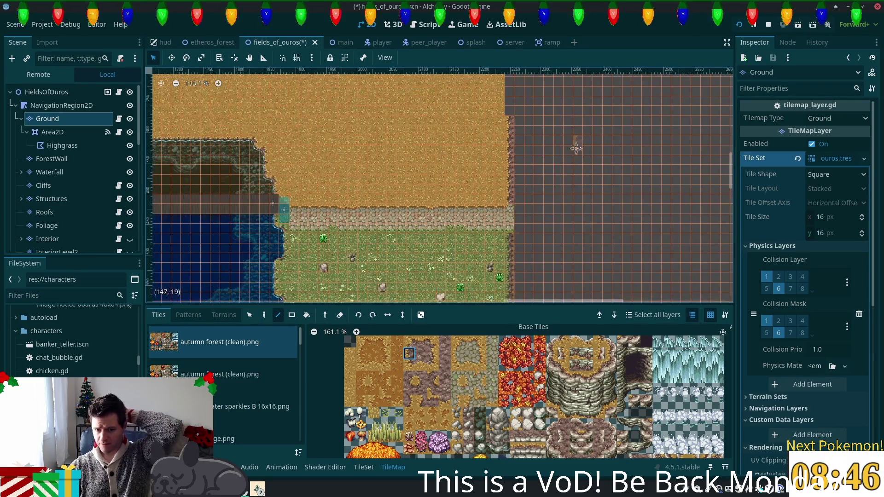
pyautogui.scroll(2, 549, 273)
pyautogui.scroll(-3, 550, 267)
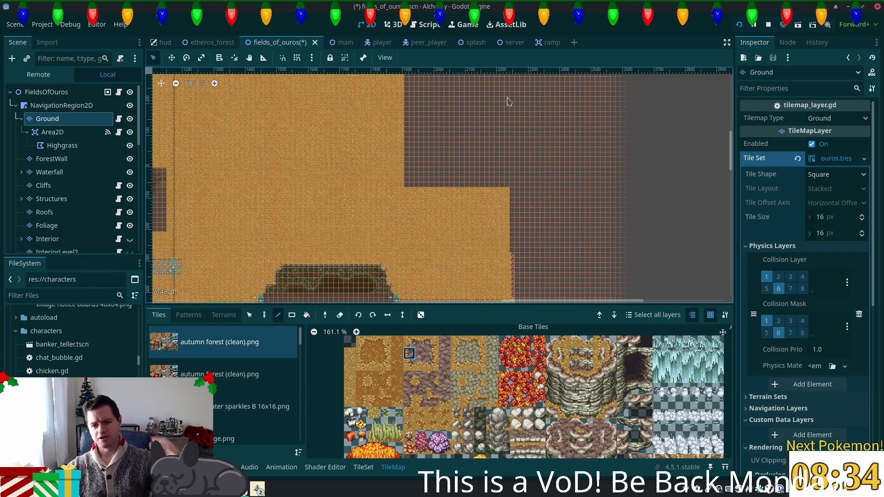
# - Zoom out and paint a vertical line of tiles right of the orange ground
pyautogui.scroll(-1, 542, 177)
pyautogui.scroll(-2, 516, 212)
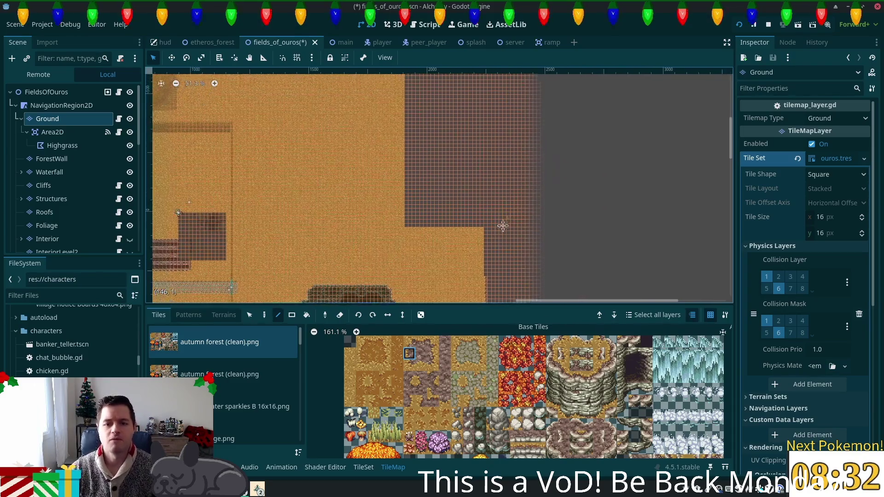
pyautogui.moveTo(465, 195); pyautogui.dragTo(462, 92)
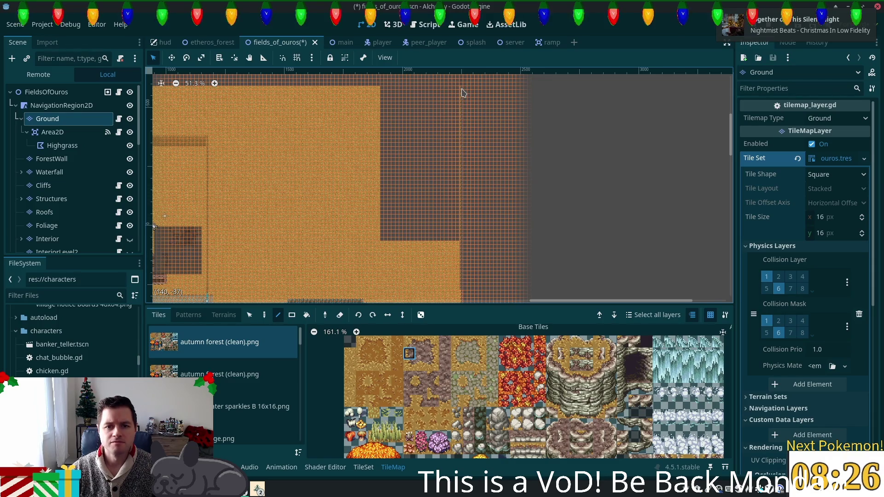
# - Bring the ground's right edge into view and pick two other tiles from the atlas
pyautogui.moveTo(322, 109); pyautogui.dragTo(520, 154)
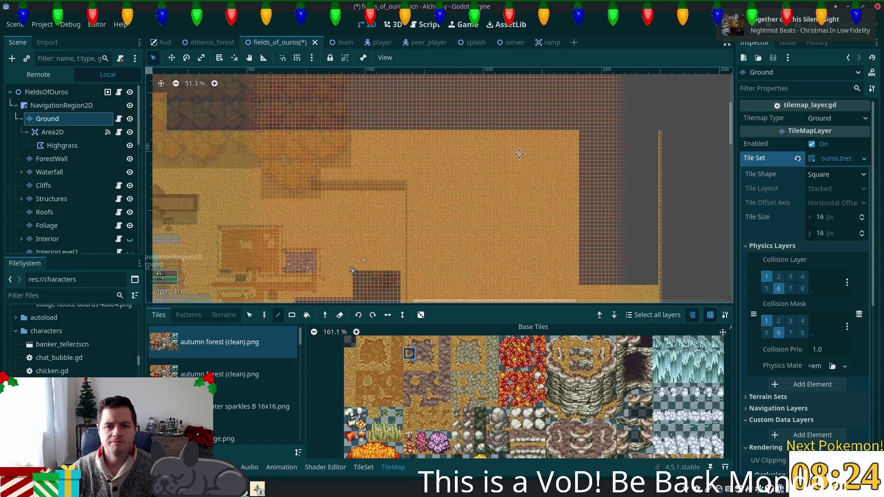
pyautogui.scroll(3, 519, 153)
pyautogui.hscroll(3, 582, 138)
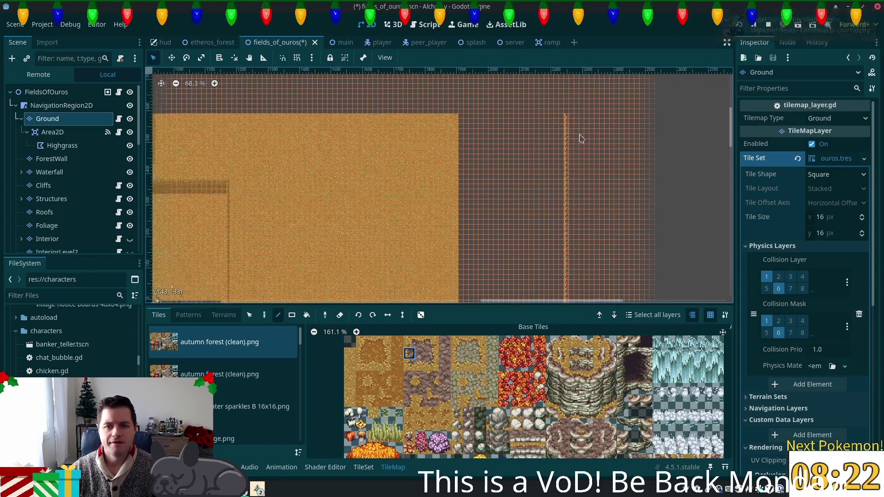
pyautogui.scroll(1, 581, 138)
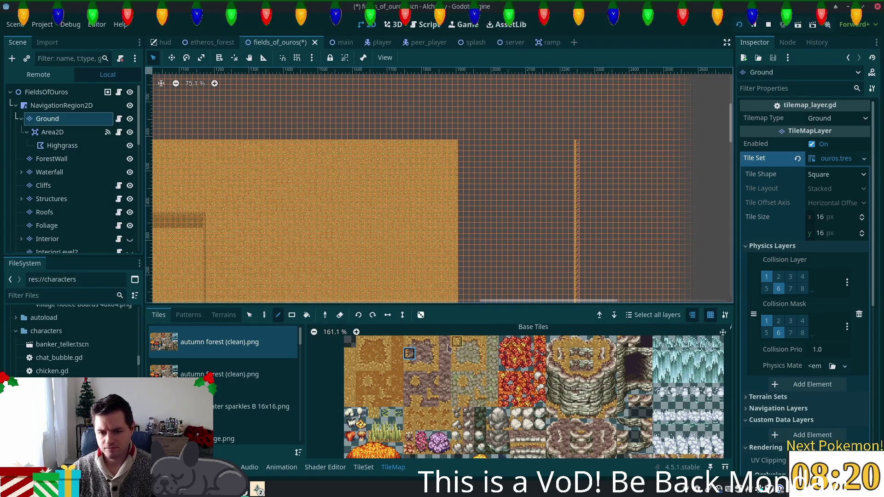
pyautogui.click(421, 343)
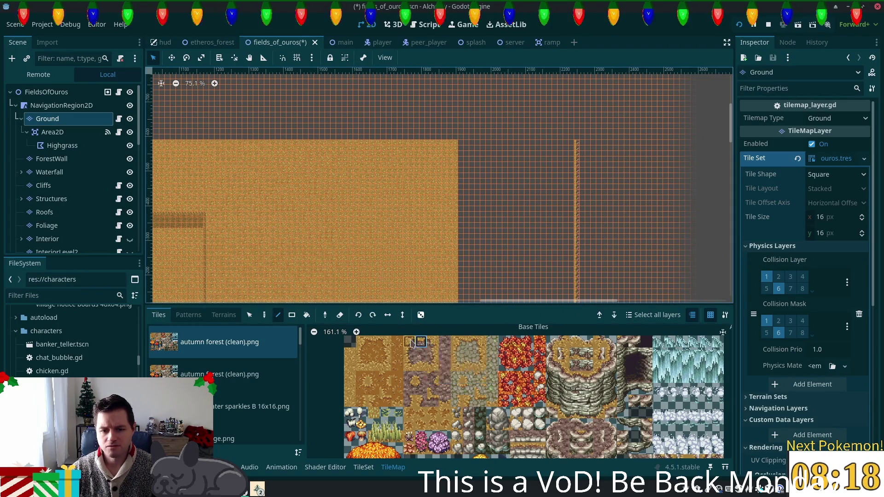
pyautogui.click(349, 366)
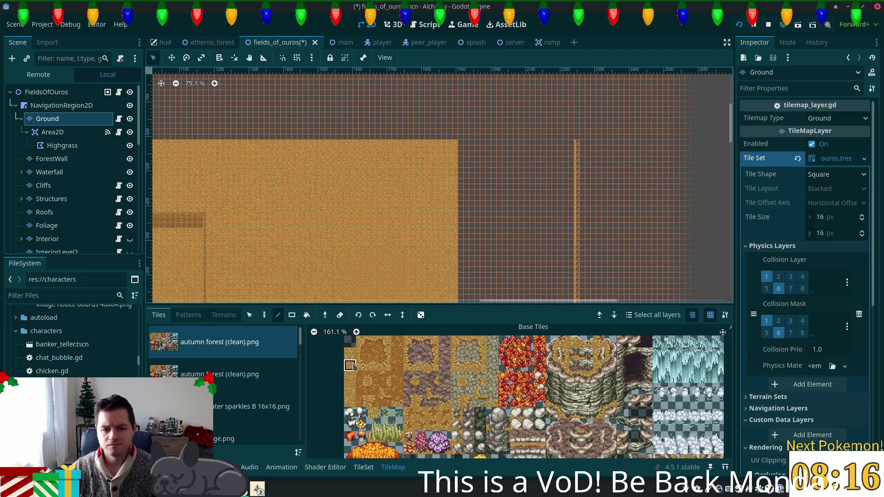
pyautogui.scroll(-4, 603, 250)
pyautogui.scroll(-1, 602, 249)
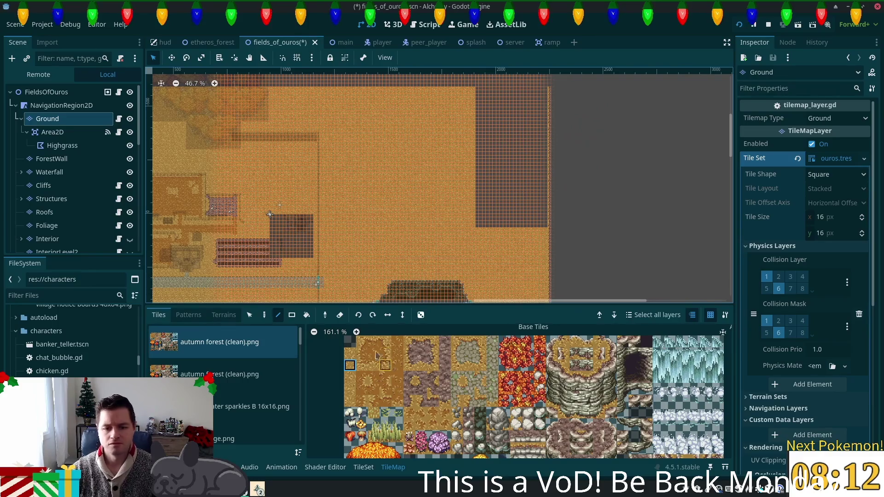
# - Choose the Rectangle tool and select the grass terrain for painting
pyautogui.click(292, 315)
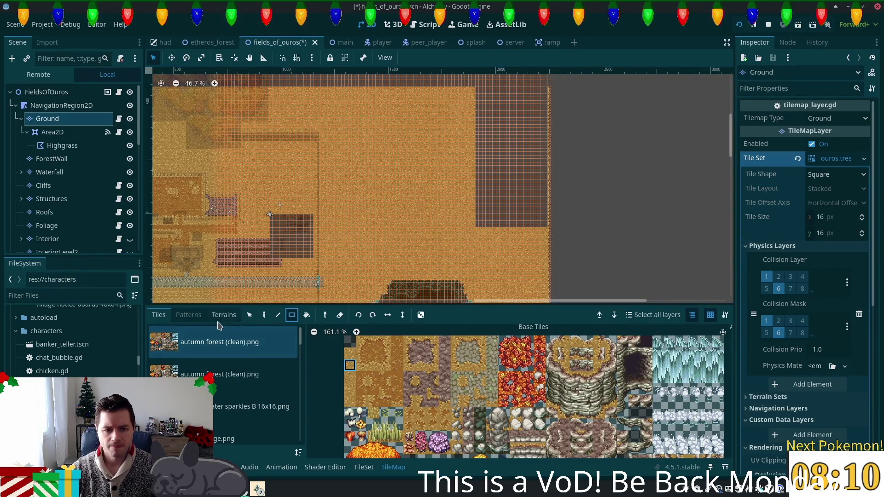
pyautogui.click(223, 315)
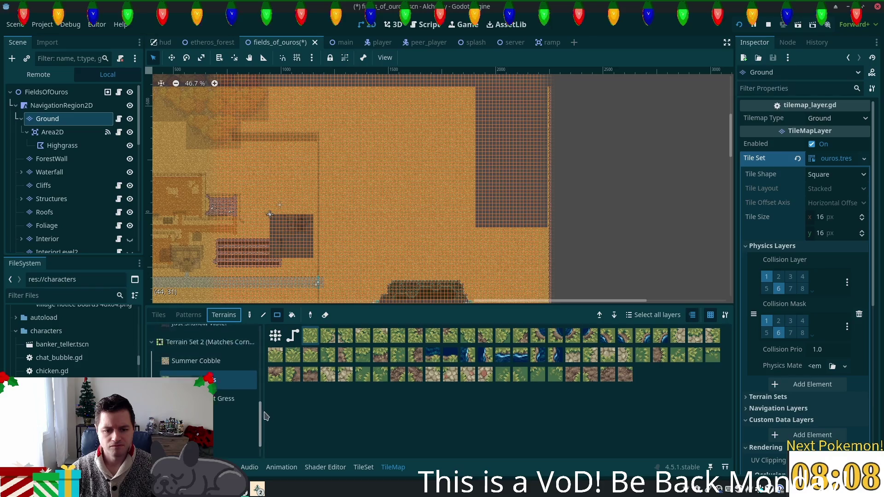
pyautogui.scroll(5, 207, 368)
pyautogui.click(179, 354)
pyautogui.click(308, 338)
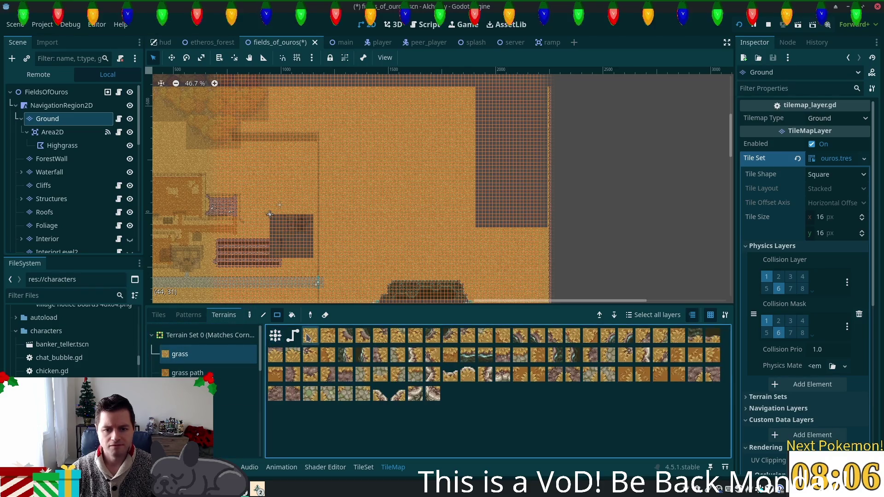
# - Check the Patterns page, then show the TileSet editor's patterns section
pyautogui.click(189, 315)
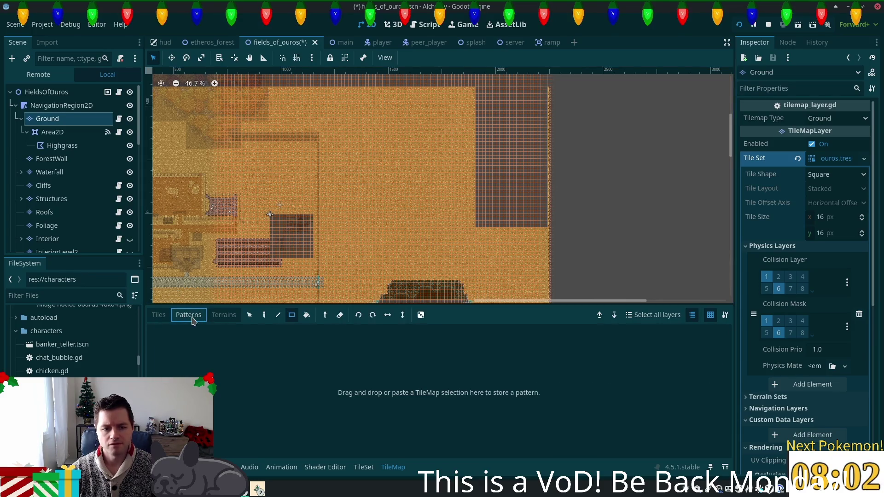
pyautogui.click(224, 314)
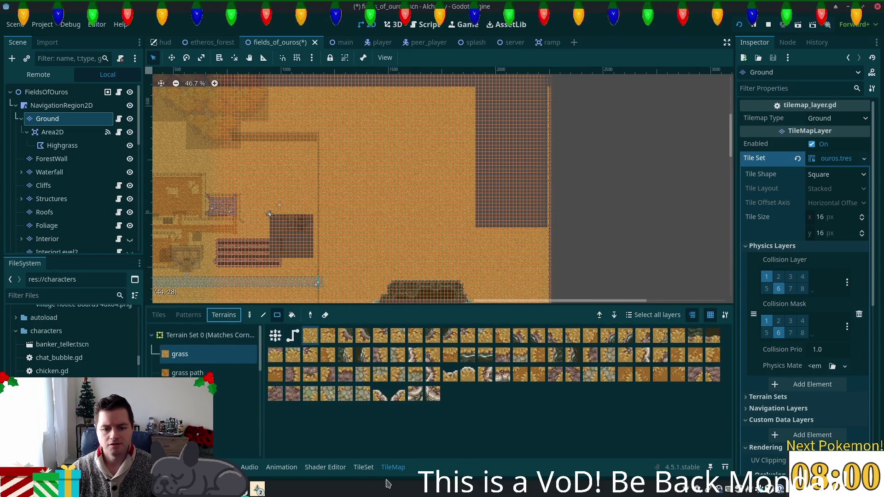
pyautogui.click(363, 468)
pyautogui.click(211, 315)
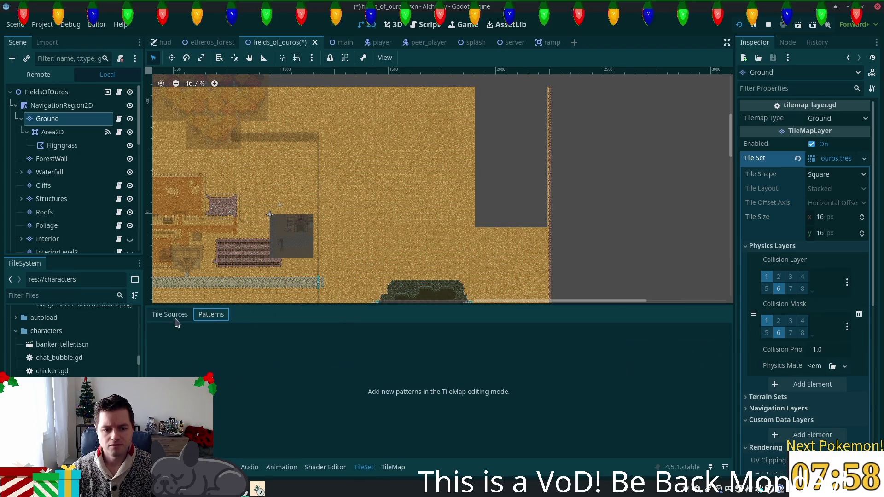
pyautogui.click(174, 317)
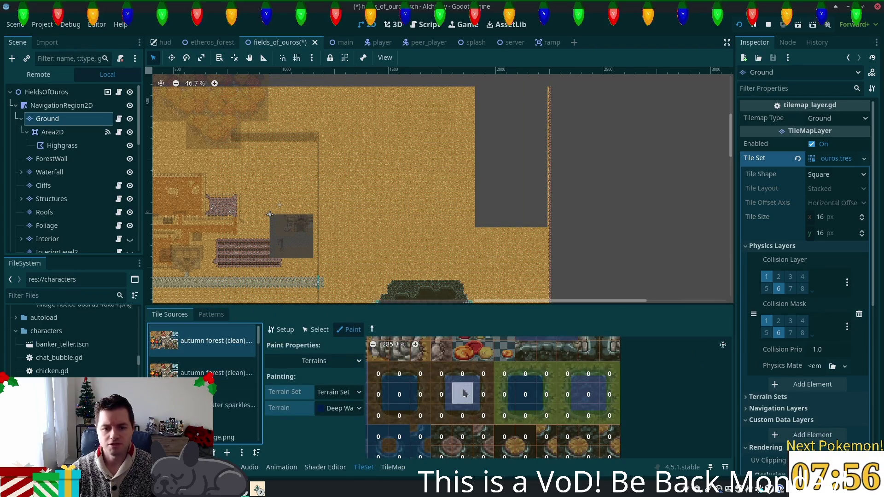
pyautogui.scroll(-6, 464, 392)
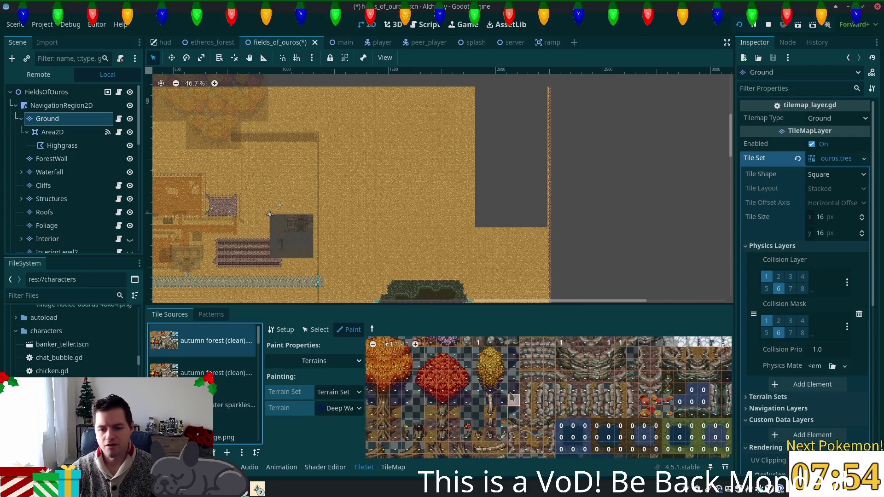
pyautogui.scroll(-1, 511, 396)
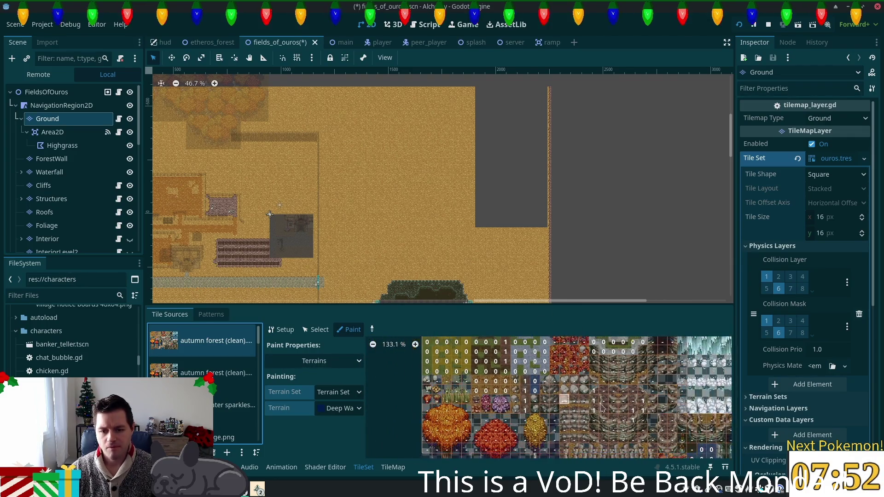
pyautogui.scroll(2, 601, 408)
pyautogui.scroll(2, 599, 408)
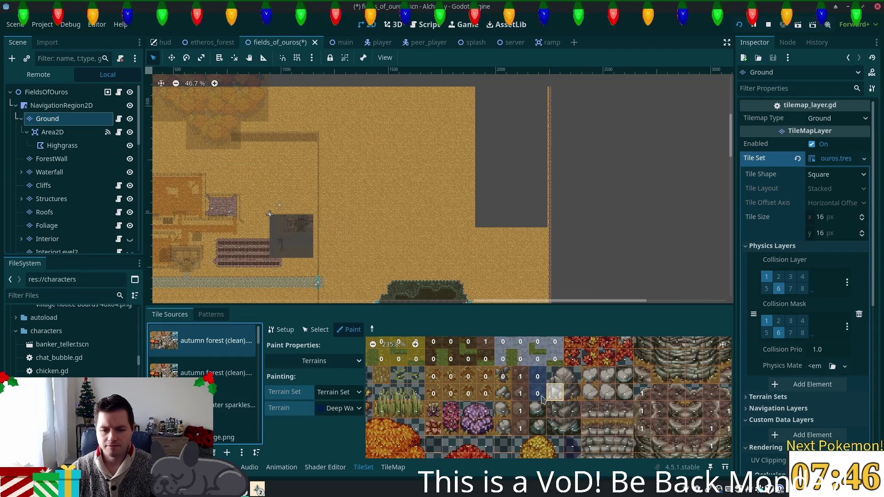
pyautogui.scroll(3, 608, 424)
pyautogui.scroll(2, 630, 442)
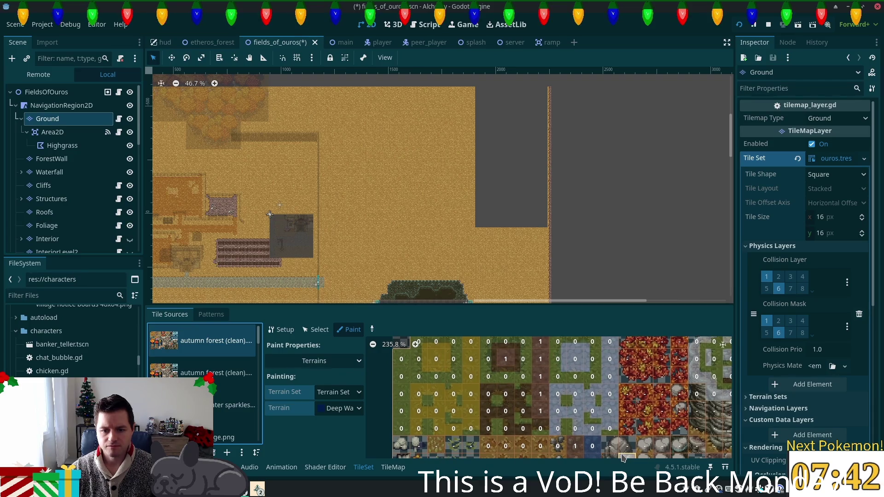
pyautogui.moveTo(622, 458); pyautogui.dragTo(605, 416)
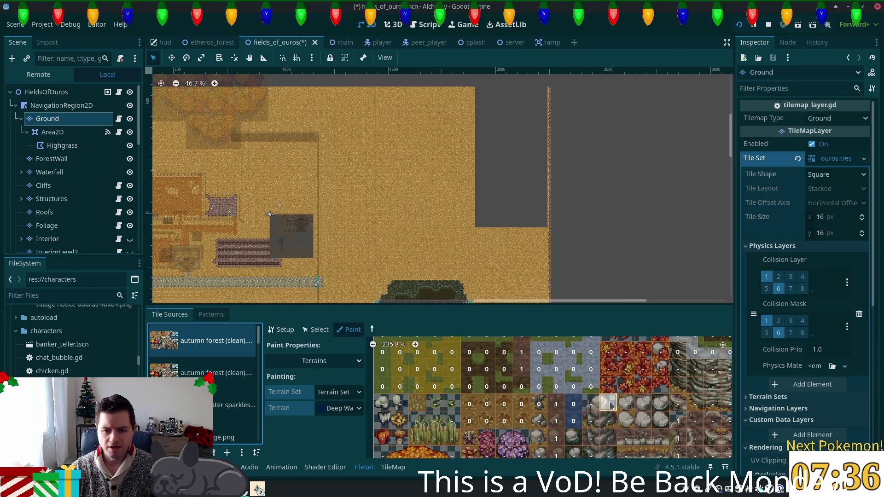
pyautogui.moveTo(558, 370); pyautogui.dragTo(566, 396)
pyautogui.scroll(-3, 565, 396)
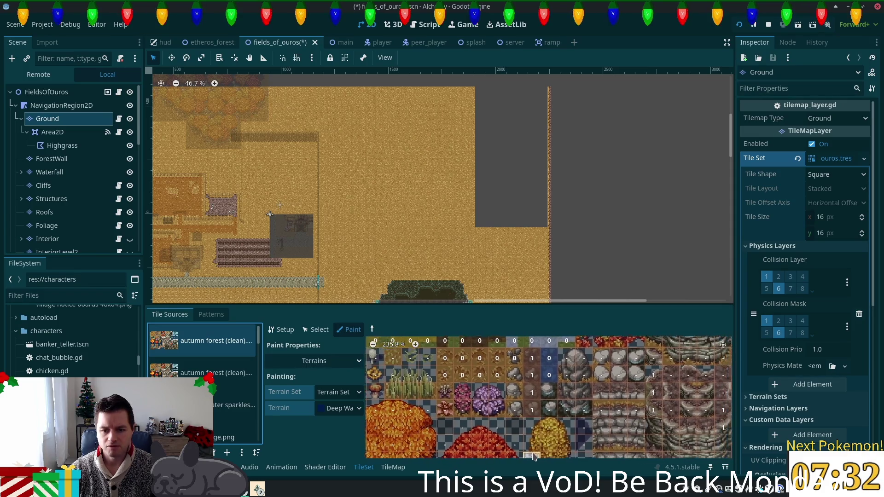
pyautogui.scroll(1, 528, 407)
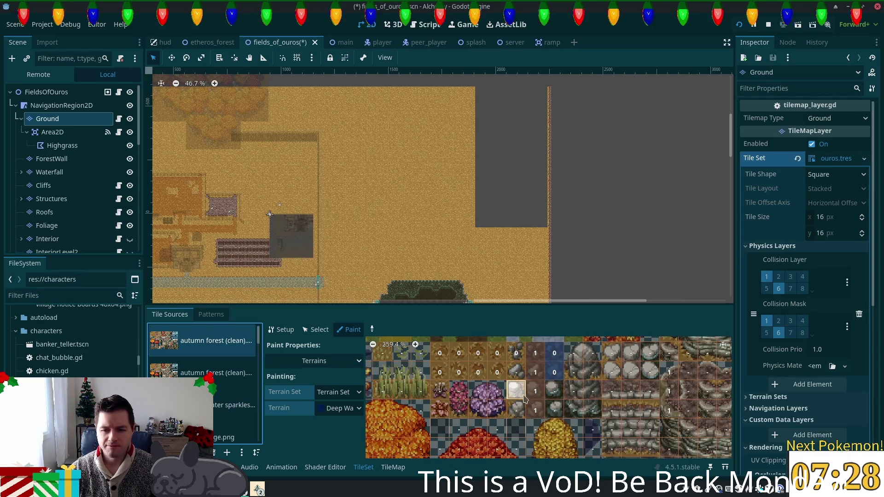
pyautogui.scroll(-3, 511, 399)
pyautogui.scroll(-1, 518, 402)
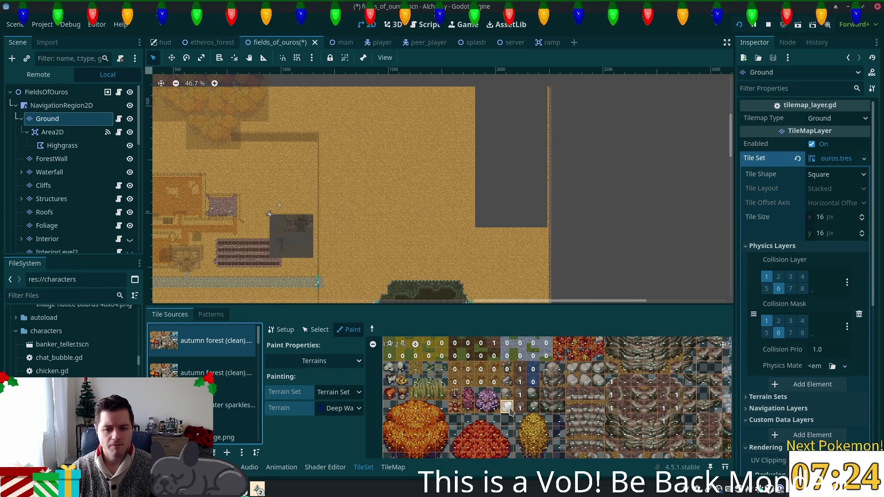
pyautogui.scroll(1, 509, 406)
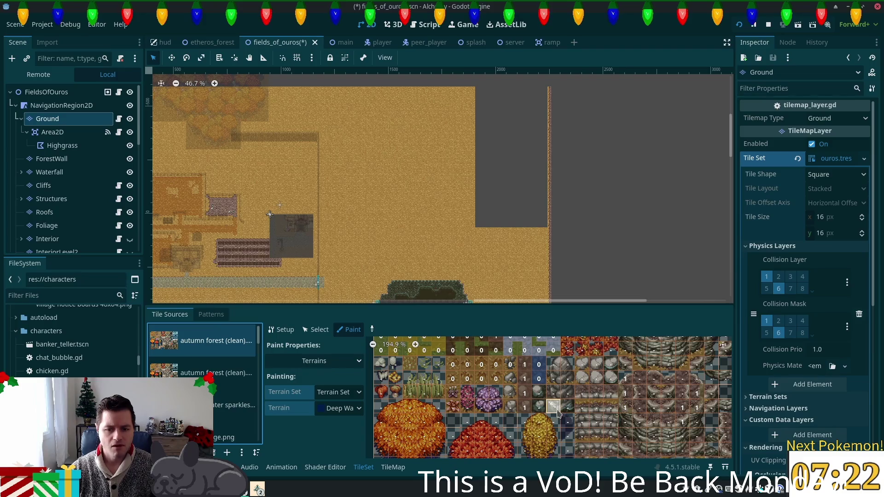
pyautogui.scroll(1, 557, 412)
pyautogui.scroll(2, 550, 412)
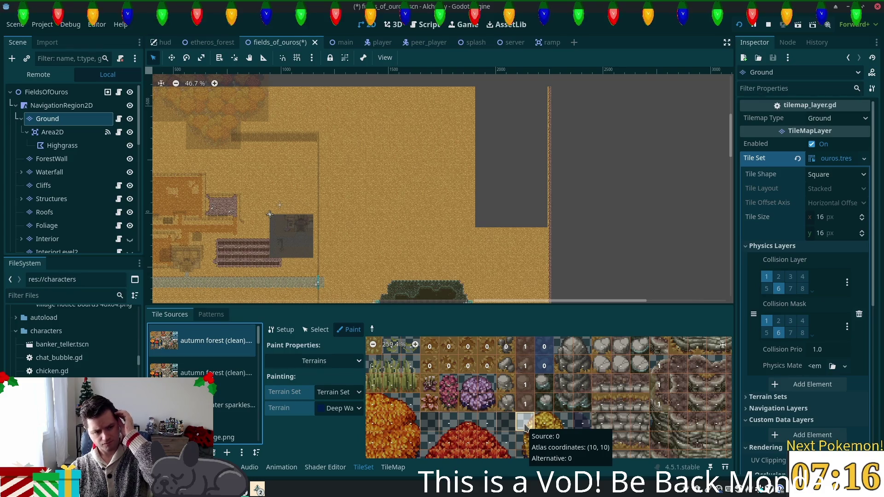
pyautogui.scroll(-9, 508, 394)
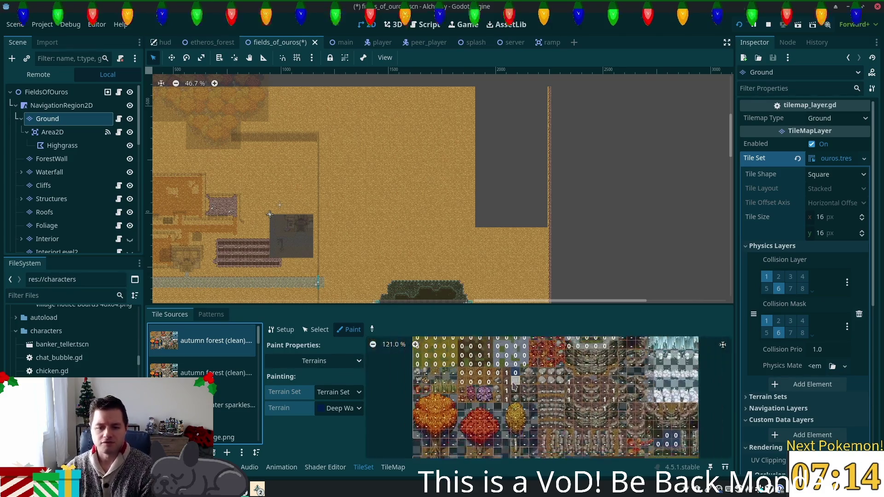
pyautogui.scroll(10, 505, 391)
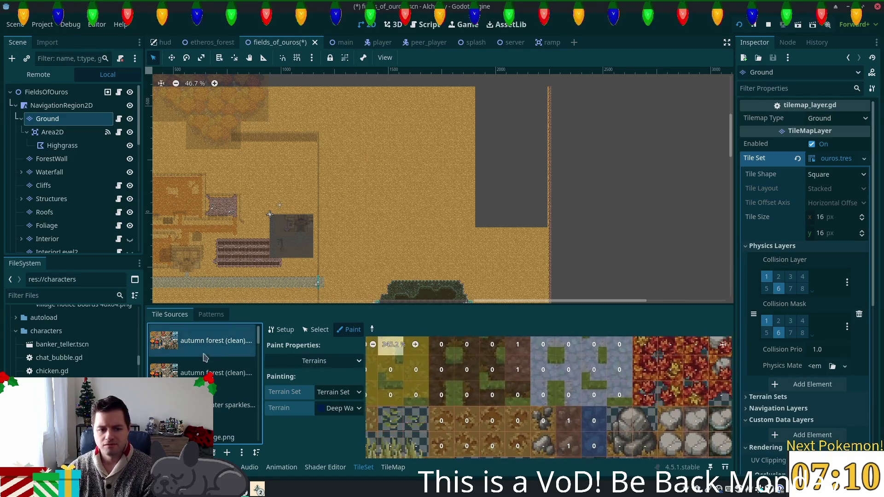
# - Inspect the tiles of the second autumn forest tile source
pyautogui.click(192, 373)
pyautogui.scroll(-5, 500, 456)
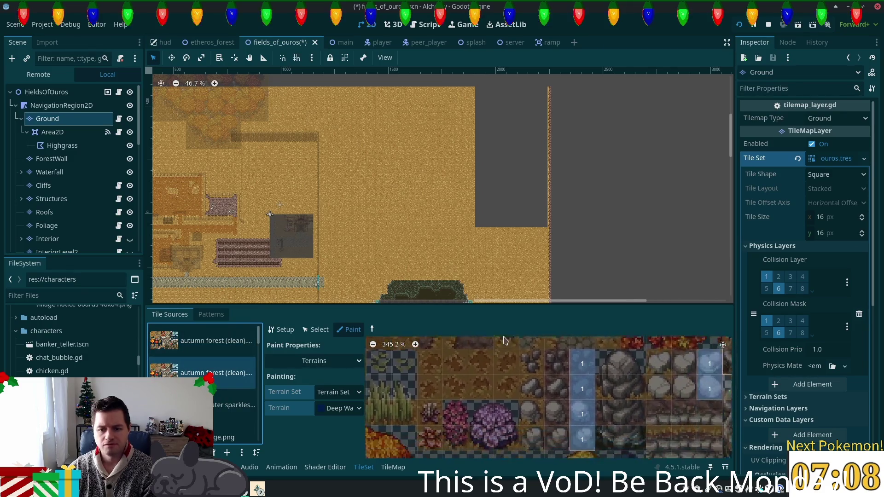
pyautogui.scroll(2, 494, 354)
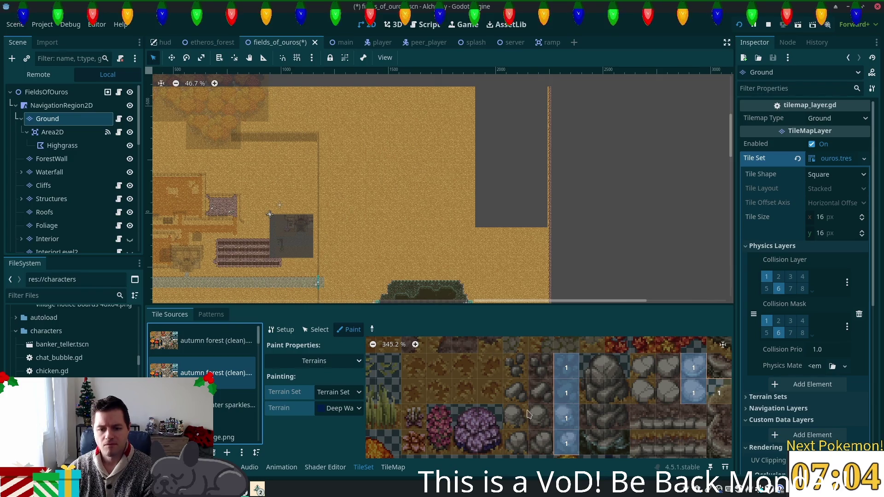
pyautogui.keyDown('ctrl'); pyautogui.scroll(-8, 528, 414); pyautogui.keyUp('ctrl')
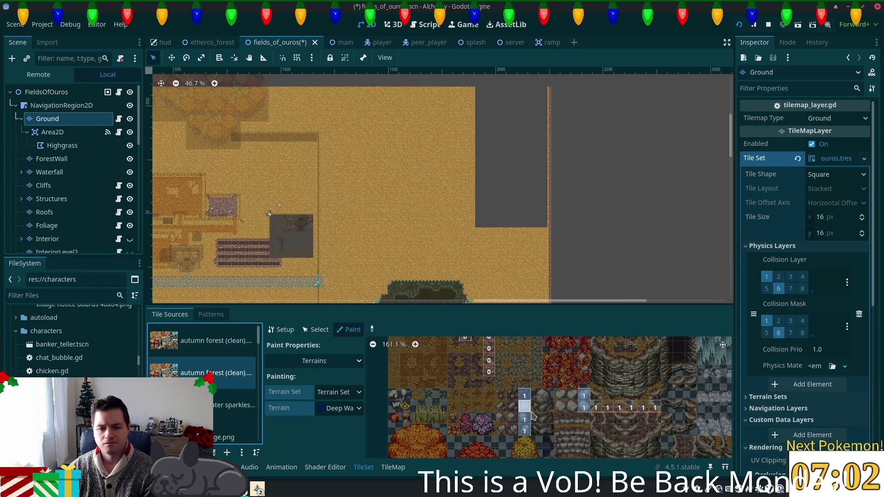
pyautogui.scroll(1, 488, 405)
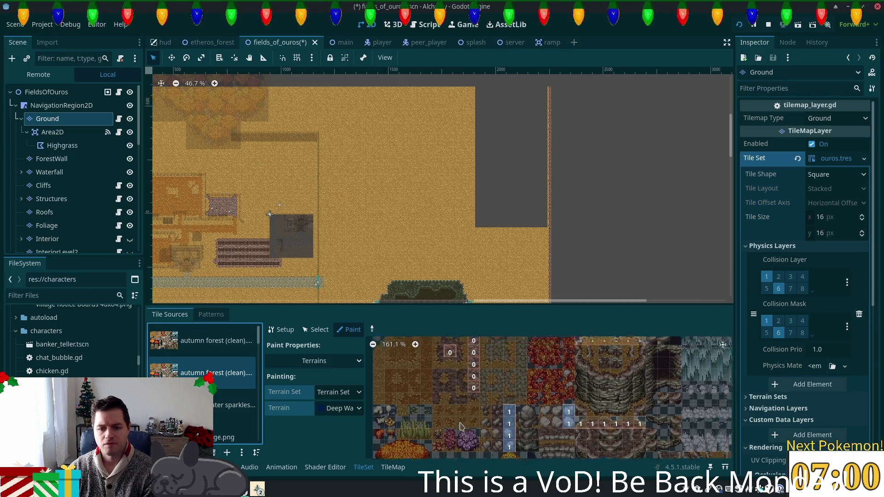
pyautogui.scroll(2, 483, 415)
pyautogui.scroll(-10, 488, 415)
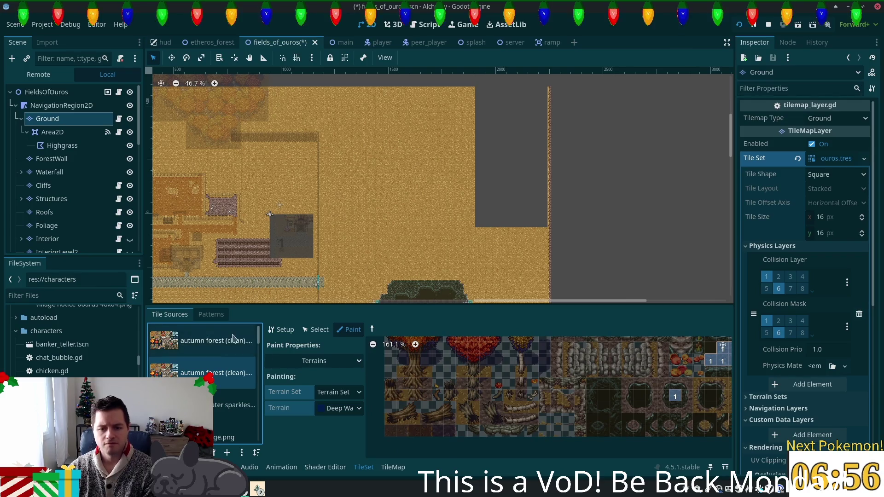
# - Back in the first autumn forest source, assign terrain 1 to two rock tiles
pyautogui.click(163, 340)
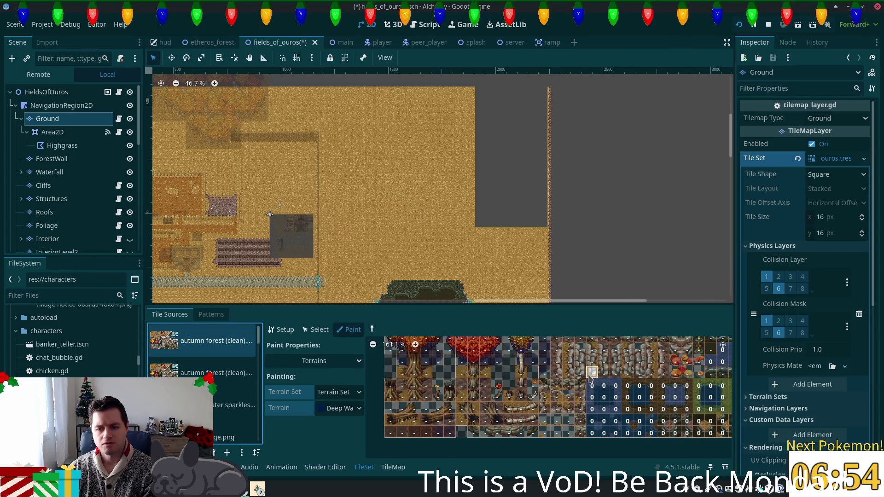
pyautogui.scroll(5, 488, 377)
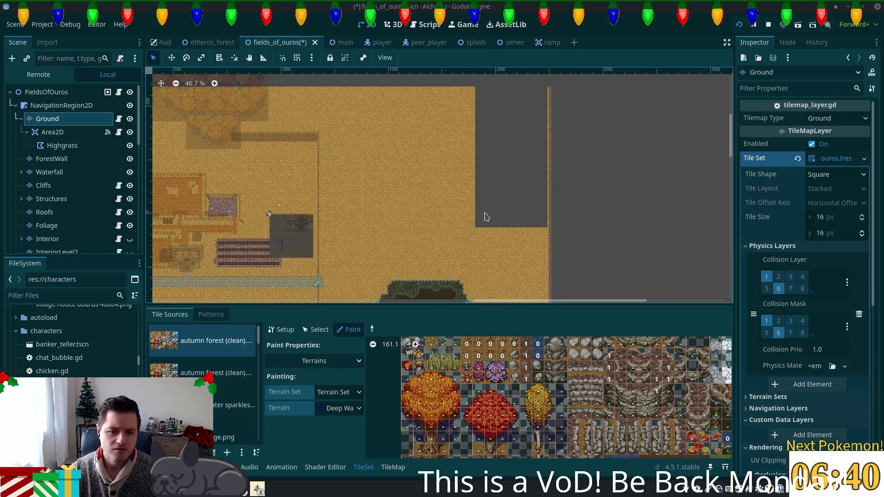
pyautogui.scroll(-3, 485, 216)
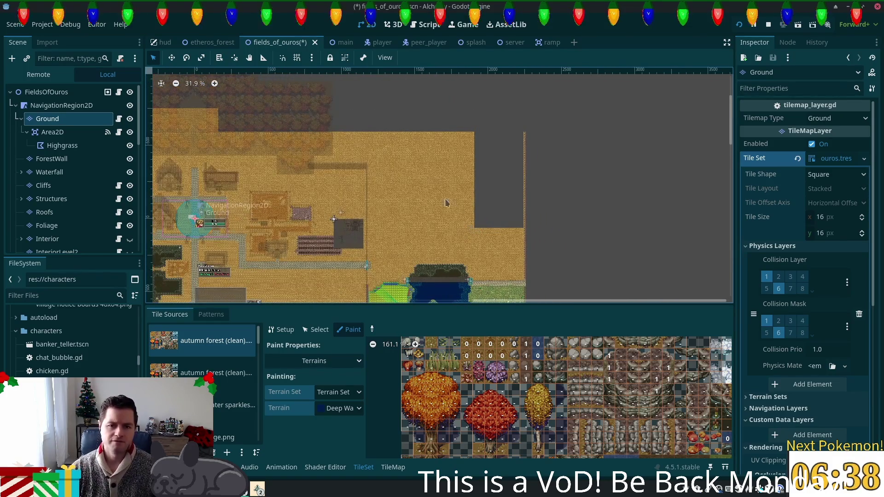
pyautogui.scroll(4, 418, 200)
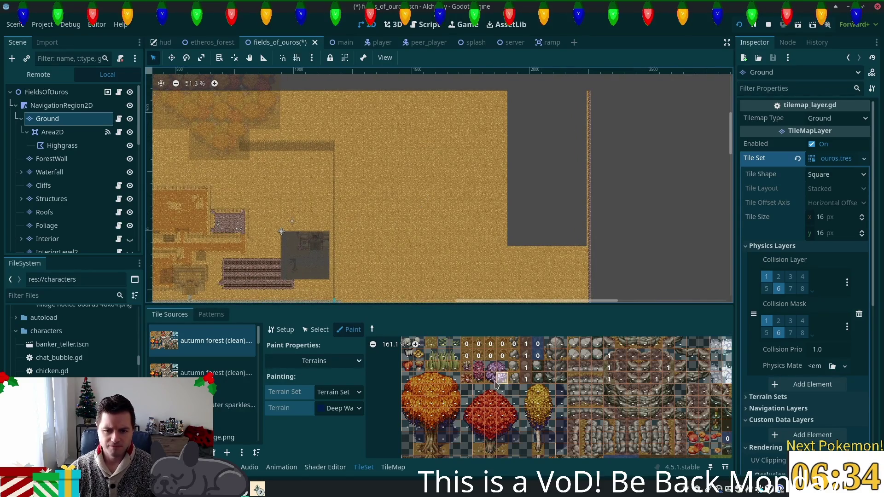
pyautogui.scroll(1, 472, 377)
pyautogui.scroll(1, 511, 399)
pyautogui.scroll(3, 521, 387)
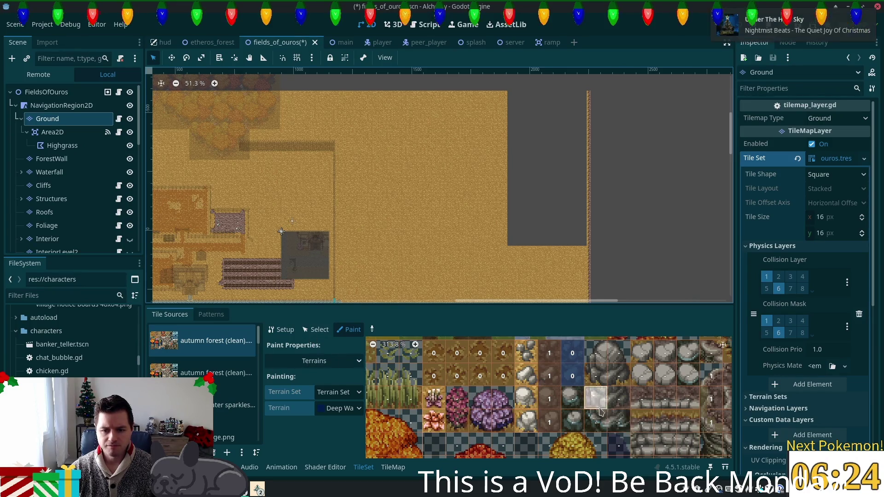
pyautogui.scroll(-3, 558, 414)
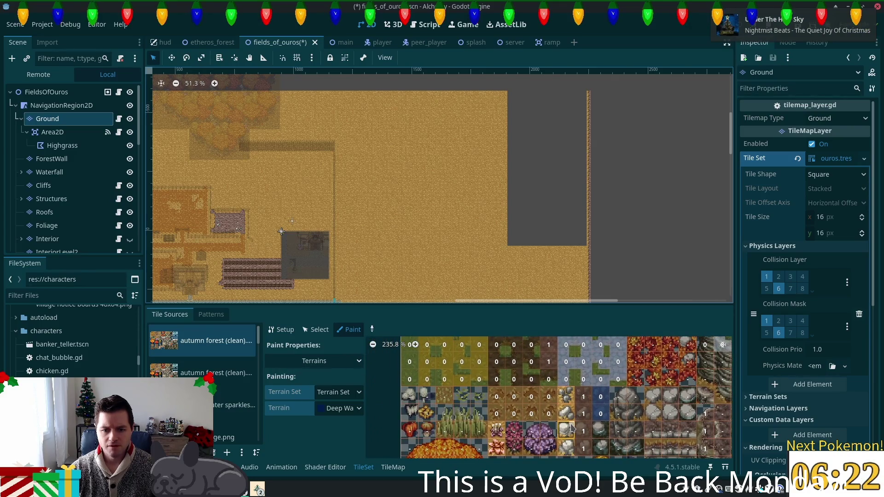
pyautogui.scroll(-5, 571, 428)
pyautogui.hscroll(5, 507, 442)
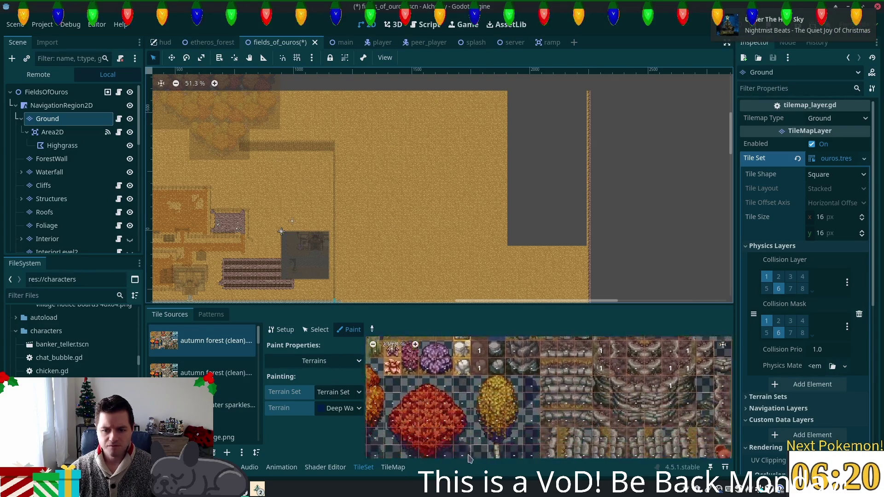
pyautogui.scroll(-3, 468, 457)
pyautogui.hscroll(5, 507, 456)
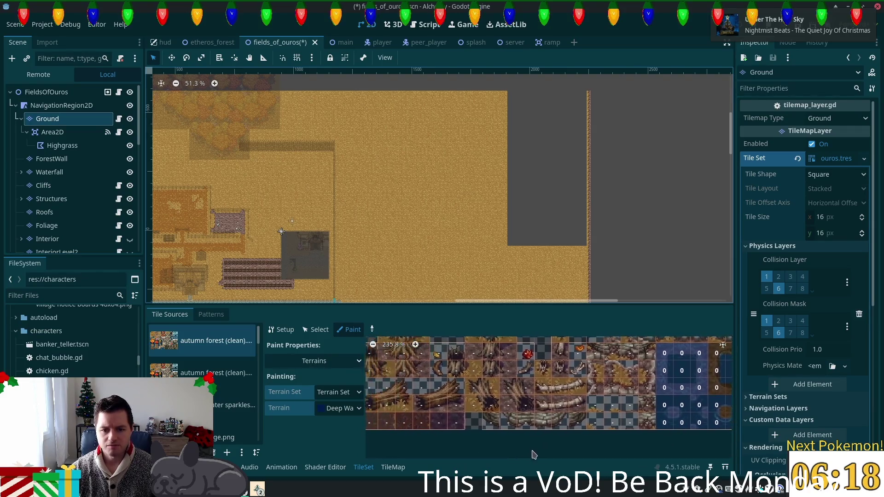
pyautogui.hscroll(-3, 533, 455)
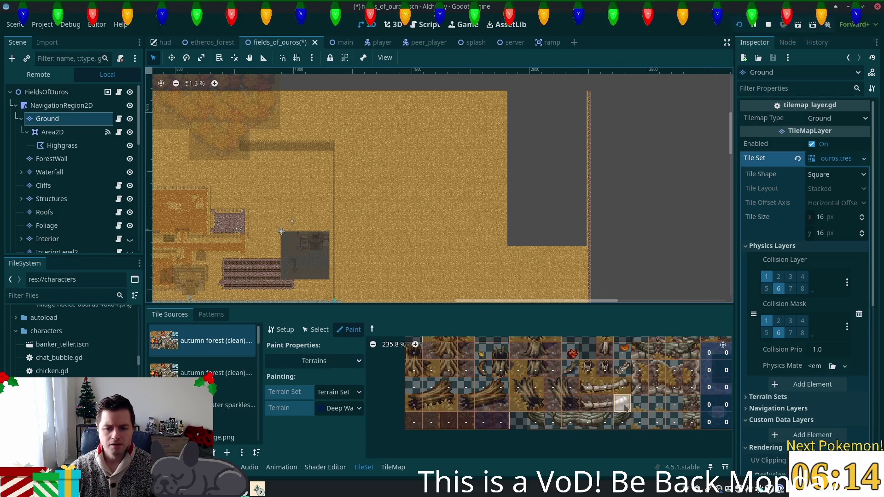
pyautogui.hscroll(5, 701, 411)
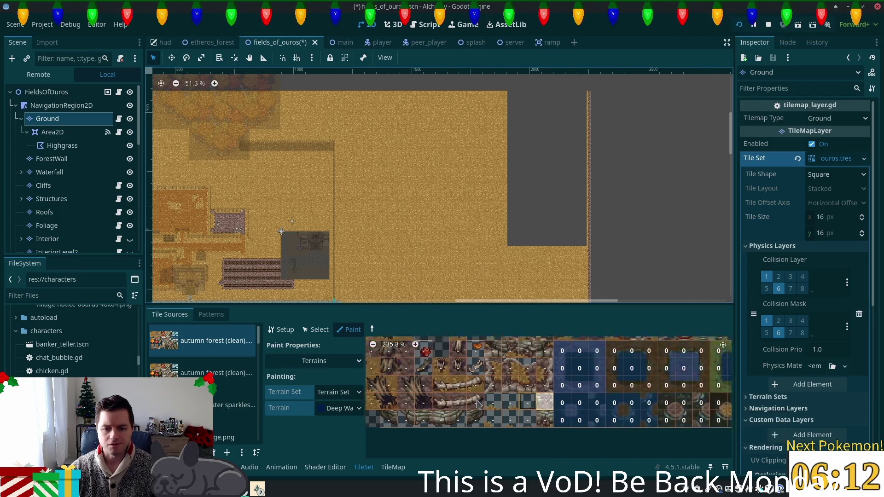
pyautogui.hscroll(-2, 506, 452)
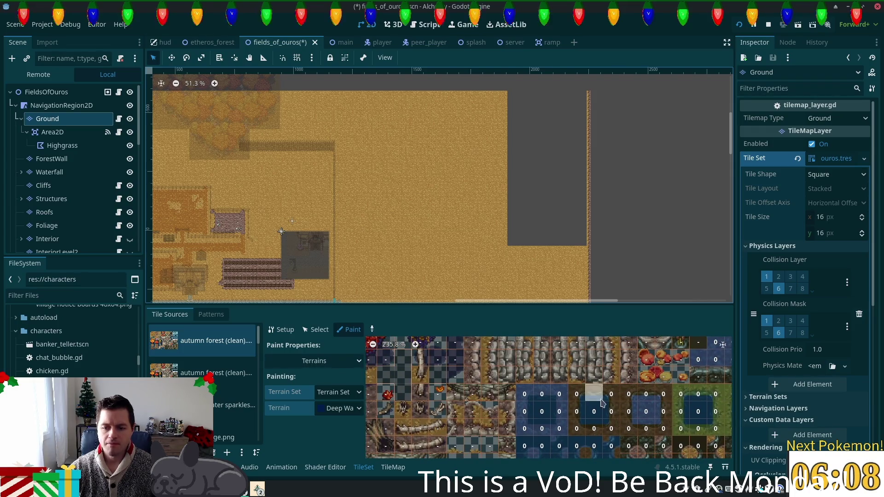
pyautogui.scroll(2, 544, 450)
pyautogui.hscroll(2, 548, 449)
pyautogui.scroll(3, 460, 382)
pyautogui.hscroll(-3, 529, 364)
pyautogui.scroll(-3, 594, 430)
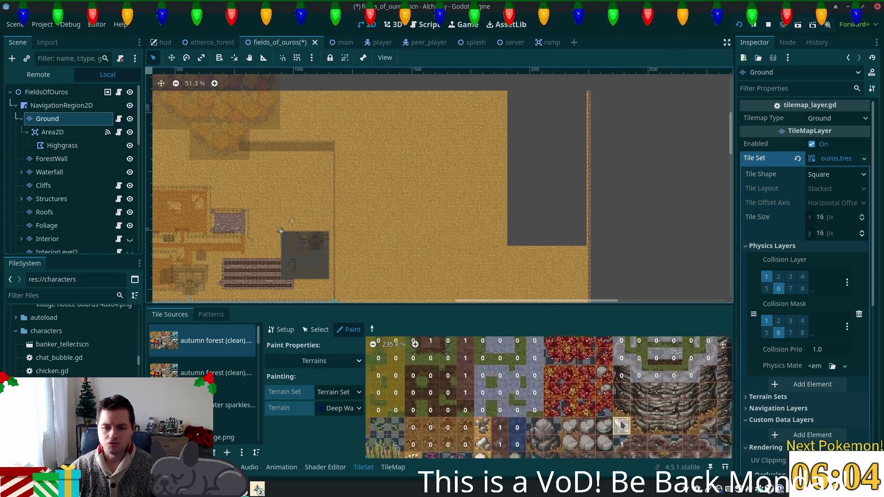
pyautogui.hscroll(-5, 644, 396)
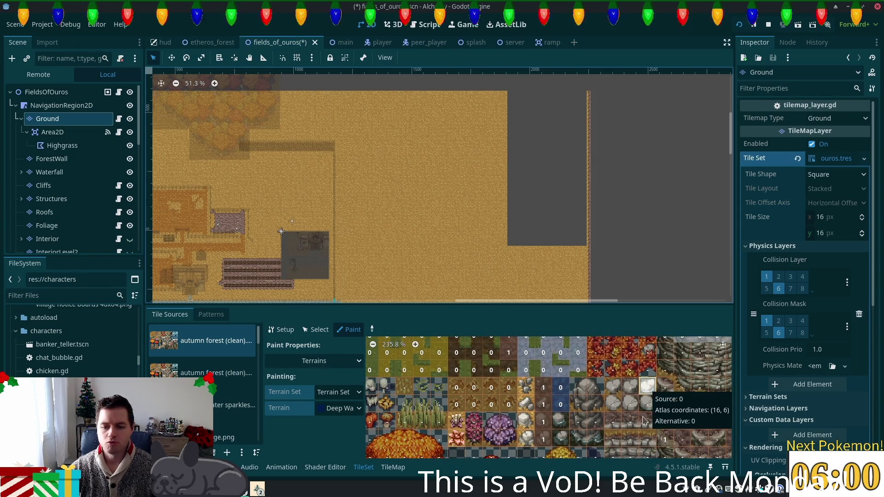
pyautogui.moveTo(665, 405); pyautogui.dragTo(665, 423)
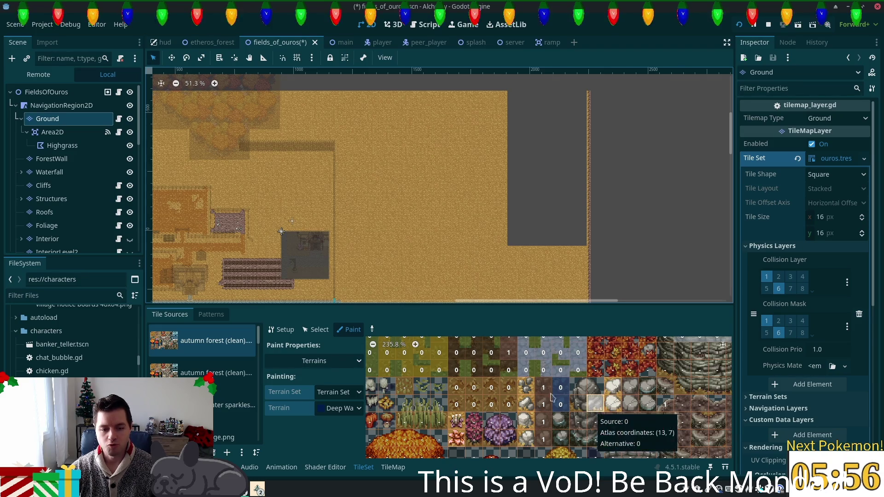
pyautogui.scroll(-2, 539, 407)
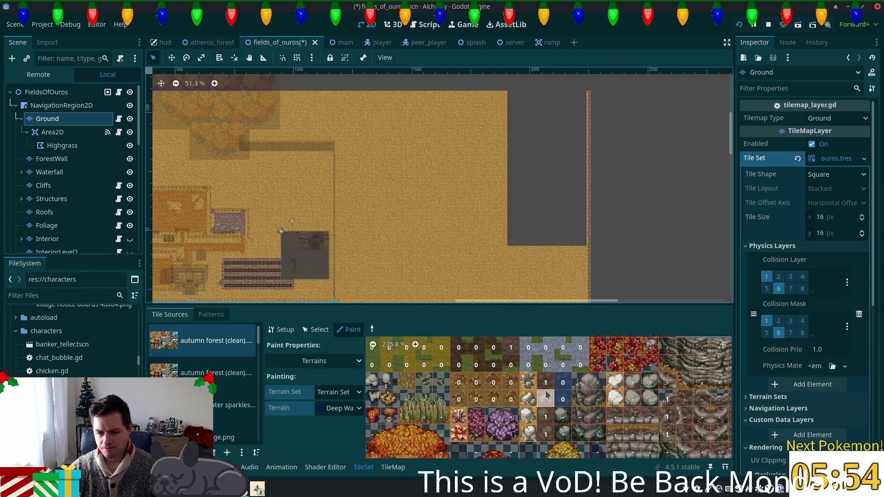
# - Remove terrain 0 from two atlas tiles
pyautogui.moveTo(520, 376)
pyautogui.mouseDown()
pyautogui.moveTo(474, 392)
pyautogui.moveTo(608, 390)
pyautogui.moveTo(575, 394)
pyautogui.mouseUp()
pyautogui.scroll(4, 584, 396)
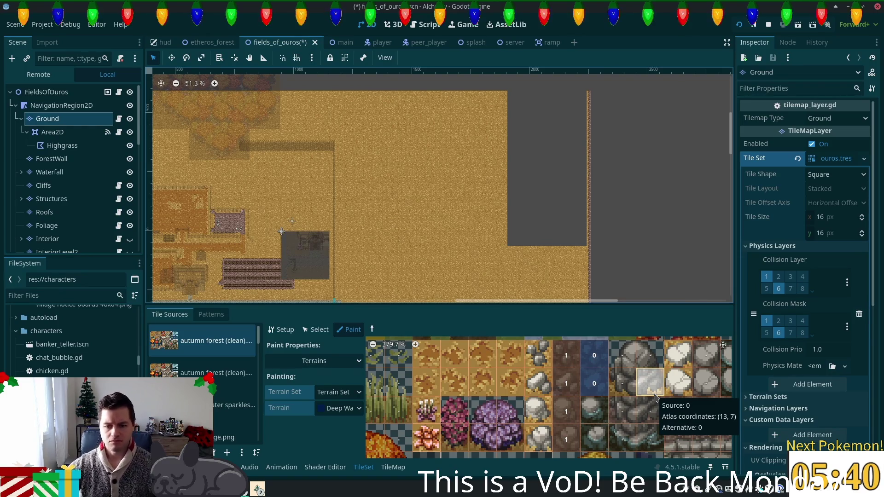
pyautogui.click(316, 330)
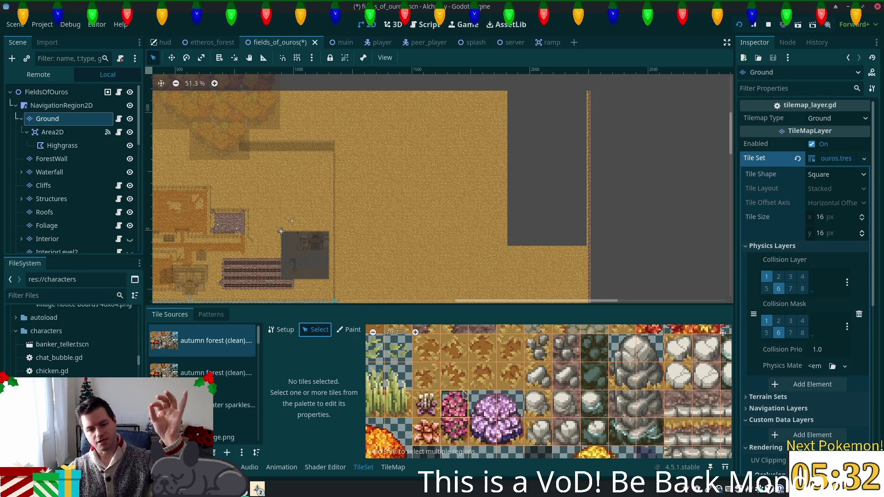
# - Select atlas tile (9,6) plus the neighbouring dirt tiles to show their shared properties
pyautogui.click(281, 329)
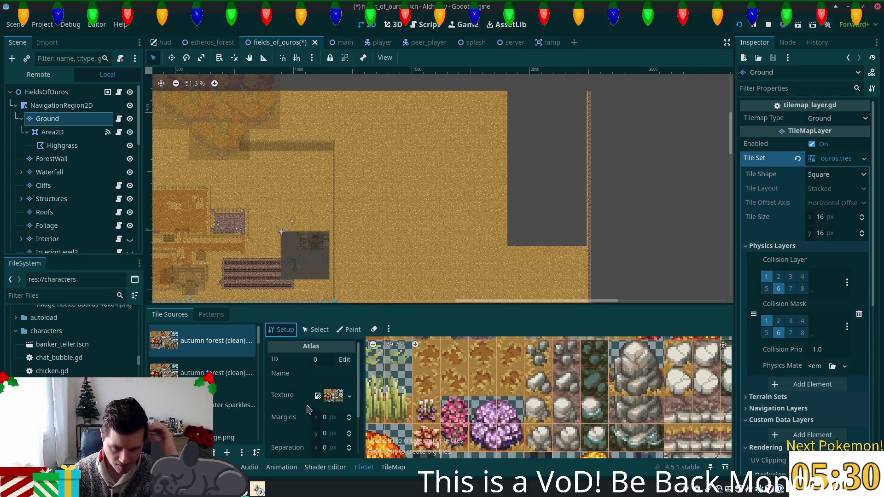
pyautogui.scroll(-3, 314, 399)
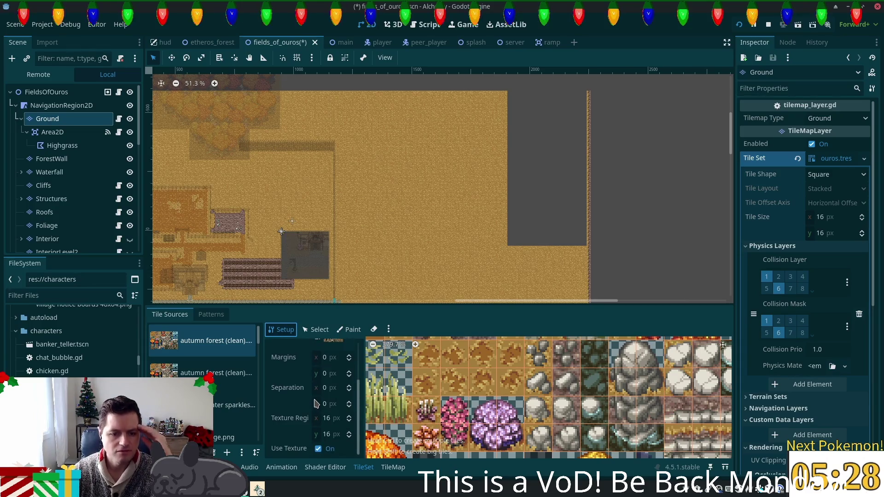
pyautogui.scroll(3, 309, 360)
pyautogui.click(316, 329)
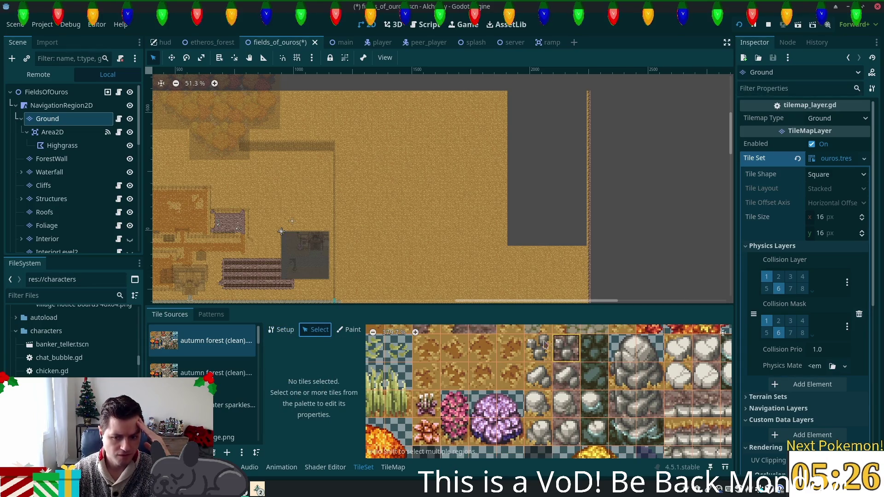
pyautogui.click(538, 355)
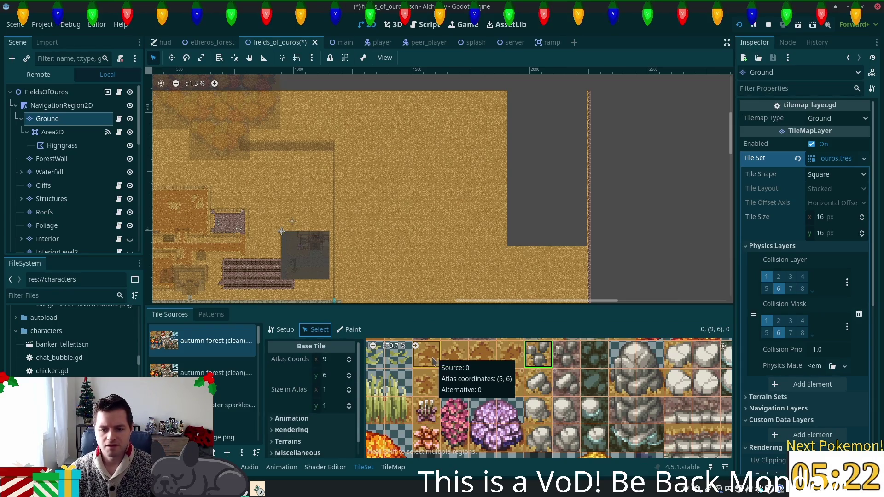
pyautogui.moveTo(523, 359)
pyautogui.mouseDown()
pyautogui.moveTo(426, 353)
pyautogui.moveTo(433, 377)
pyautogui.moveTo(479, 377)
pyautogui.moveTo(450, 382)
pyautogui.mouseUp()
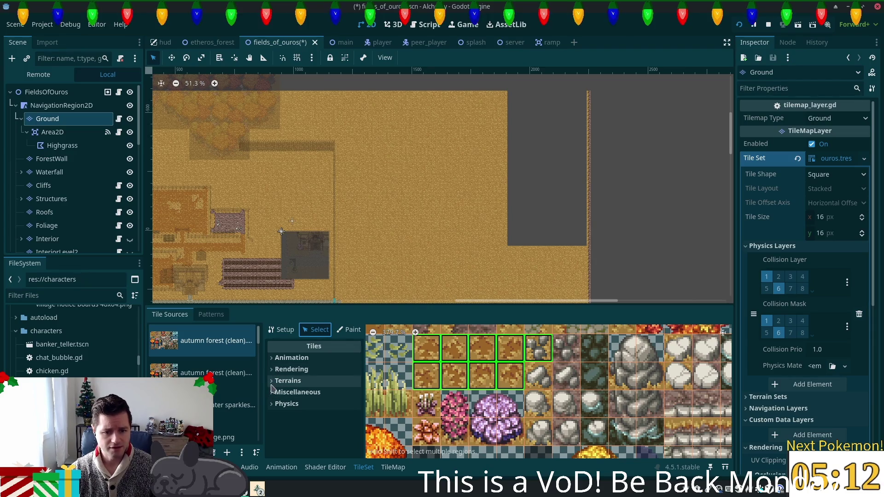
# - Under Miscellaneous, set the selected dirt tiles' probability to 0.05
pyautogui.click(285, 392)
pyautogui.click(341, 406)
pyautogui.write('0.975')
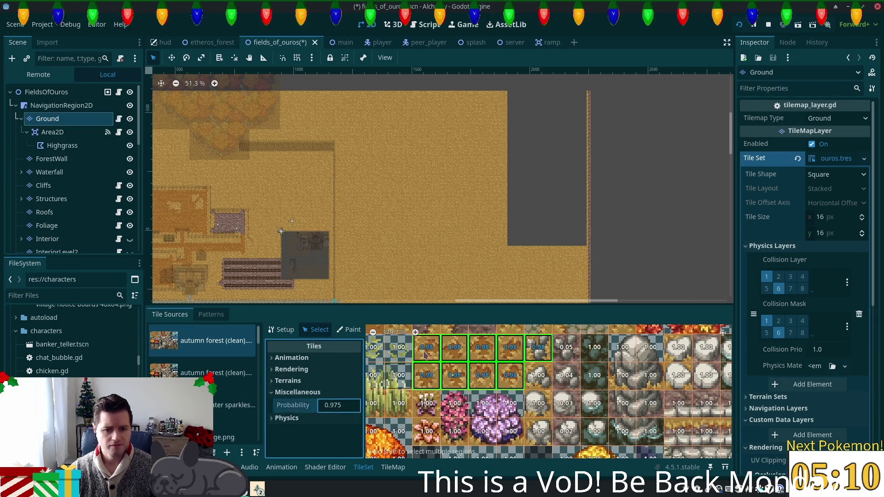
pyautogui.press('Return')
pyautogui.click(333, 405)
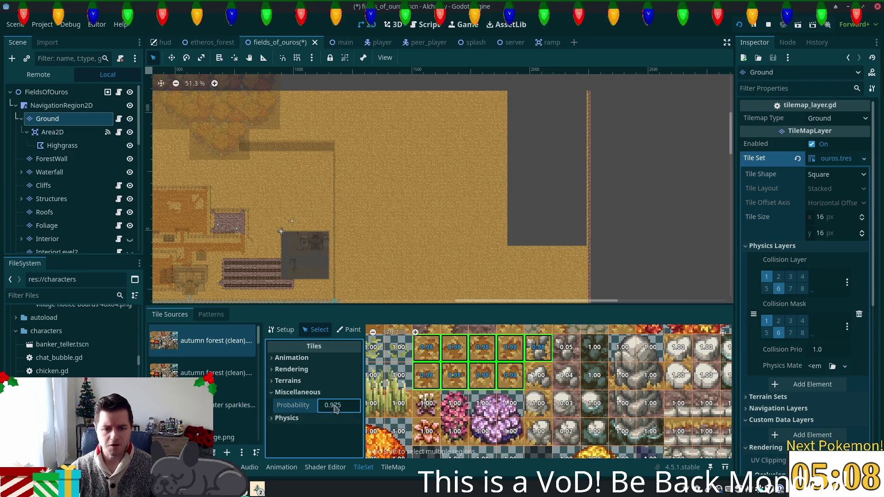
pyautogui.write('0.052')
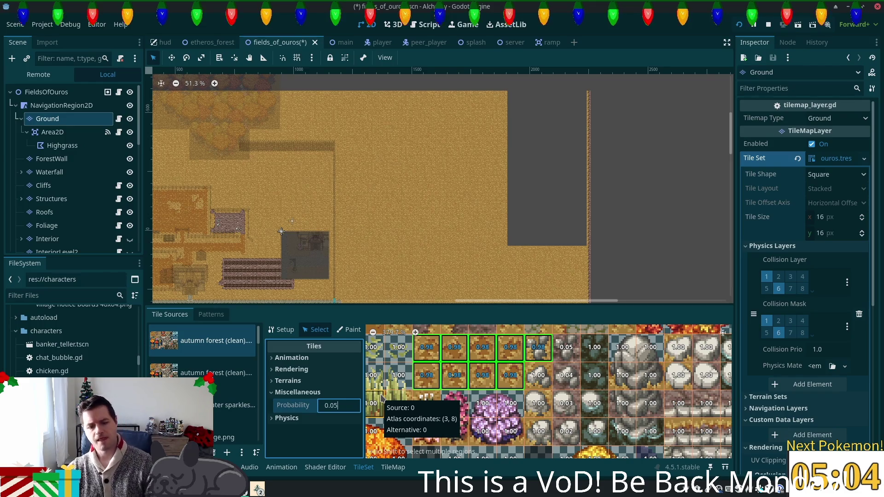
pyautogui.press('Return')
# - Select the foliage and flower tiles and set their probability to 0.01
pyautogui.click(535, 378)
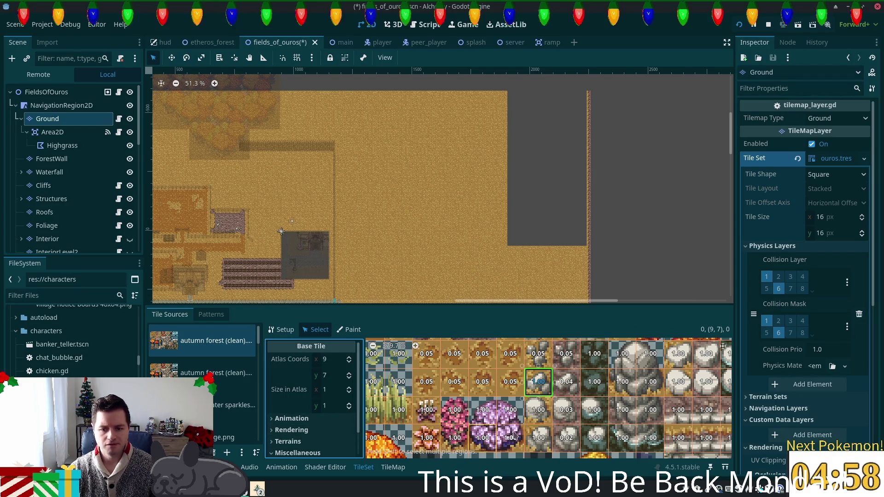
pyautogui.keyDown('shift'); pyautogui.click(432, 435); pyautogui.keyUp('shift')
pyautogui.keyDown('shift'); pyautogui.click(539, 408); pyautogui.keyUp('shift')
pyautogui.keyDown('shift'); pyautogui.click(540, 407); pyautogui.keyUp('shift')
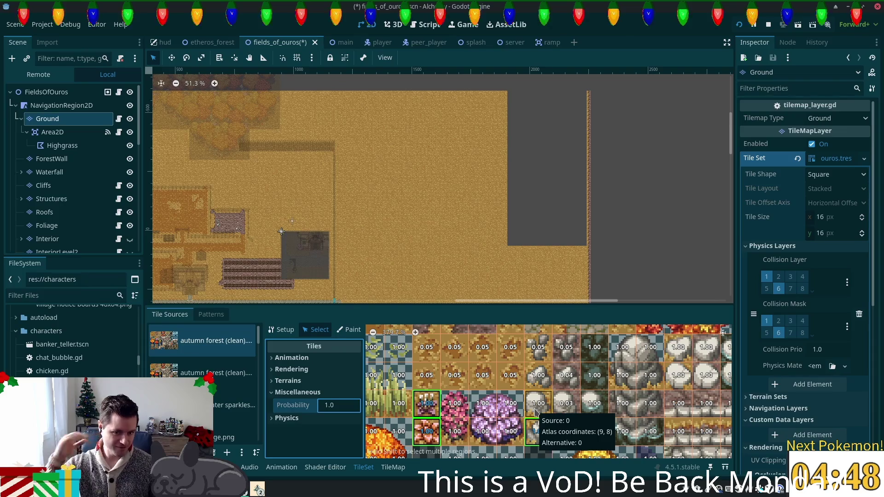
pyautogui.click(329, 405)
pyautogui.write('0.')
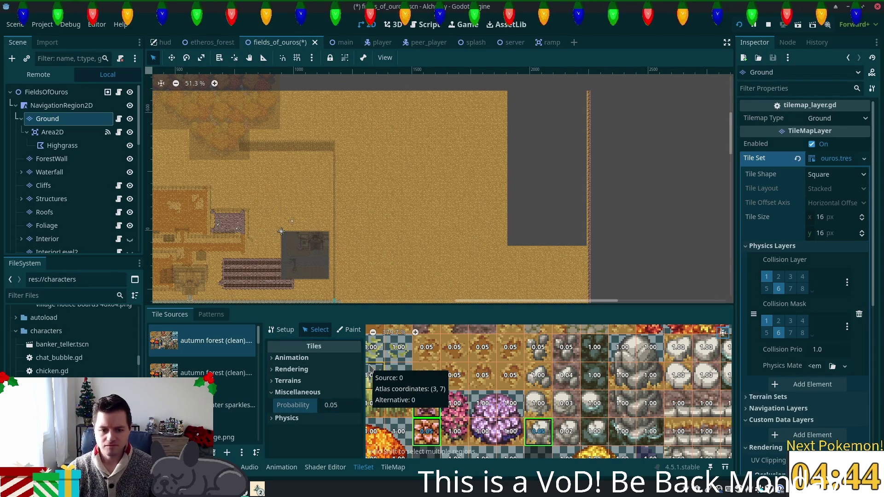
pyautogui.click(542, 407)
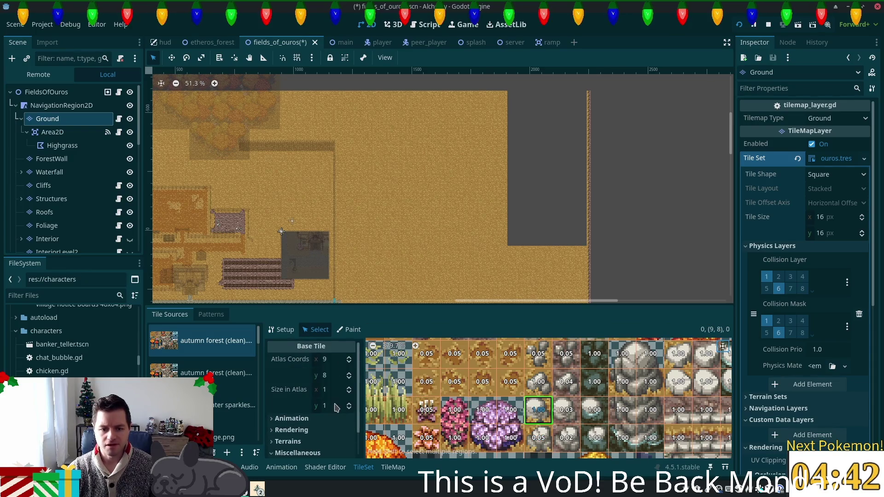
pyautogui.scroll(-1, 338, 415)
pyautogui.click(338, 452)
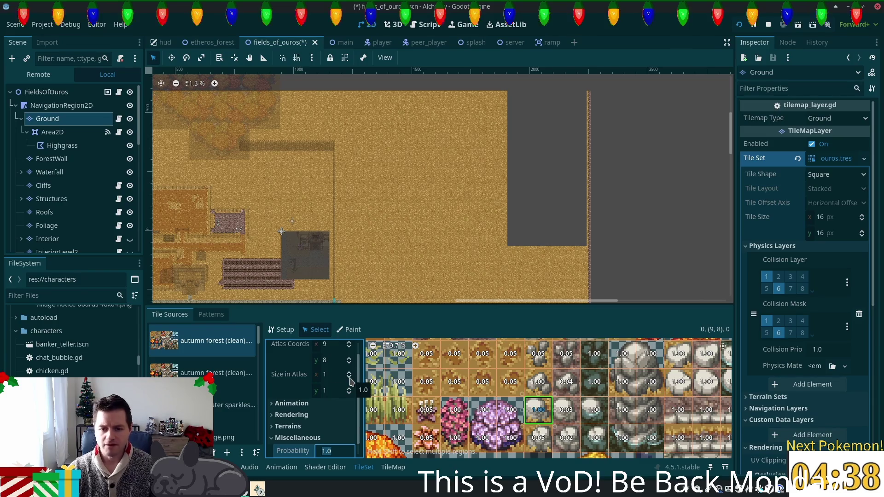
pyautogui.click(427, 410)
pyautogui.keyDown('shift'); pyautogui.click(427, 437); pyautogui.keyUp('shift')
pyautogui.keyDown('shift'); pyautogui.click(538, 432); pyautogui.keyUp('shift')
pyautogui.click(338, 405)
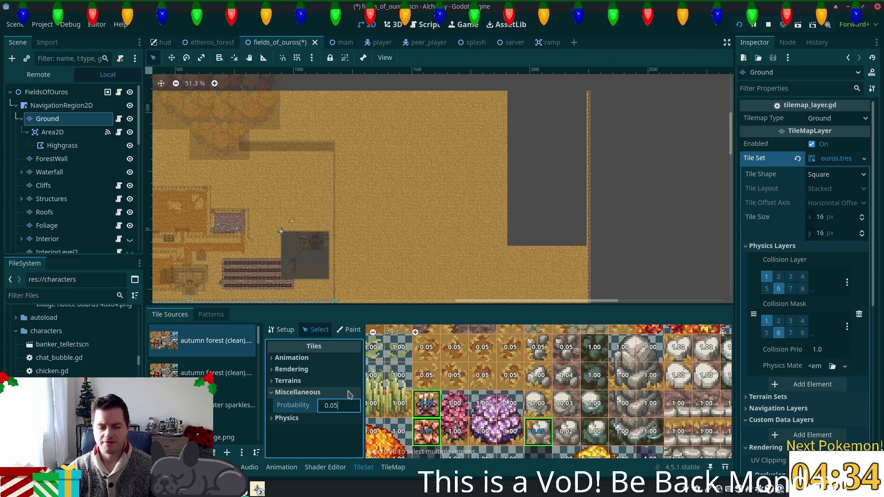
pyautogui.press('BackSpace')
pyautogui.write('1')
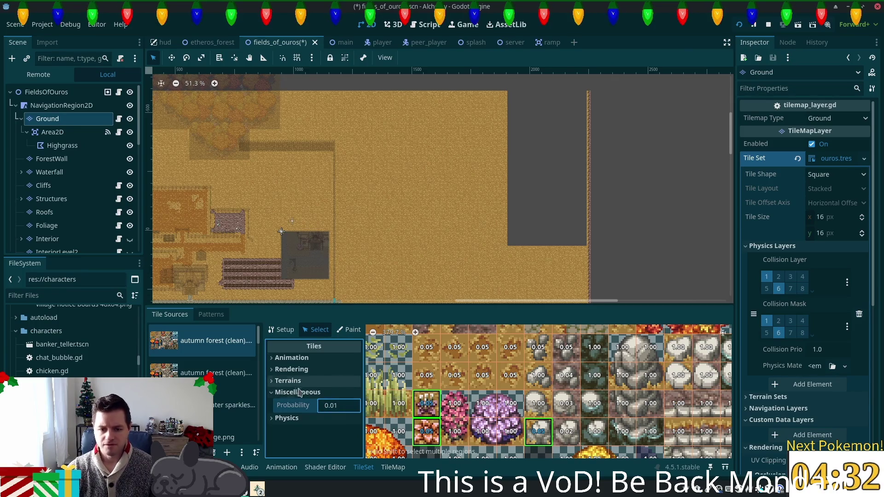
# - Set the stone tile at (9, 8) to probability 0.03
pyautogui.click(538, 404)
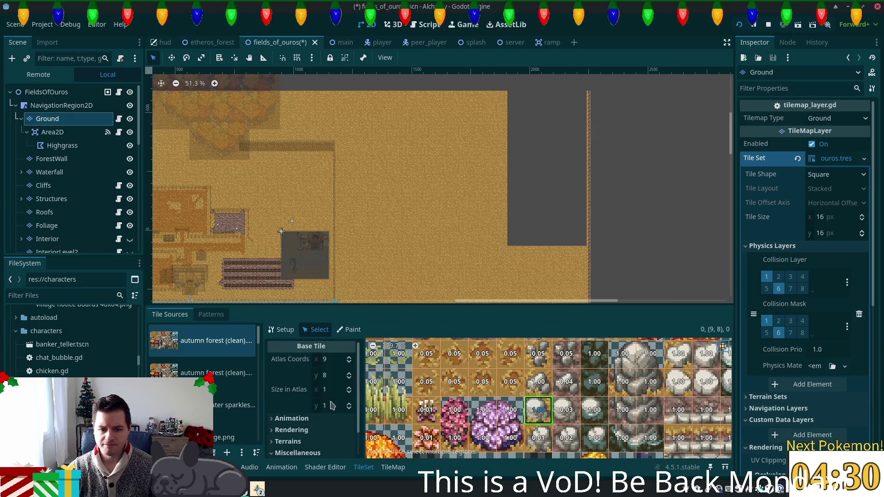
pyautogui.scroll(-2, 331, 405)
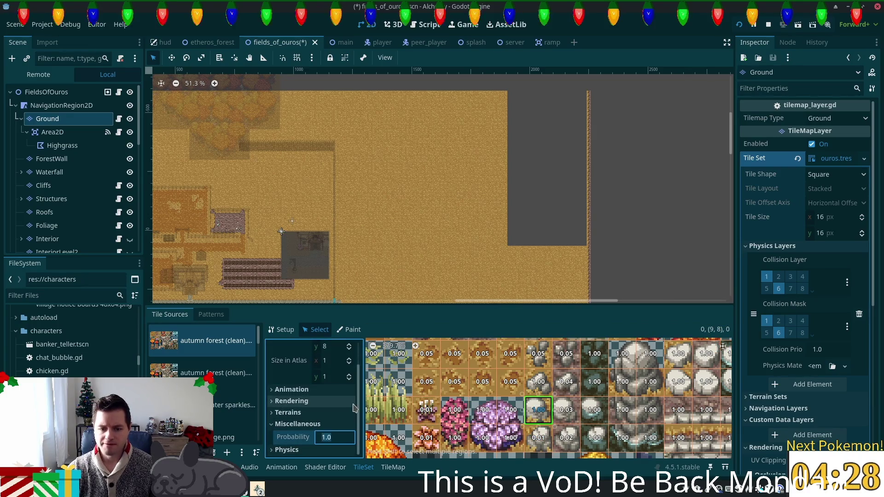
pyautogui.write('03')
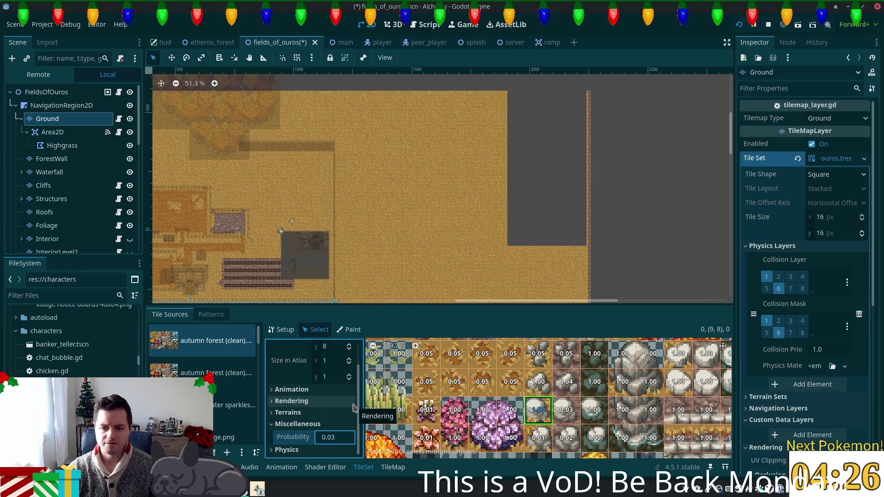
pyautogui.click(532, 414)
# - Set the stone tile at (9, 7) to probability 0.04 and save fields_of_ouros
pyautogui.click(538, 382)
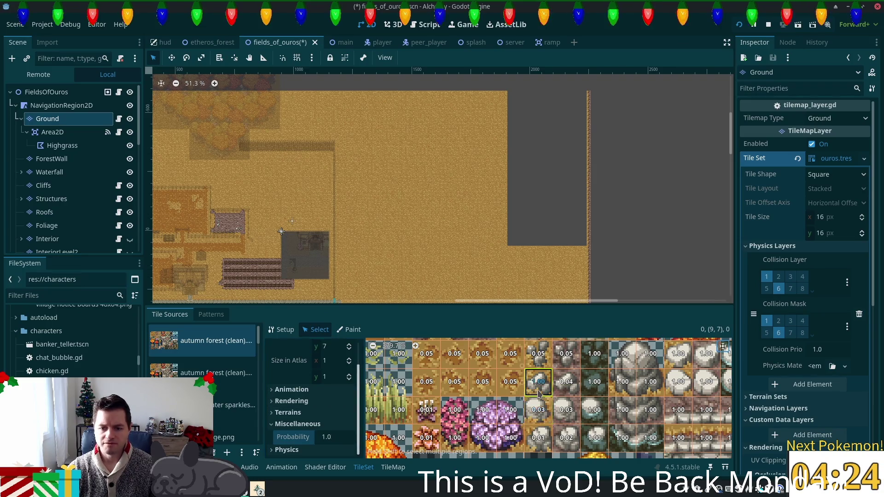
pyautogui.click(339, 435)
pyautogui.write('0.0')
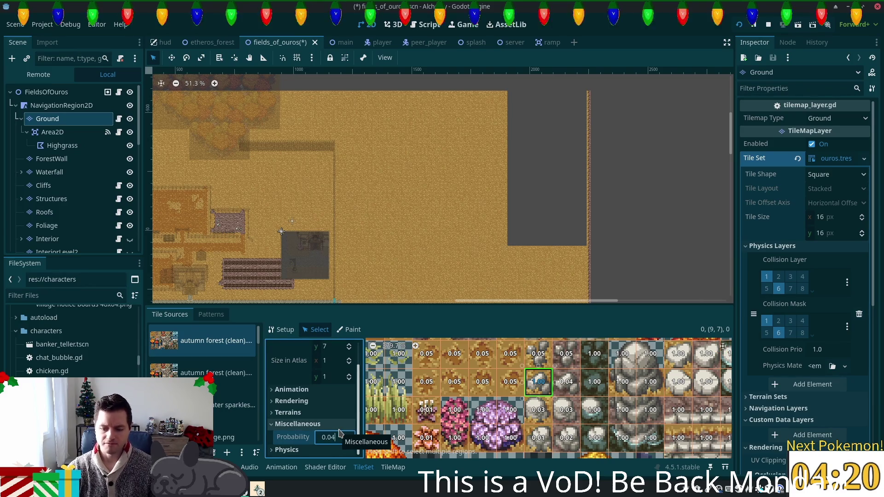
pyautogui.write('4')
pyautogui.press('Return')
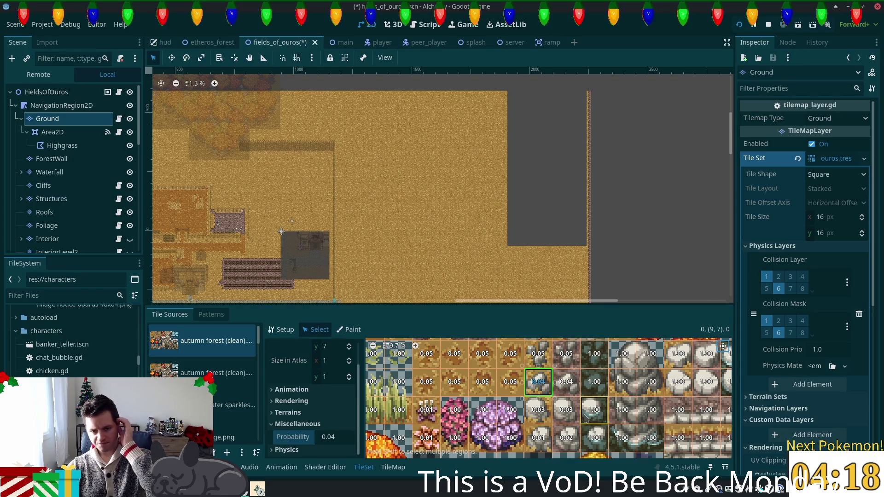
pyautogui.scroll(-1, 585, 418)
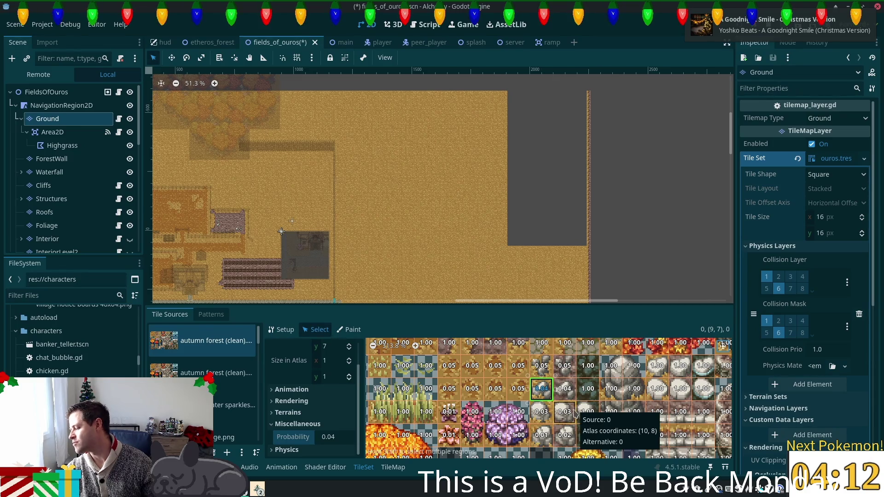
pyautogui.hotkey('ctrl', 's')
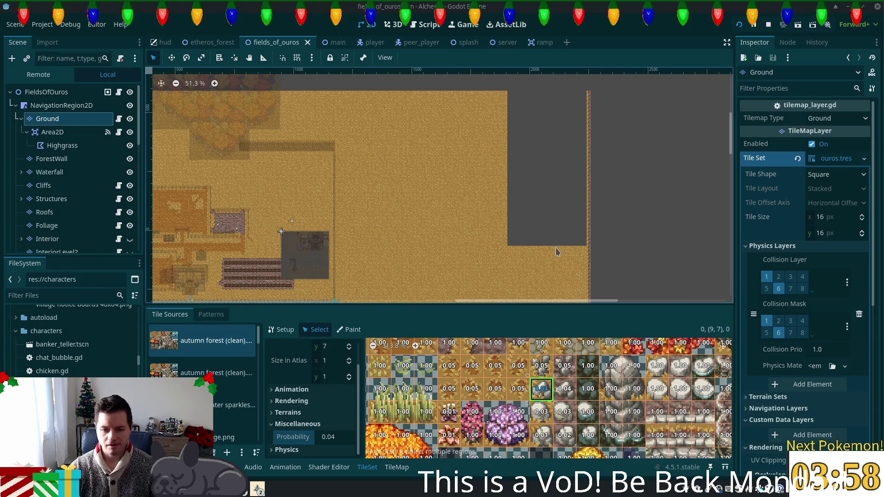
# - Zoom out the atlas, toggle Paint and Select, then show the TileMap terrains grass and grass path
pyautogui.scroll(-3, 614, 394)
pyautogui.scroll(-5, 616, 396)
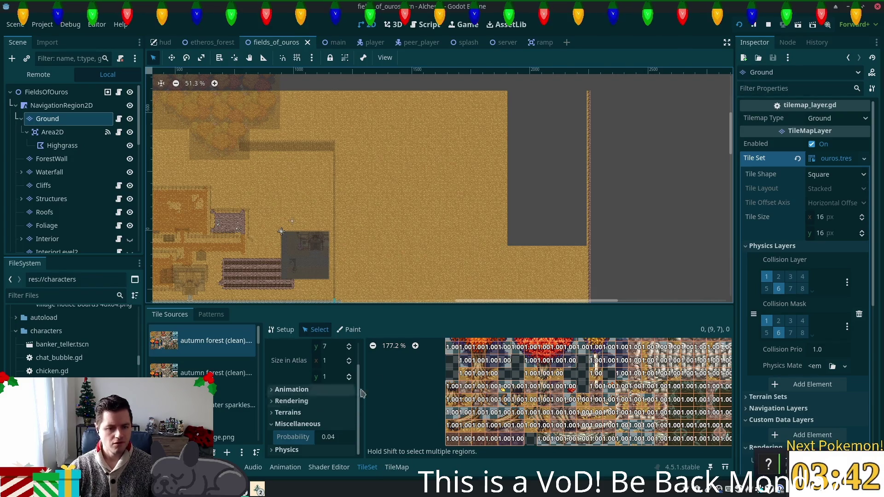
pyautogui.click(349, 330)
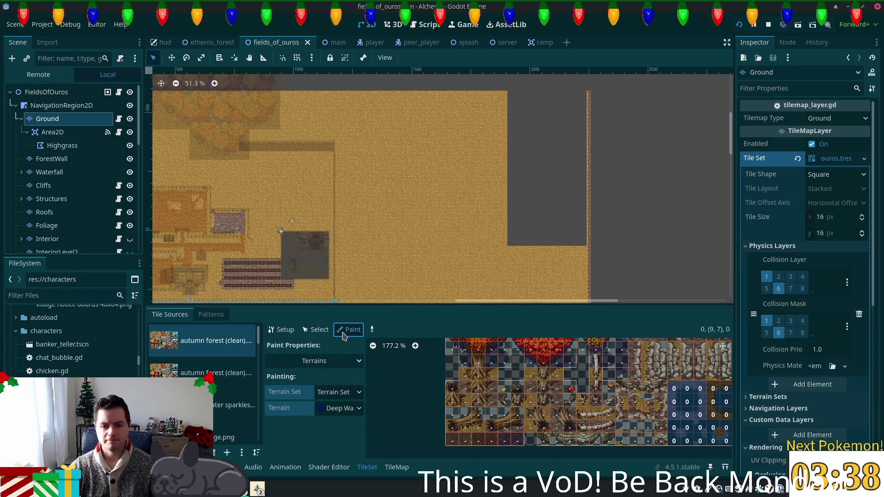
pyautogui.click(315, 330)
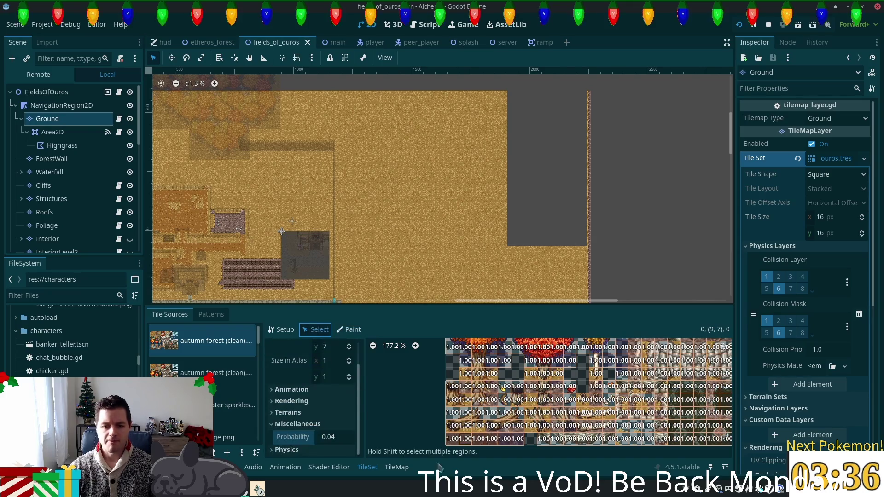
pyautogui.click(397, 468)
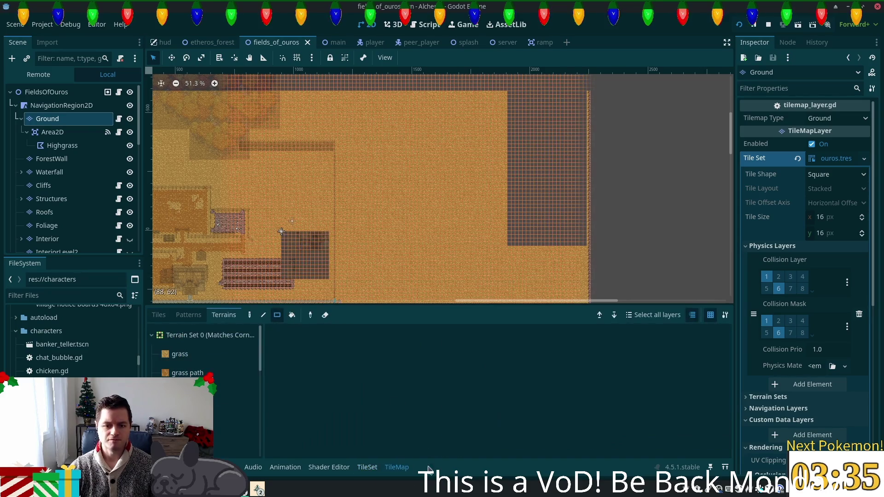
# - Select the grass terrain, then return to the TileSet editor's tile sources list
pyautogui.click(205, 362)
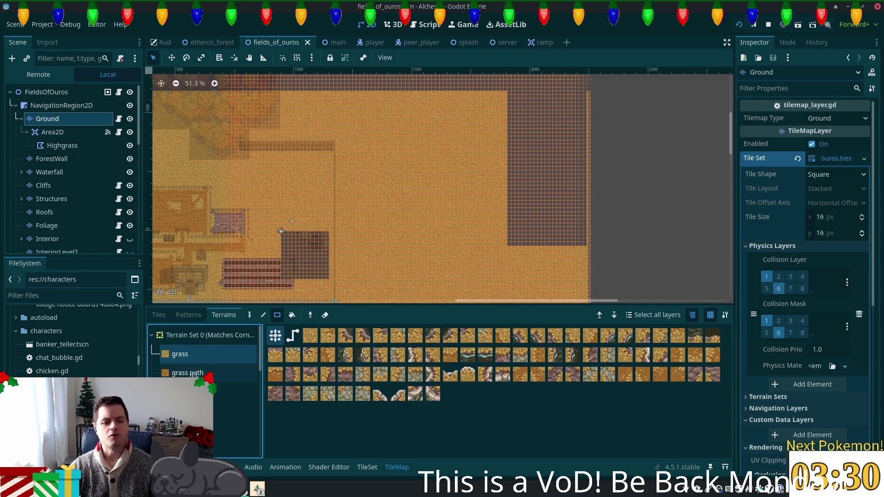
pyautogui.click(367, 467)
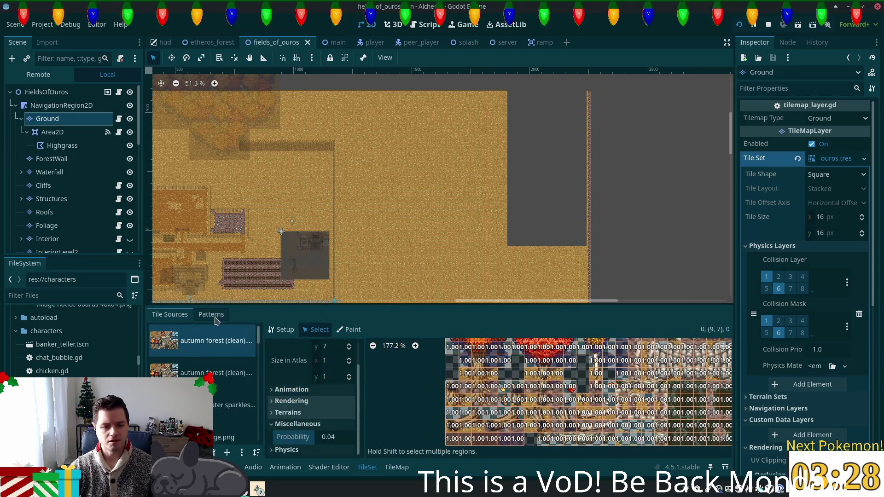
pyautogui.click(214, 317)
pyautogui.click(184, 318)
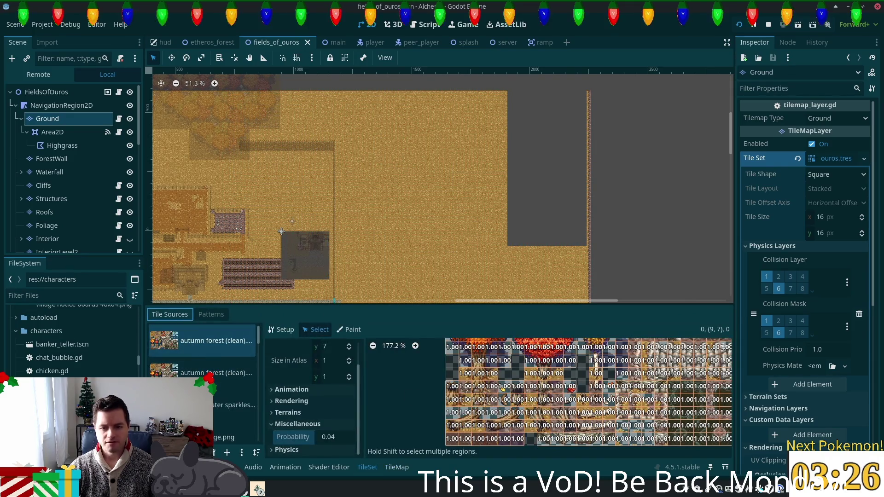
# - Switch the TileSet to Paint mode, zoom into the atlas and open the terrain set choices
pyautogui.click(349, 330)
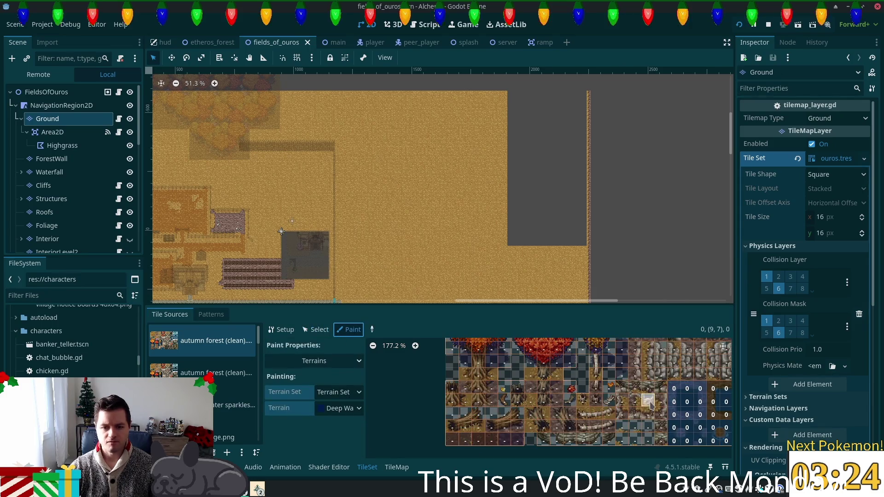
pyautogui.scroll(2, 651, 404)
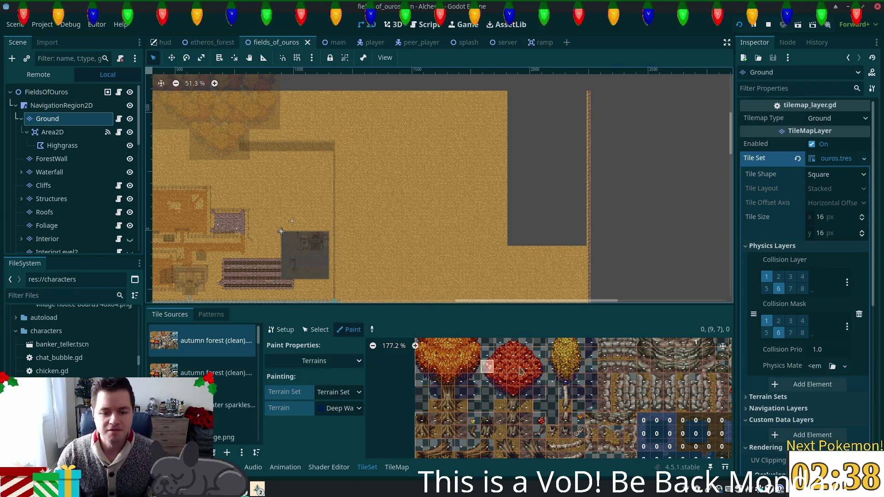
pyautogui.scroll(5, 562, 390)
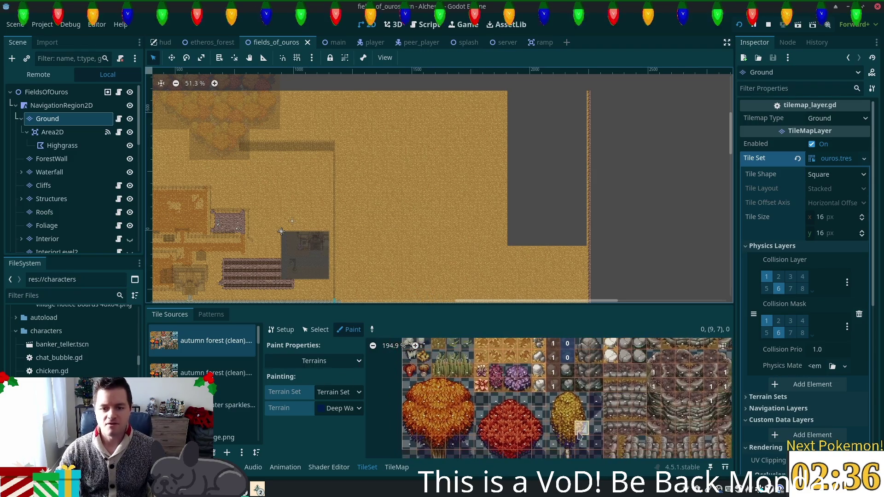
pyautogui.scroll(1, 527, 379)
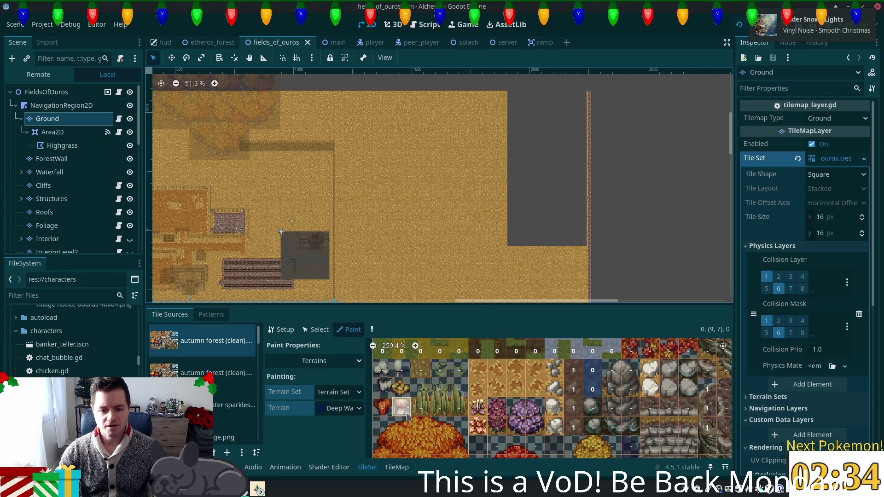
pyautogui.click(346, 397)
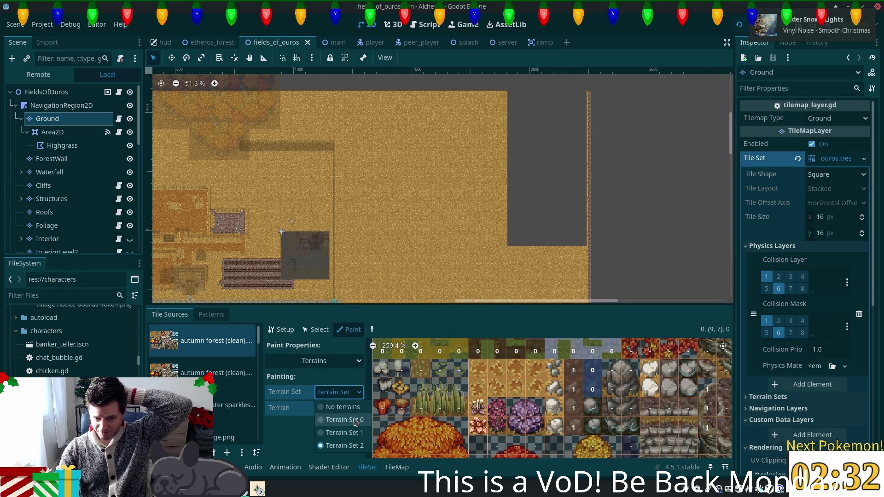
# - Pick the grass terrain and assign it to a column of four atlas tiles
pyautogui.click(359, 417)
pyautogui.click(356, 411)
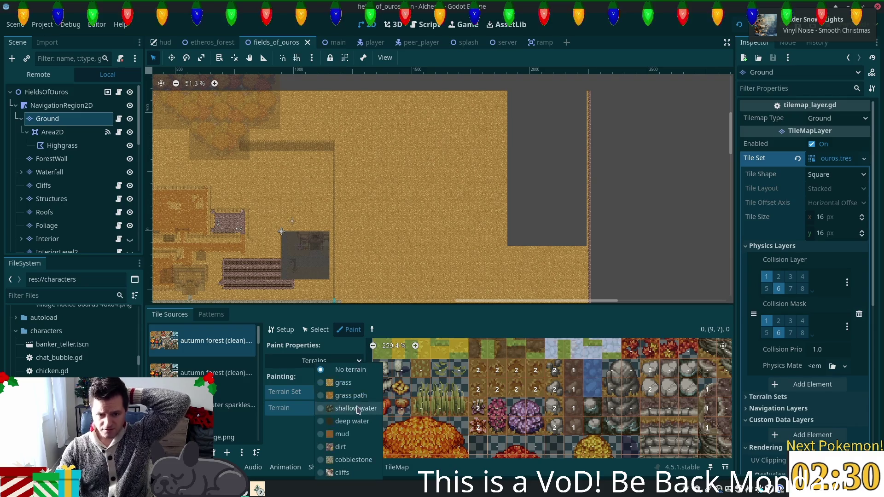
pyautogui.click(357, 386)
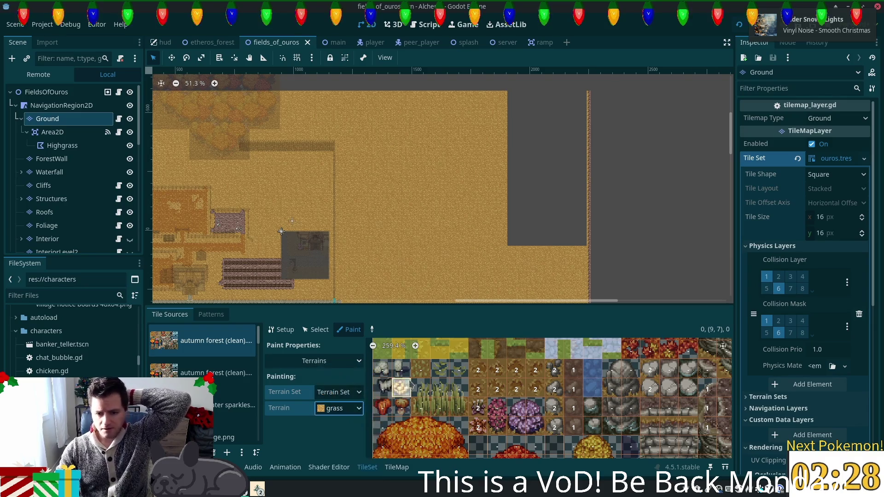
pyautogui.click(472, 370)
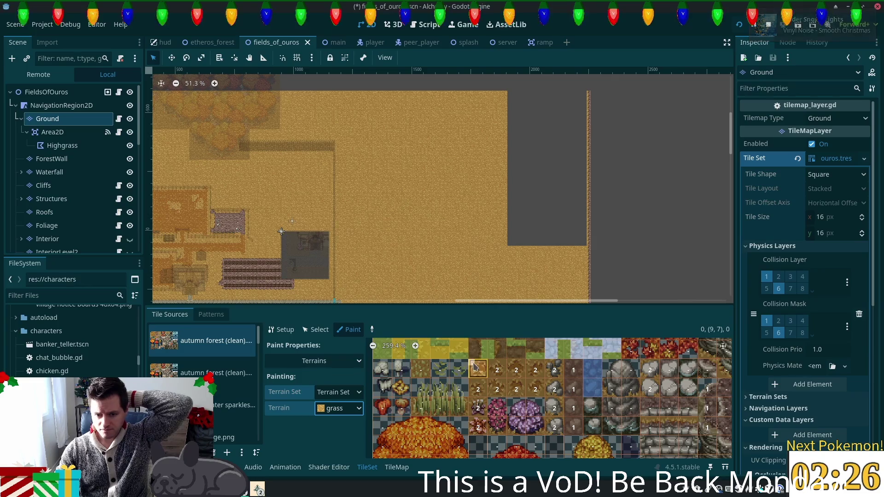
pyautogui.click(482, 386)
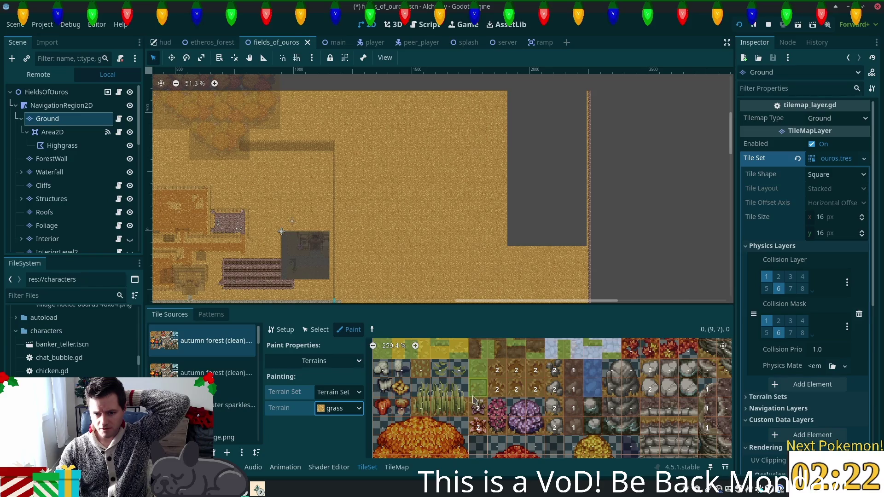
pyautogui.click(476, 403)
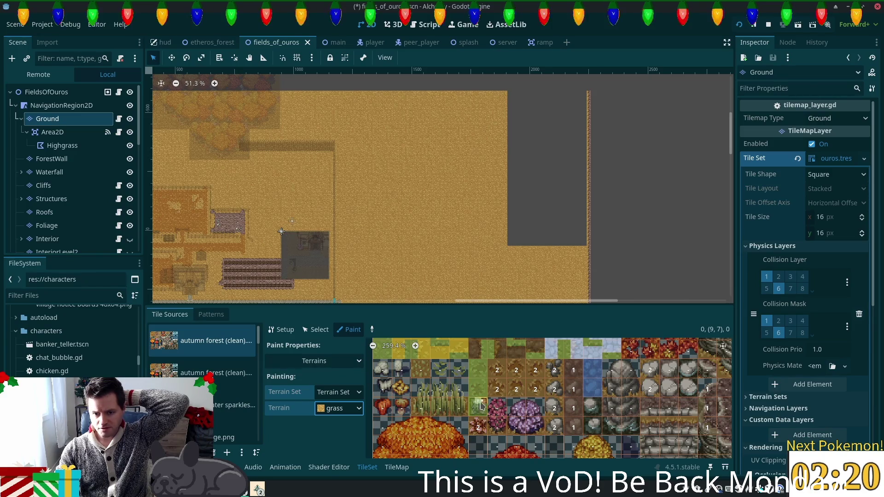
pyautogui.click(479, 424)
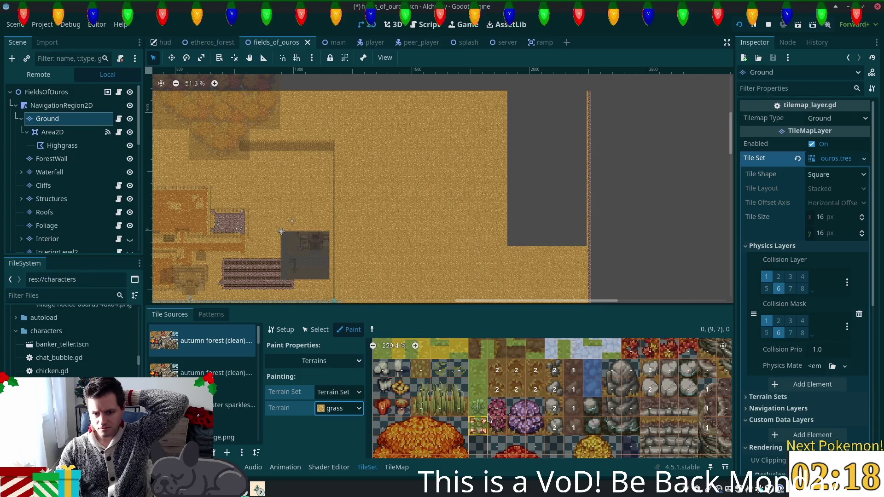
# - Mark the tan tiles as grass, erase one mistaken tile, and save the scene
pyautogui.click(493, 390)
pyautogui.click(498, 369)
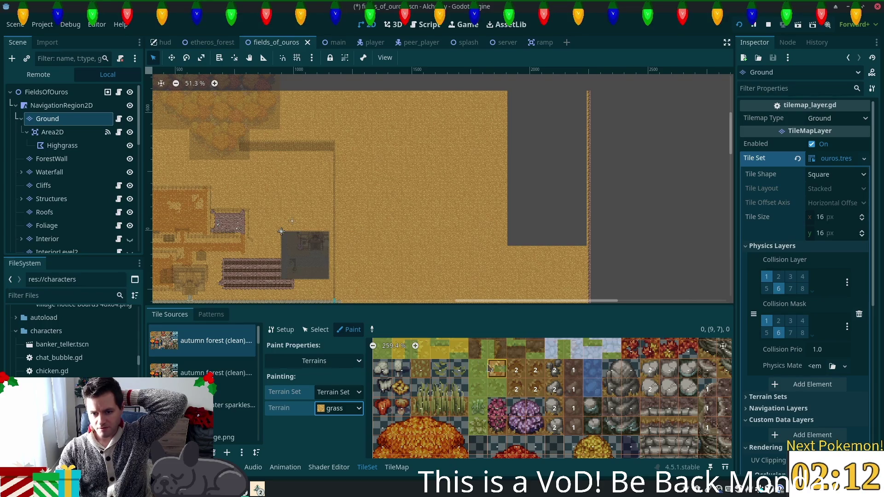
pyautogui.click(516, 369)
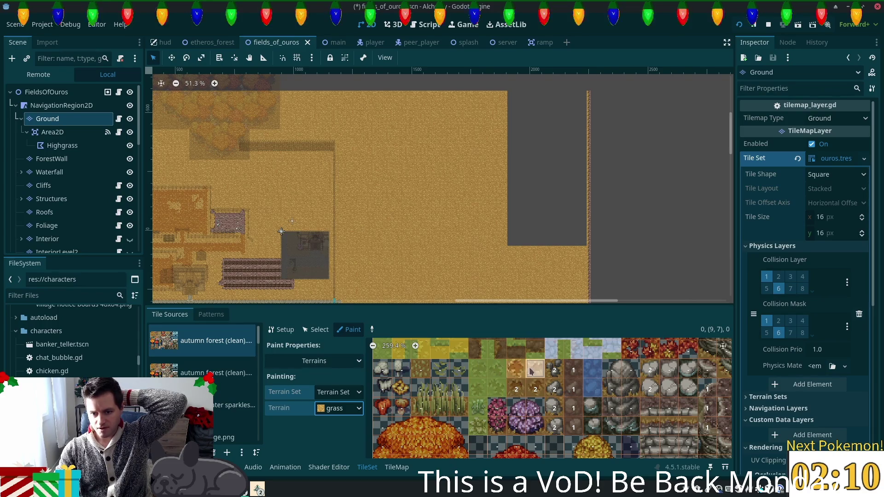
pyautogui.rightClick(538, 372)
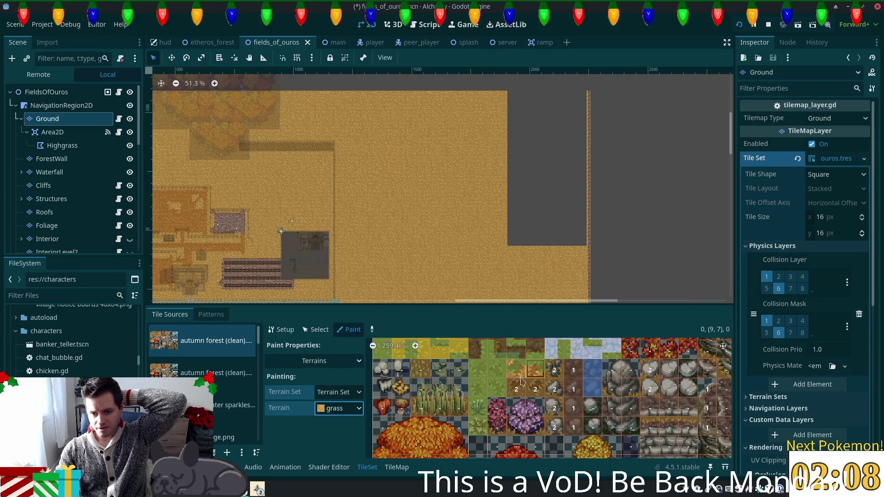
pyautogui.click(516, 389)
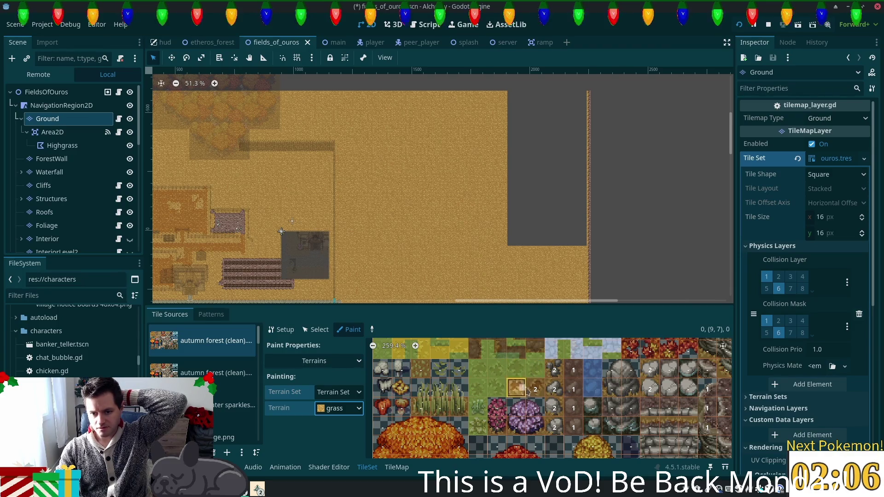
pyautogui.click(535, 389)
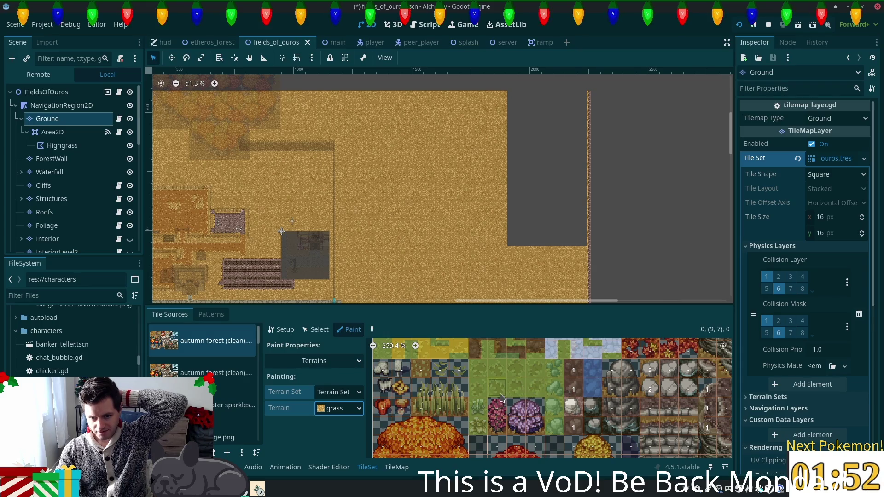
pyautogui.hotkey('ctrl', 's')
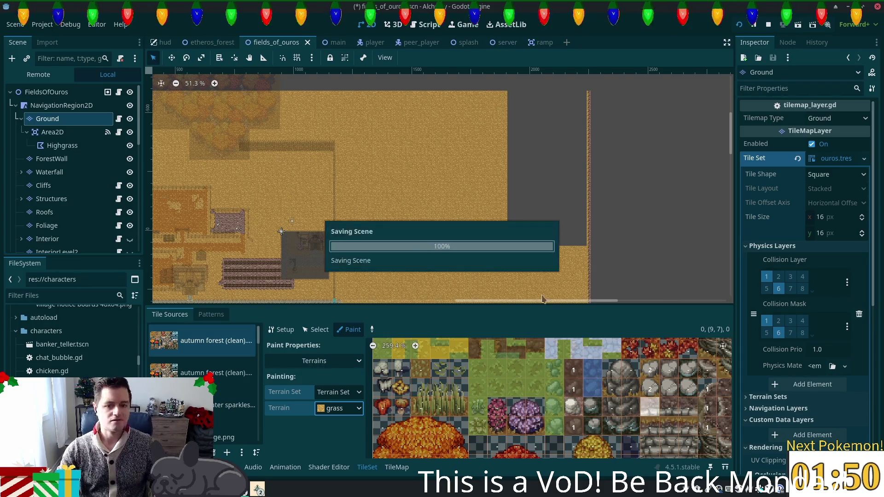
# - Switch the TileMap panel to terrain painting on the Ground layer and pick grass in Terrain Set 0
pyautogui.click(405, 460)
pyautogui.click(210, 360)
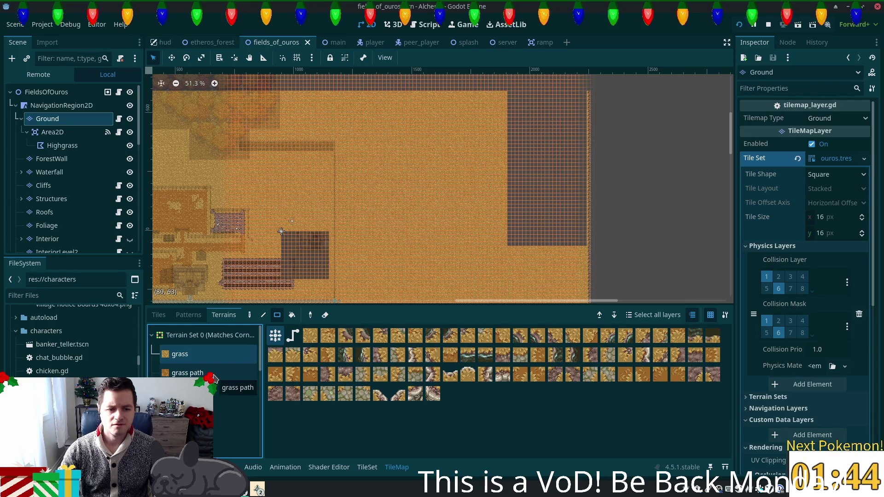
pyautogui.click(152, 335)
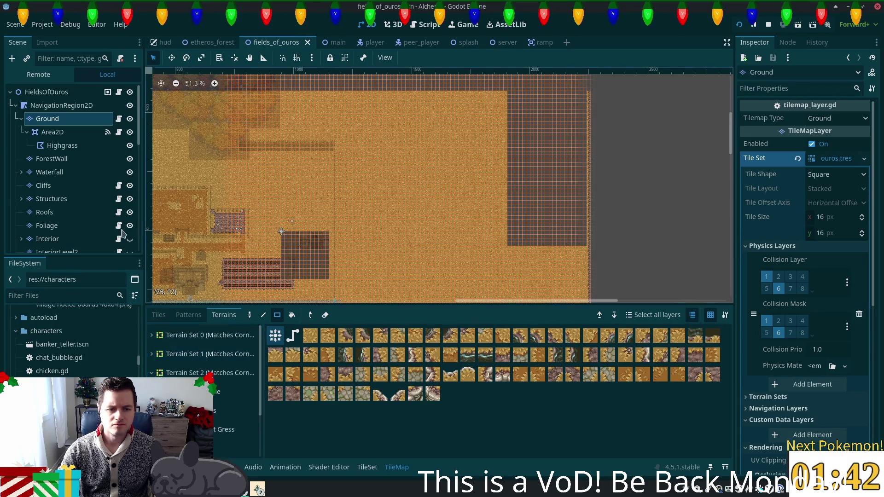
pyautogui.click(49, 172)
pyautogui.click(48, 118)
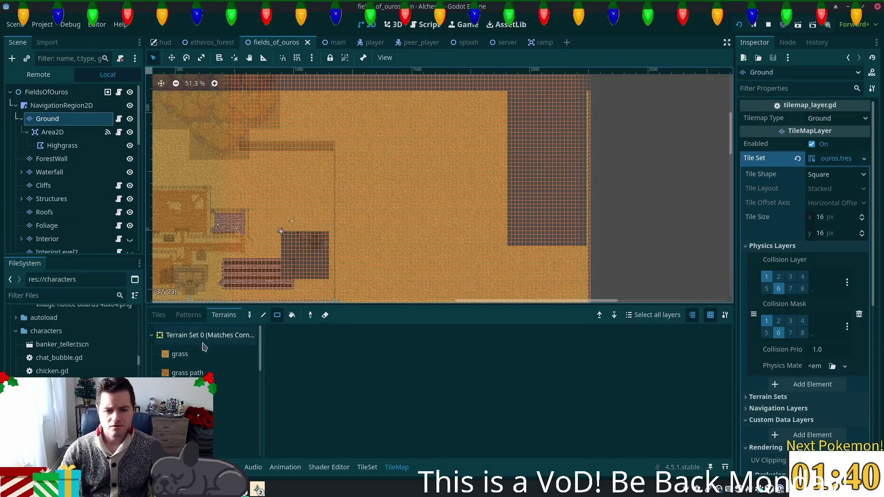
pyautogui.click(203, 355)
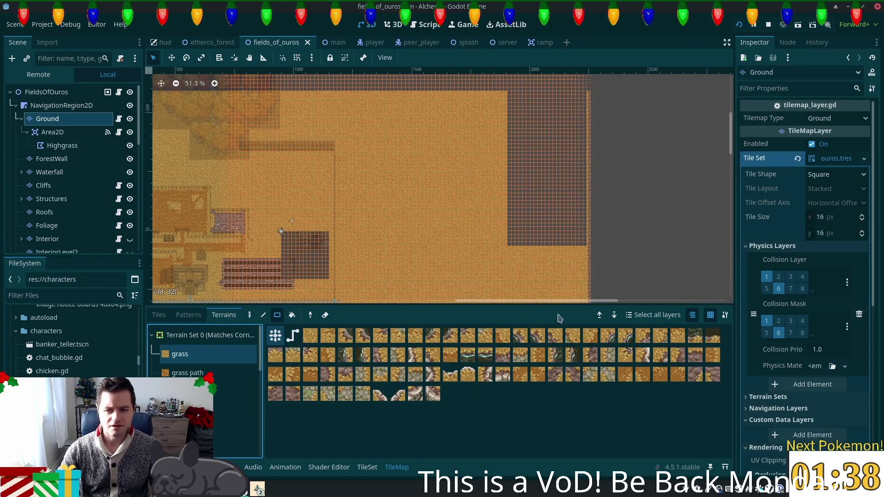
# - Browse the third, shallow water and grass path terrains' tiles, then pick grass again
pyautogui.click(219, 340)
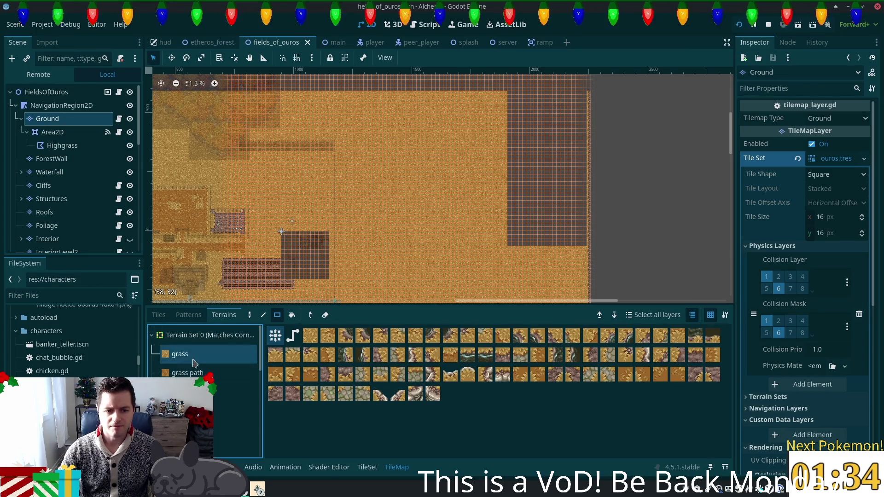
pyautogui.click(219, 340)
pyautogui.click(193, 392)
pyautogui.scroll(-2, 202, 391)
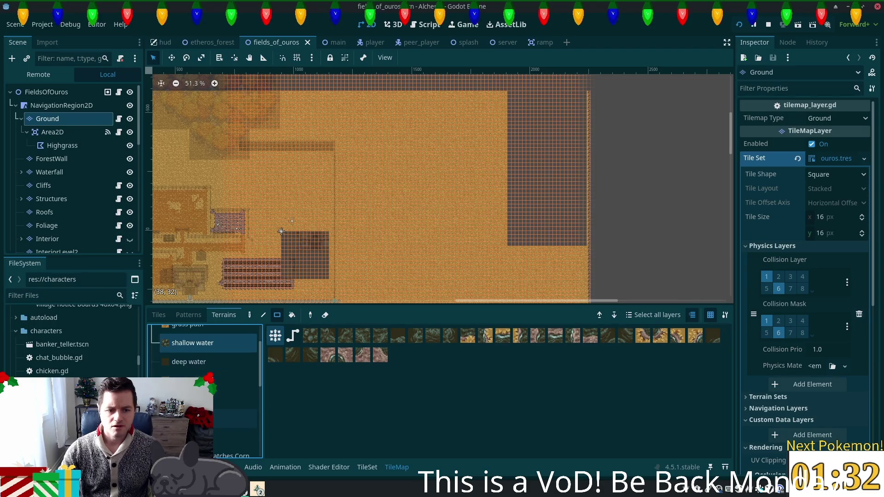
pyautogui.click(235, 437)
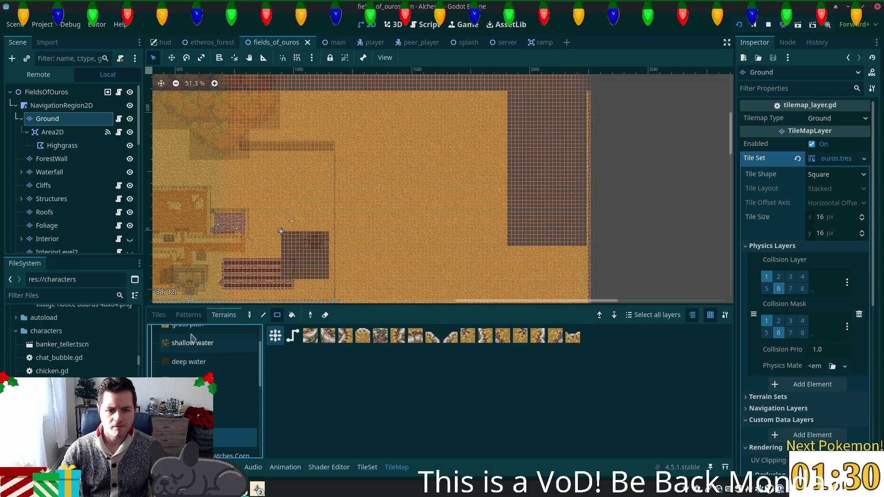
pyautogui.click(202, 326)
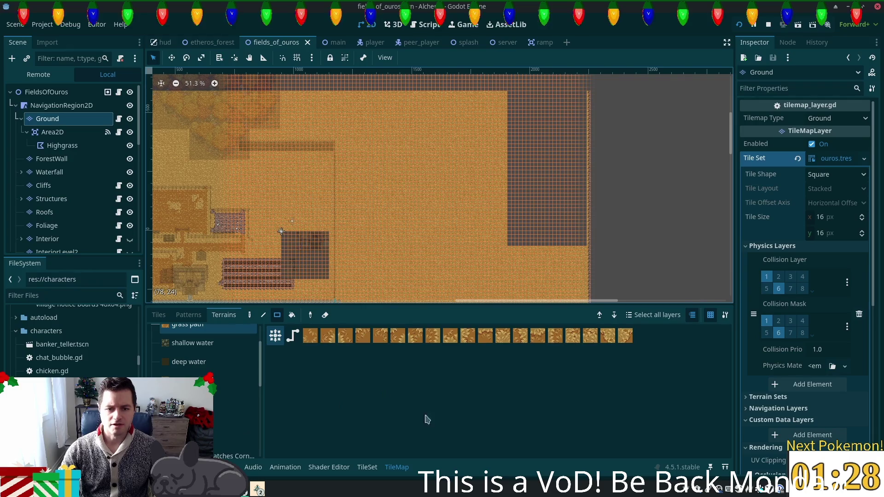
pyautogui.scroll(3, 216, 366)
pyautogui.click(185, 354)
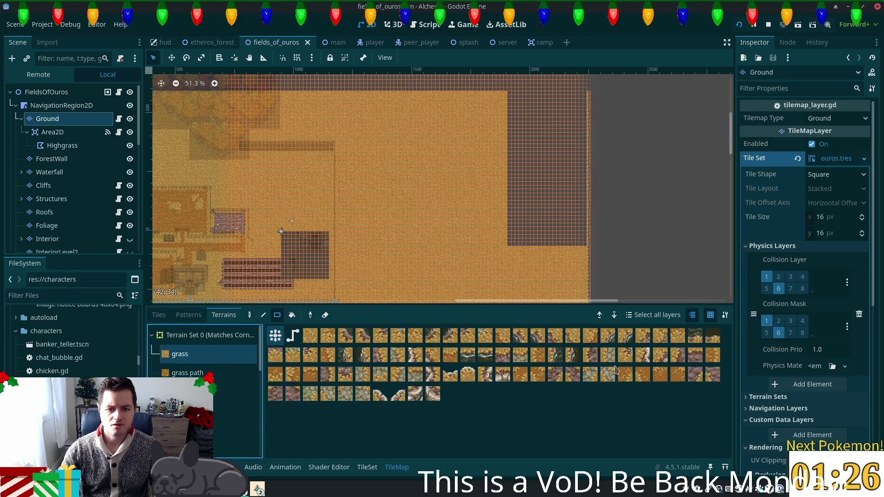
# - Paint grass-terrain rectangles on the Ground layer across the map's large east-side open field
pyautogui.moveTo(491, 190); pyautogui.dragTo(522, 194)
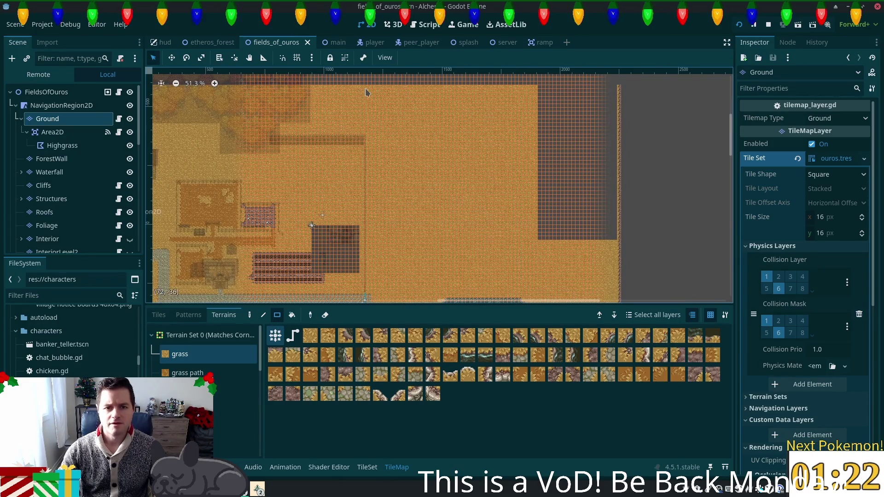
pyautogui.moveTo(367, 91)
pyautogui.mouseDown()
pyautogui.moveTo(587, 218)
pyautogui.moveTo(638, 266)
pyautogui.moveTo(624, 270)
pyautogui.moveTo(489, 163)
pyautogui.moveTo(454, 155)
pyautogui.moveTo(438, 113)
pyautogui.mouseUp()
pyautogui.press('Escape')
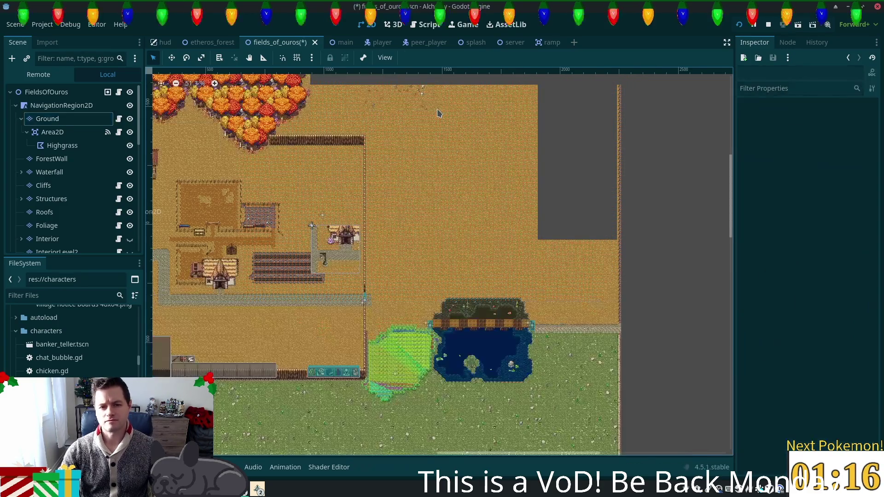
pyautogui.click(48, 119)
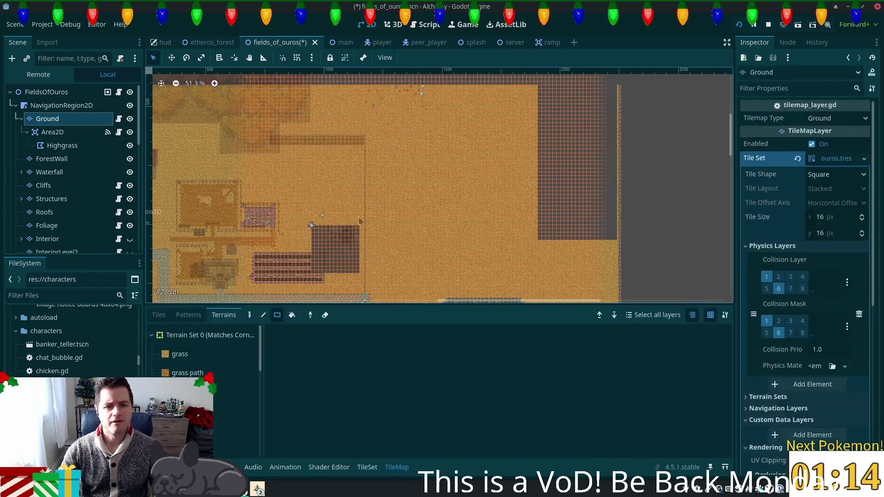
pyautogui.click(208, 354)
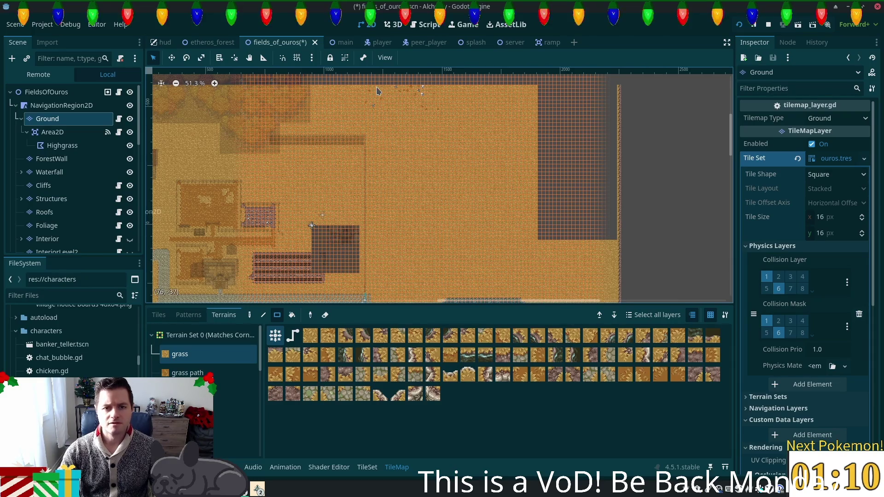
pyautogui.moveTo(372, 89)
pyautogui.mouseDown()
pyautogui.moveTo(386, 134)
pyautogui.moveTo(541, 242)
pyautogui.moveTo(584, 254)
pyautogui.moveTo(612, 278)
pyautogui.moveTo(618, 299)
pyautogui.mouseUp()
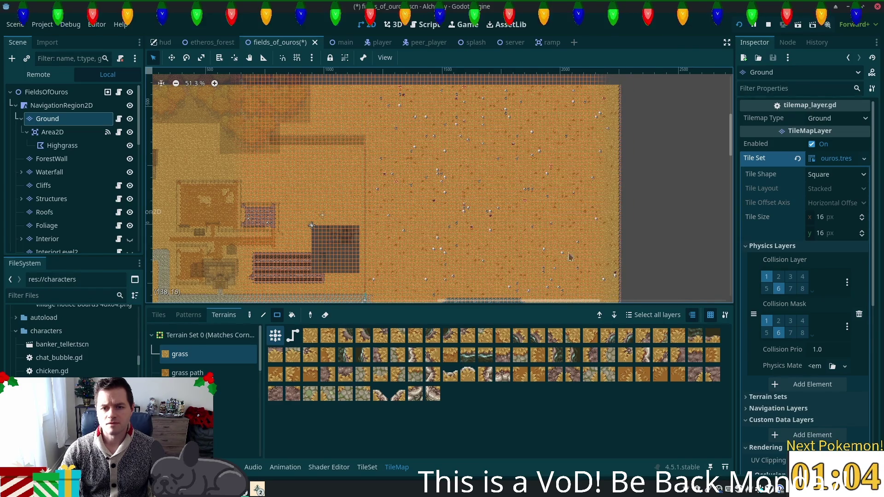
# - Paint dirt terrain rectangles beside the pond on the Ground layer and save the scene
pyautogui.scroll(-5, 508, 229)
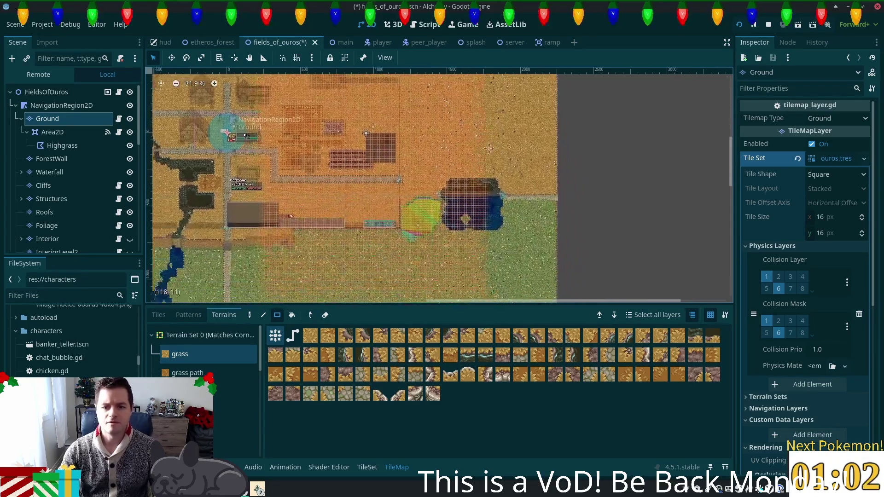
pyautogui.scroll(14, 420, 193)
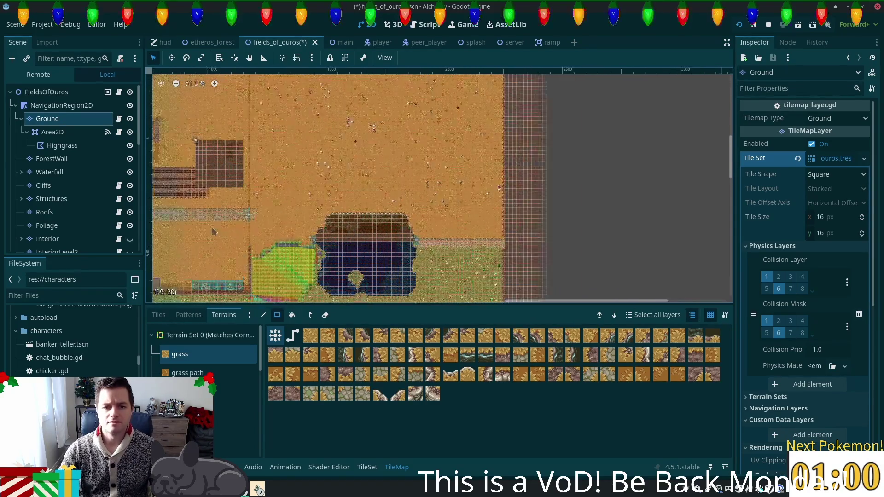
pyautogui.scroll(4, 335, 245)
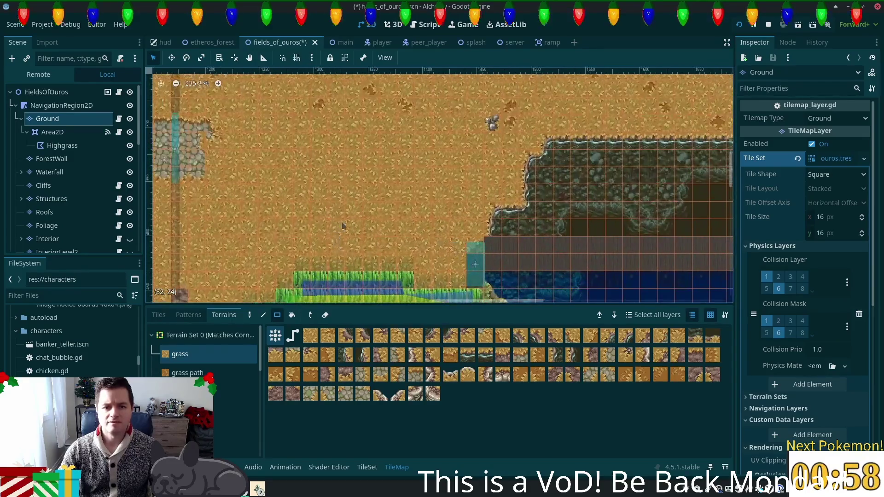
pyautogui.moveTo(346, 214)
pyautogui.mouseDown()
pyautogui.moveTo(285, 211)
pyautogui.moveTo(165, 123)
pyautogui.moveTo(184, 152)
pyautogui.moveTo(302, 171)
pyautogui.moveTo(382, 199)
pyautogui.mouseUp()
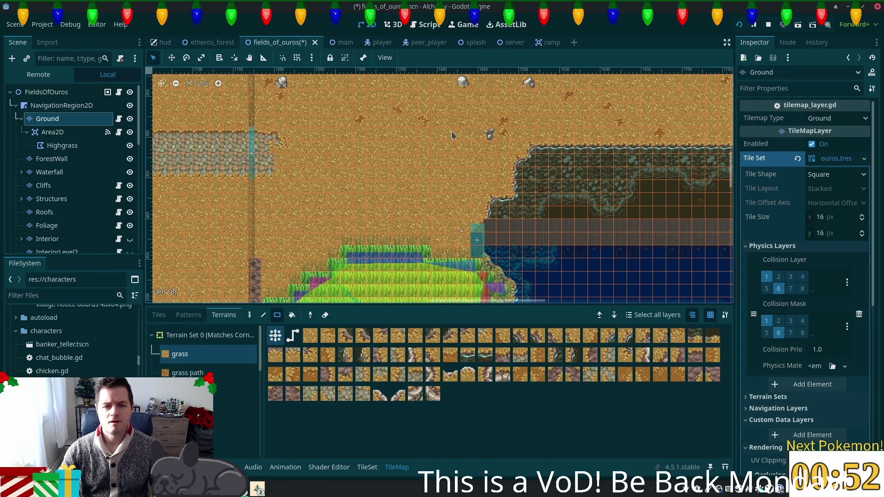
pyautogui.moveTo(479, 149)
pyautogui.mouseDown()
pyautogui.moveTo(301, 206)
pyautogui.moveTo(275, 225)
pyautogui.moveTo(277, 264)
pyautogui.moveTo(268, 263)
pyautogui.mouseUp()
pyautogui.hscroll(10, 478, 117)
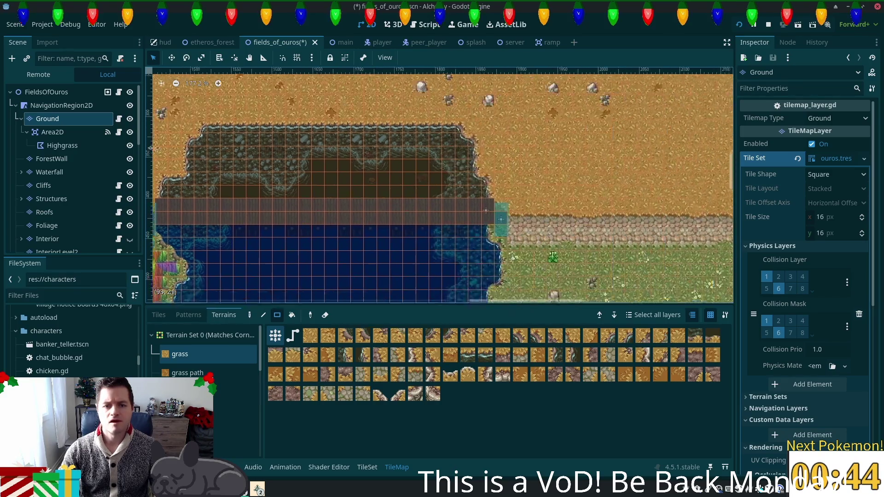
pyautogui.hscroll(5, 478, 117)
pyautogui.scroll(2, 478, 117)
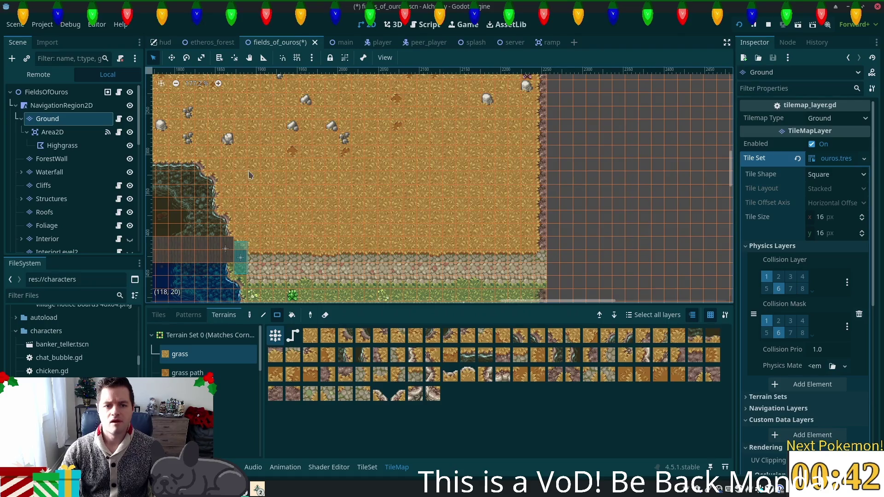
pyautogui.moveTo(249, 171)
pyautogui.mouseDown()
pyautogui.moveTo(350, 208)
pyautogui.moveTo(525, 241)
pyautogui.mouseUp()
pyautogui.scroll(-1, 464, 169)
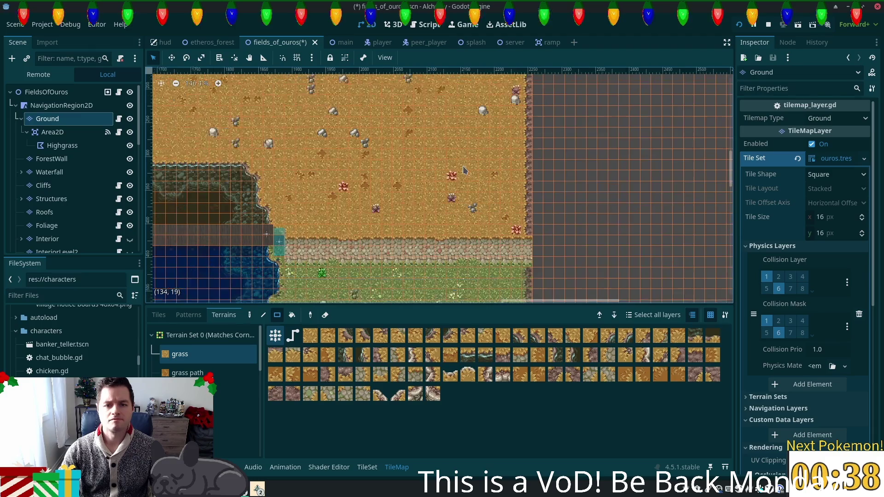
pyautogui.hscroll(-5, 377, 172)
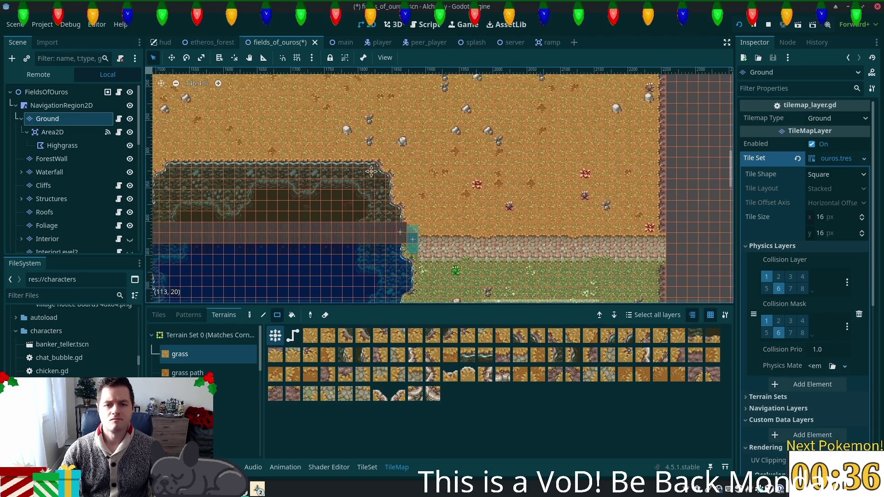
pyautogui.scroll(3, 460, 221)
pyautogui.scroll(-1, 505, 267)
pyautogui.scroll(-3, 505, 266)
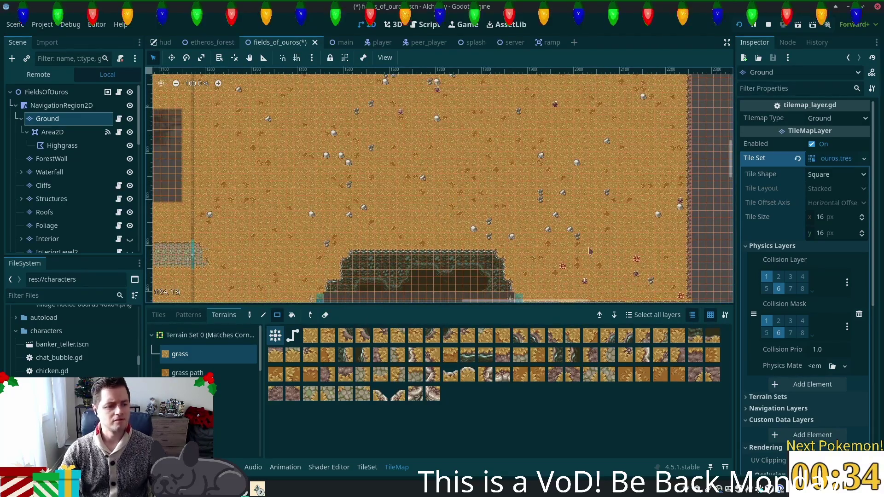
pyautogui.hotkey('ctrl', 's')
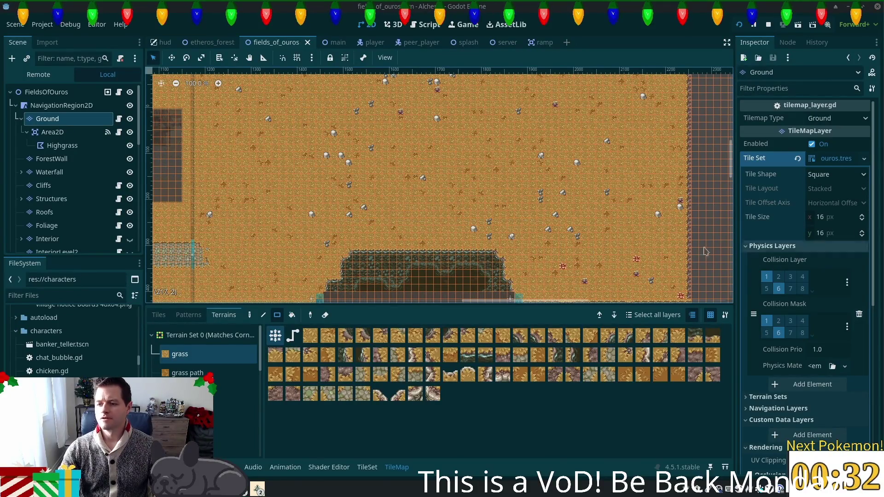
# - Pan the map to the high grass by the bridge and run the game to playtest
pyautogui.scroll(-3, 328, 216)
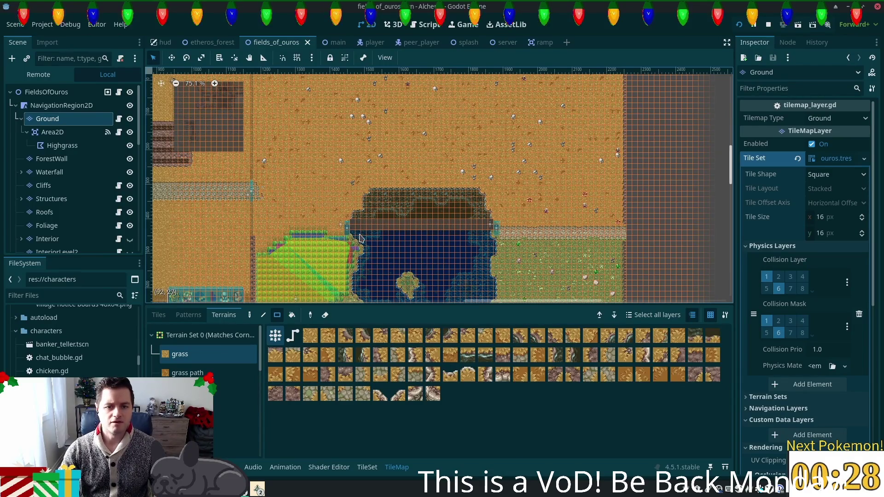
pyautogui.scroll(6, 315, 225)
pyautogui.scroll(5, 323, 237)
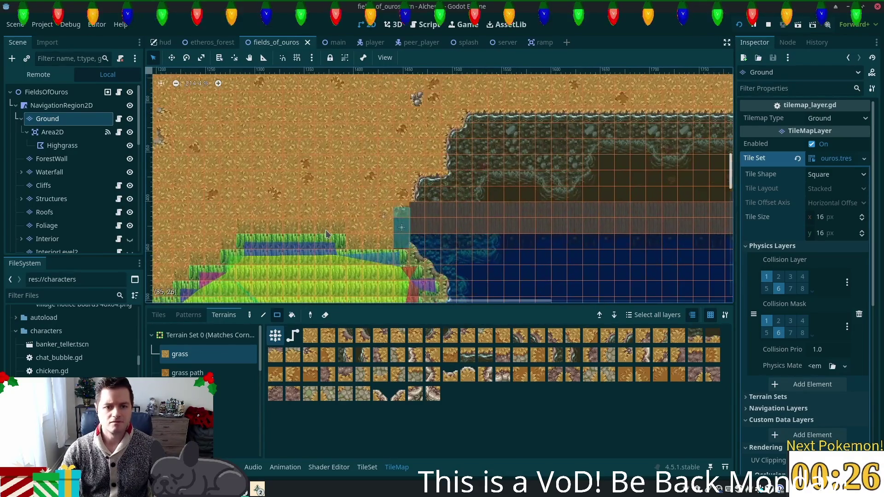
pyautogui.moveTo(437, 203); pyautogui.dragTo(443, 254)
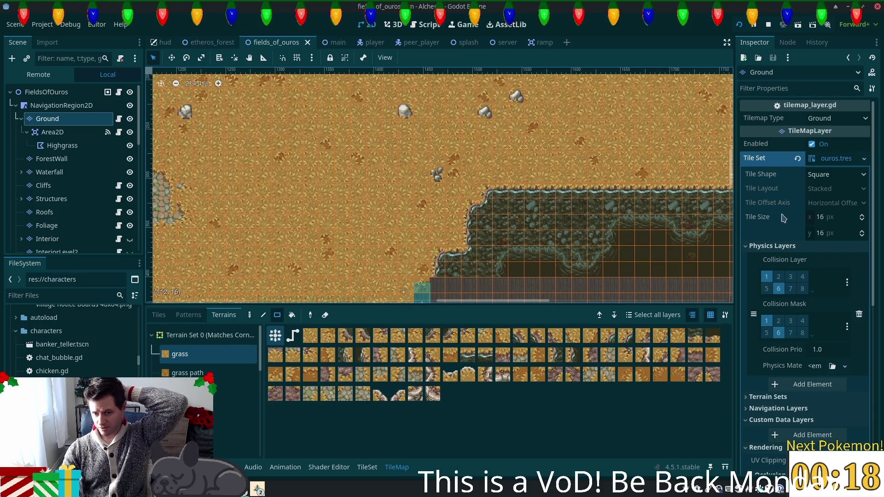
pyautogui.moveTo(608, 277)
pyautogui.mouseDown()
pyautogui.moveTo(482, 143)
pyautogui.moveTo(430, 217)
pyautogui.mouseUp()
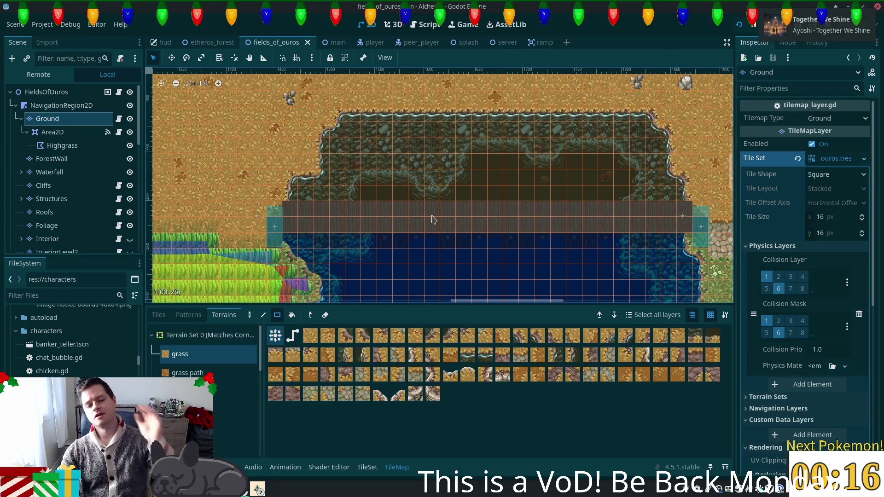
pyautogui.scroll(-1, 310, 178)
pyautogui.moveTo(288, 170); pyautogui.dragTo(359, 179)
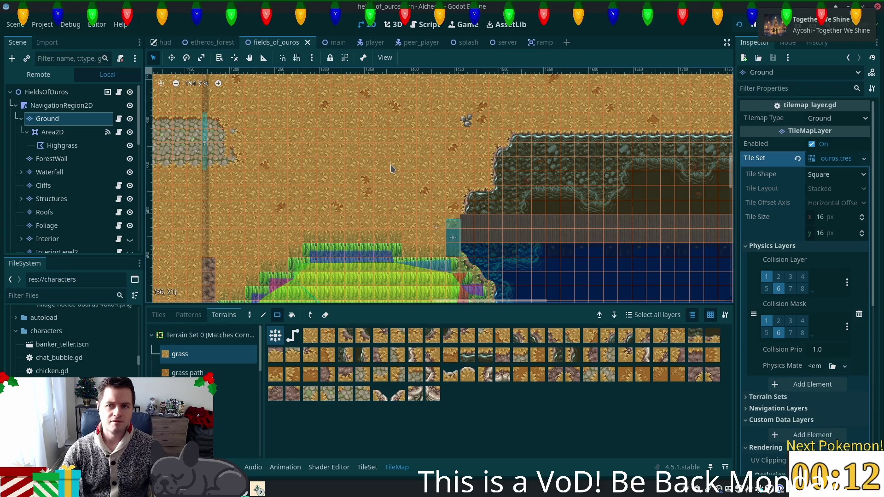
pyautogui.press('F5')
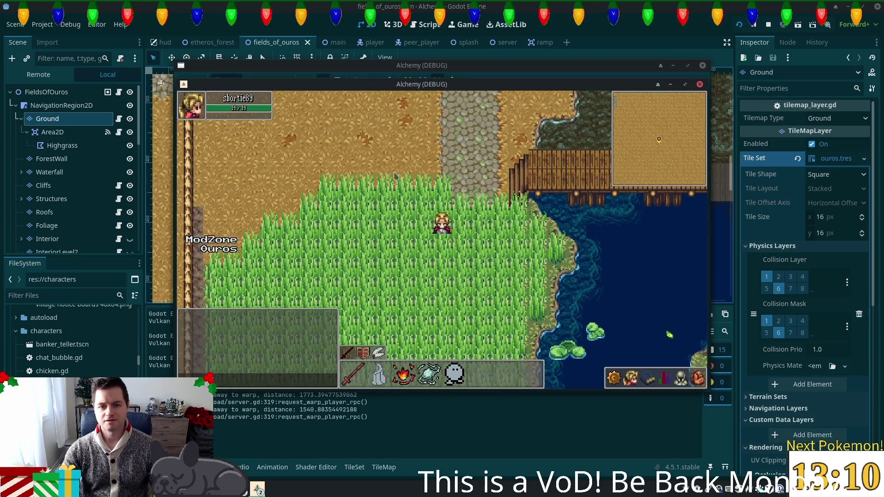
pyautogui.press('w')
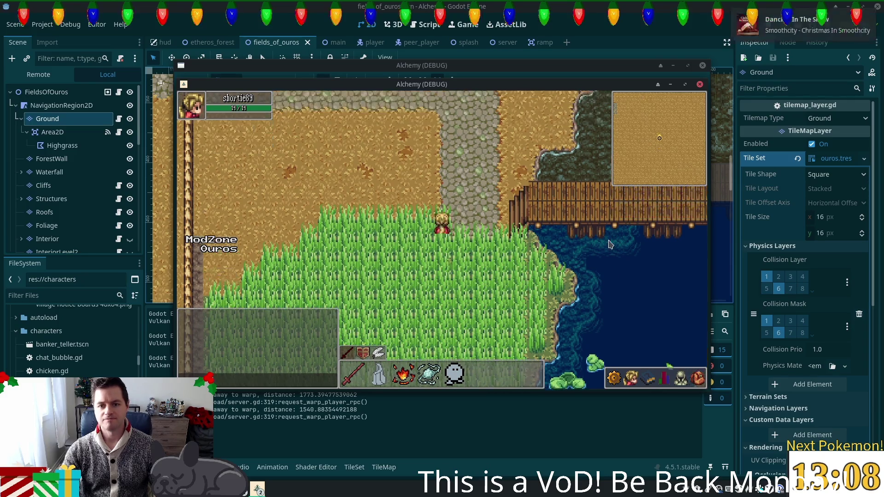
pyautogui.press('s')
pyautogui.press('d')
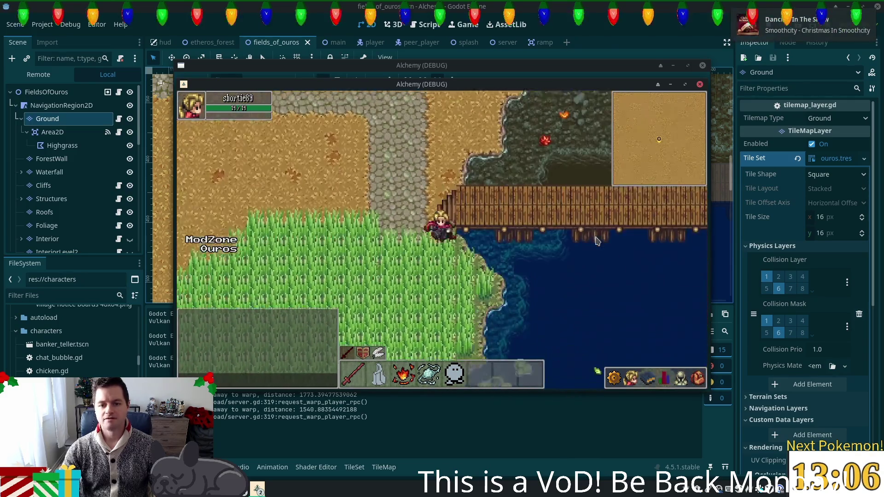
pyautogui.press('d')
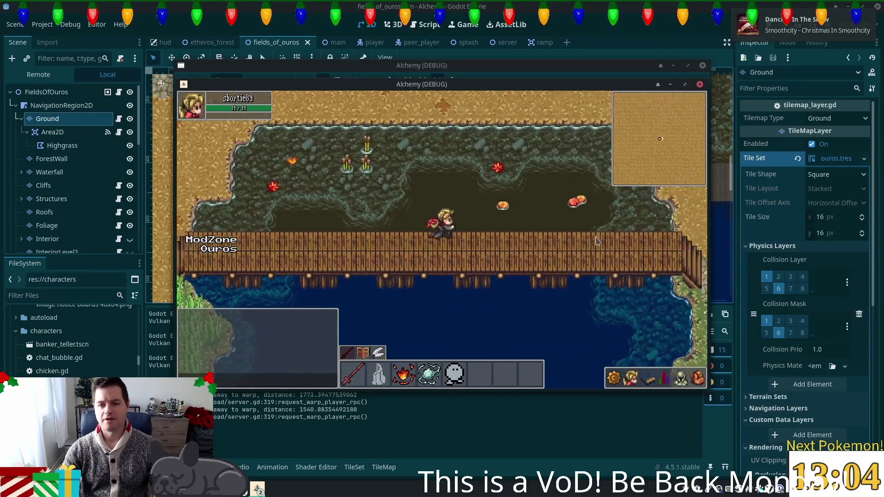
pyautogui.press('d')
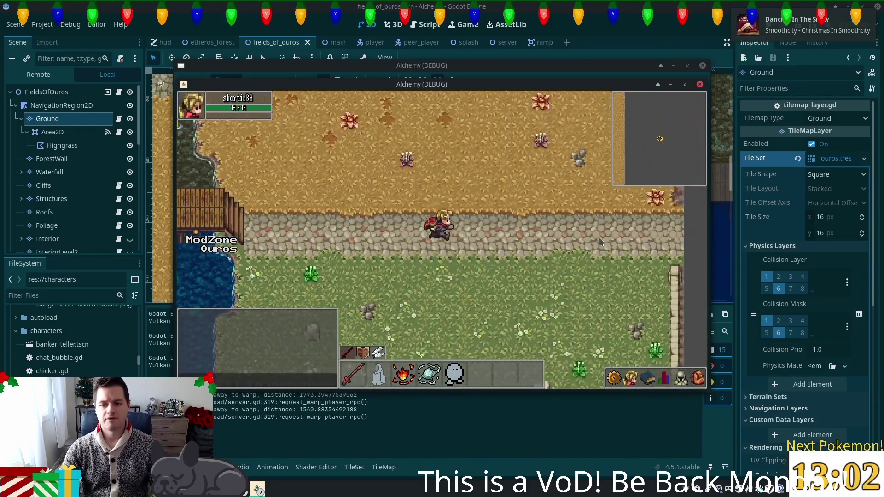
pyautogui.press('s')
pyautogui.press('d')
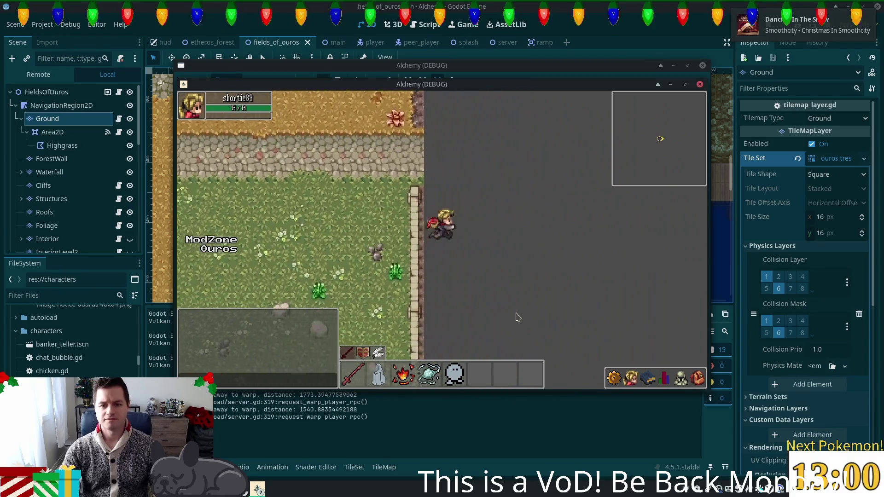
pyautogui.press('w')
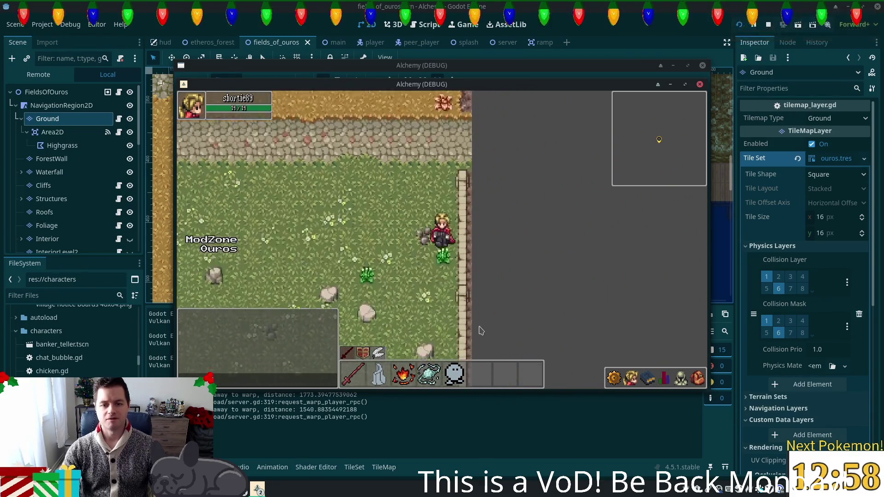
pyautogui.press('s')
pyautogui.press('s')
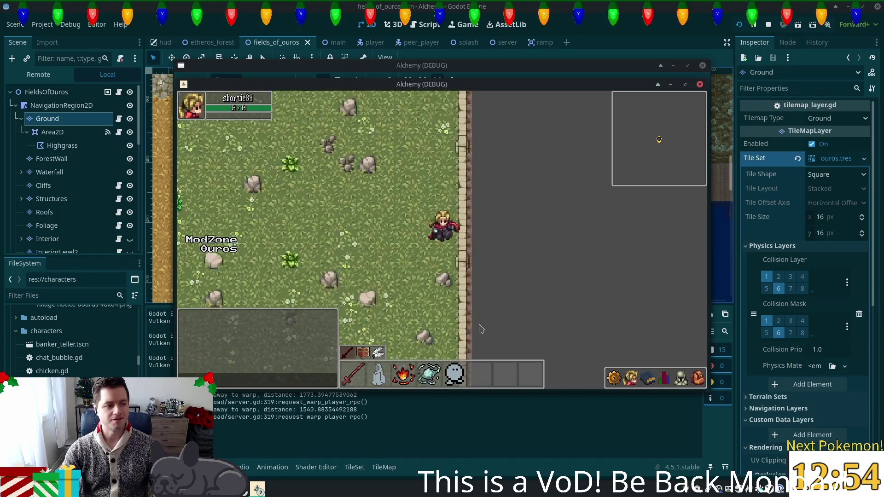
pyautogui.press('s')
pyautogui.press('s')
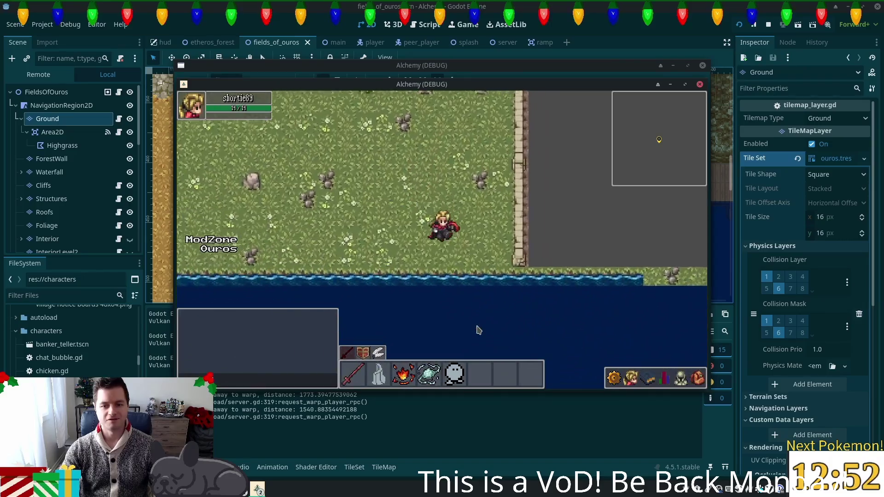
pyautogui.press('a')
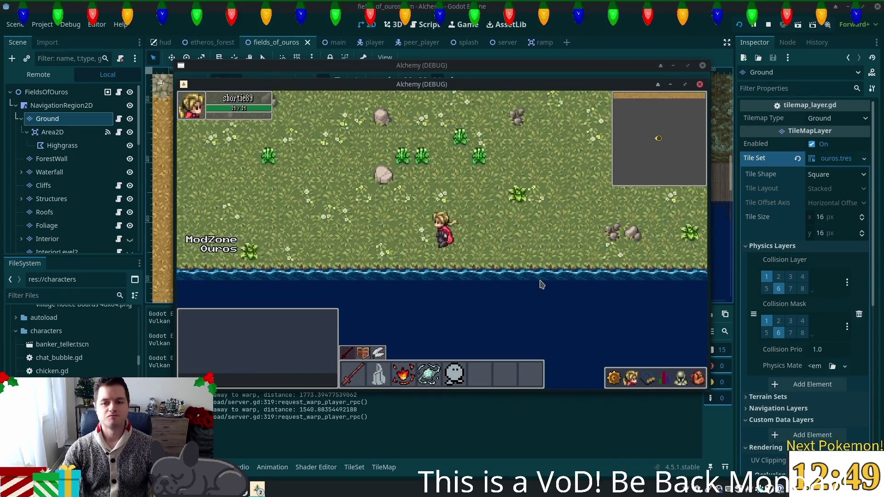
pyautogui.press('a')
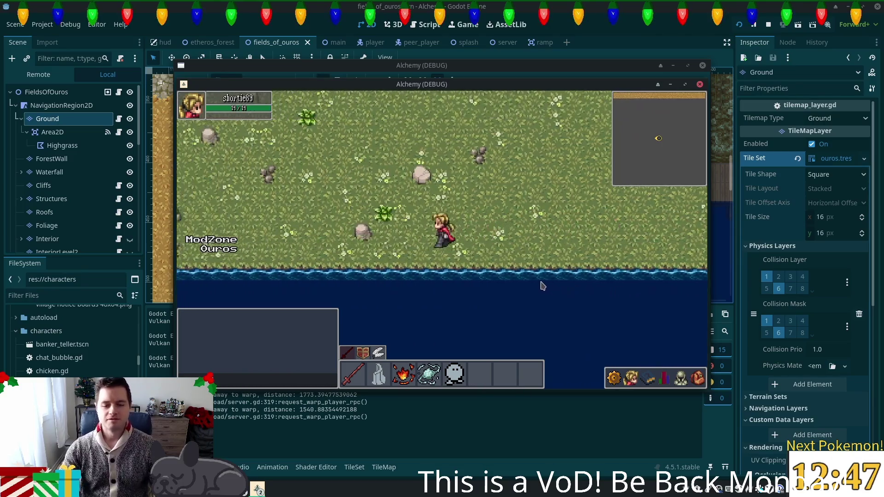
pyautogui.press('a')
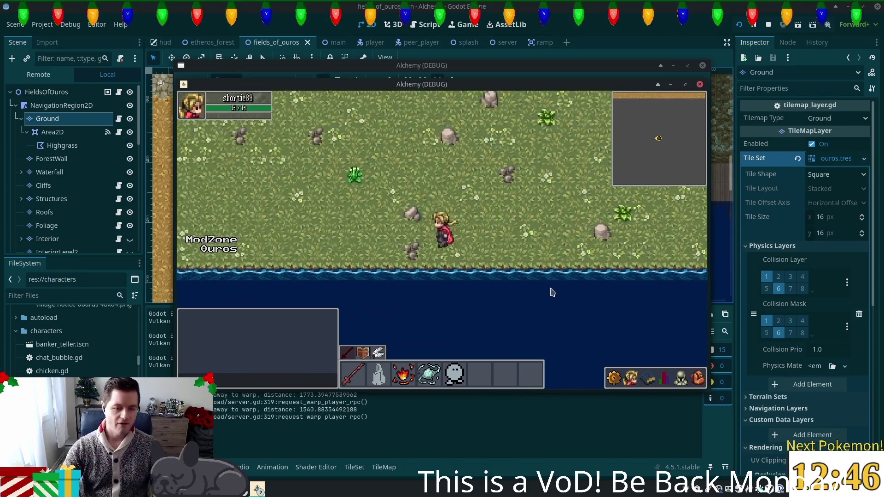
pyautogui.press('a')
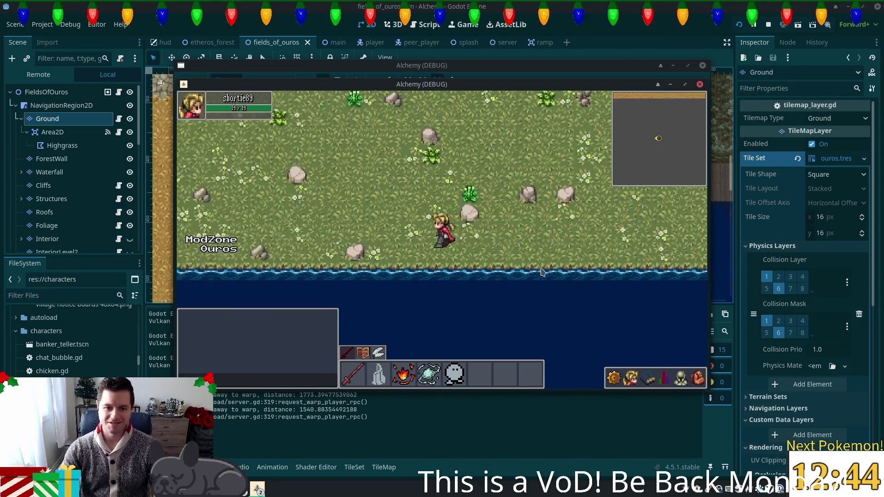
pyautogui.press('a')
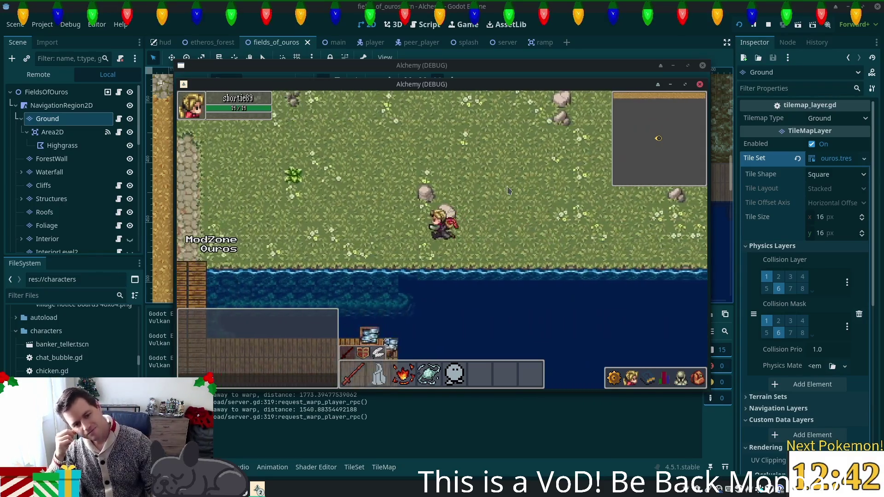
pyautogui.press('s')
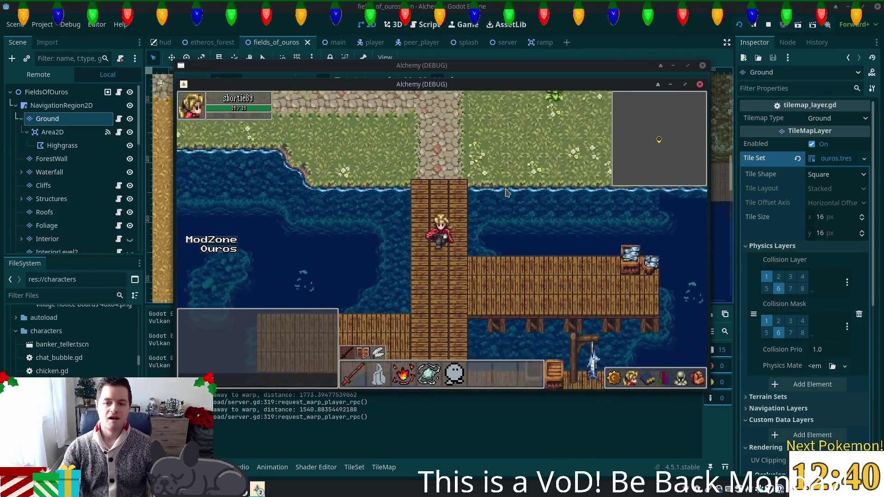
# - Walk the character along the pier and docks, then back onto the shore
pyautogui.press('a')
pyautogui.press('s')
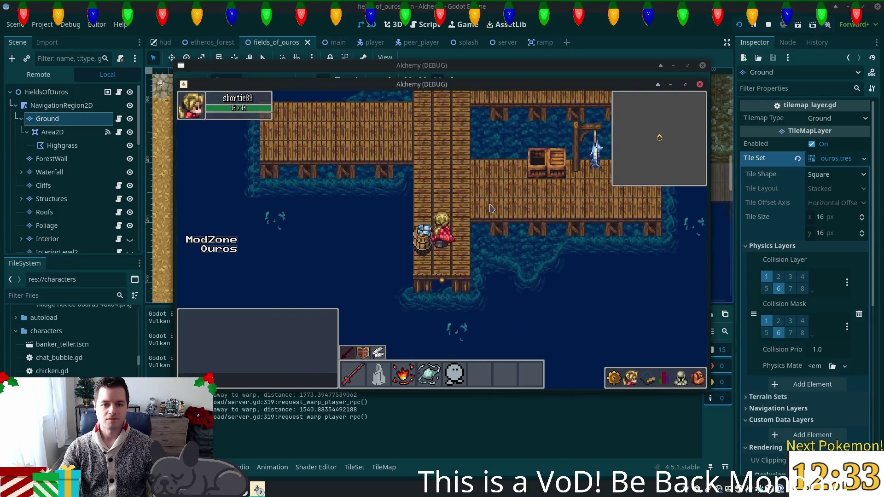
pyautogui.press('w')
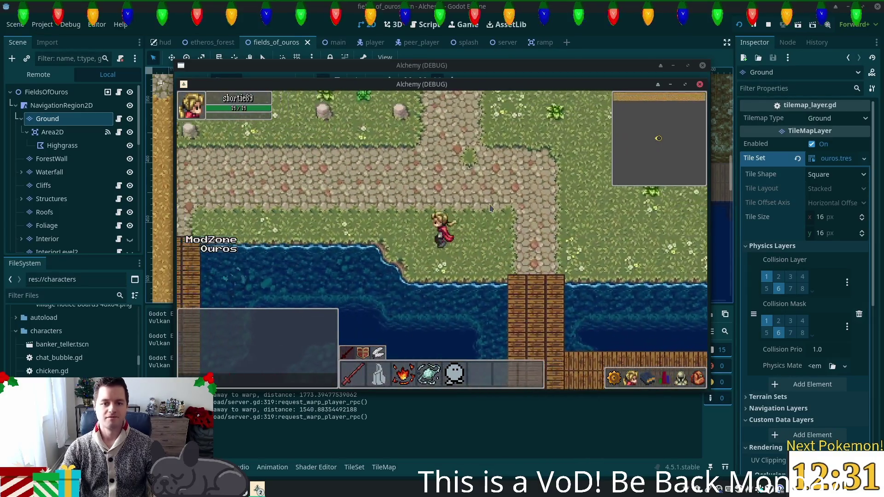
pyautogui.press('a')
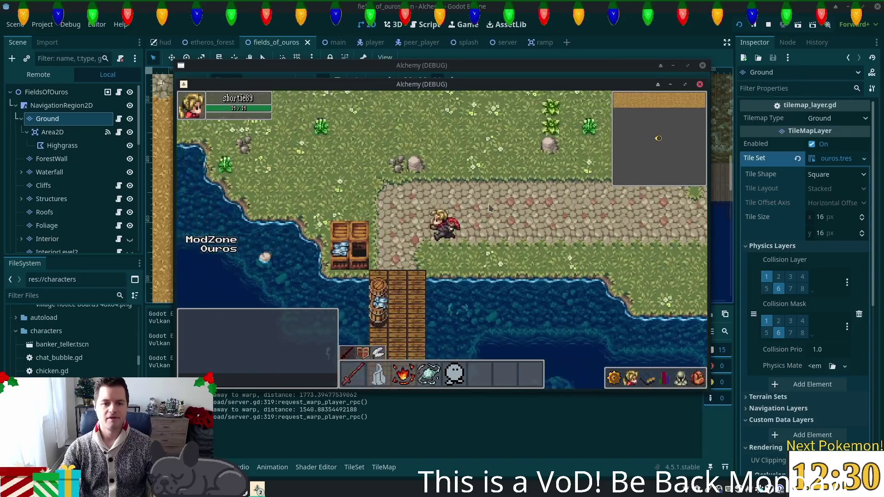
pyautogui.press('s')
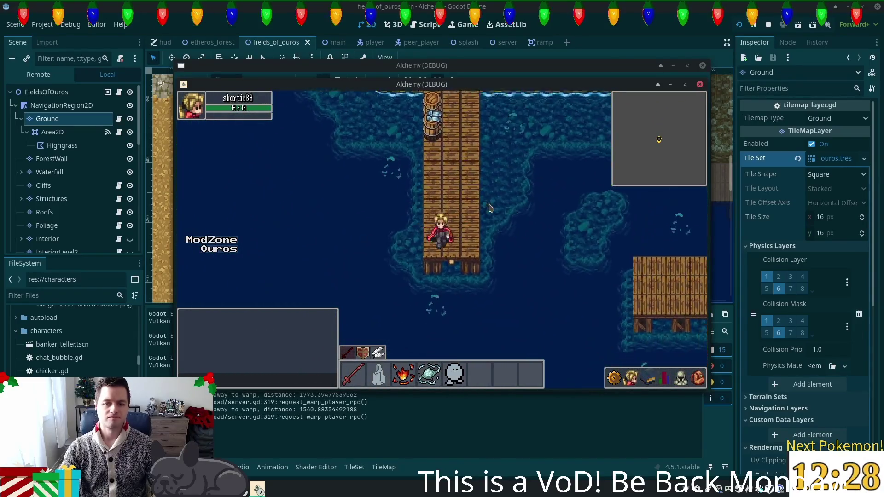
pyautogui.press('w')
# - Walk north across the grassland, up the cliff stairs and into the Ouros village
pyautogui.press('w')
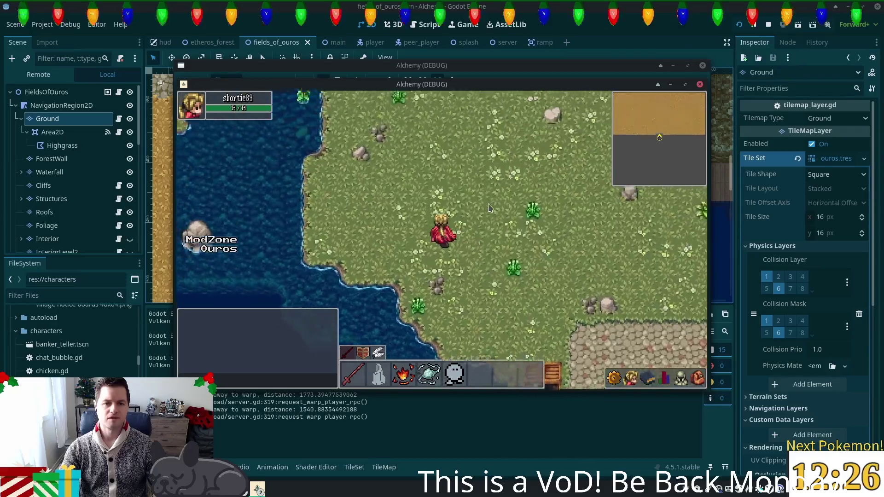
pyautogui.press('w')
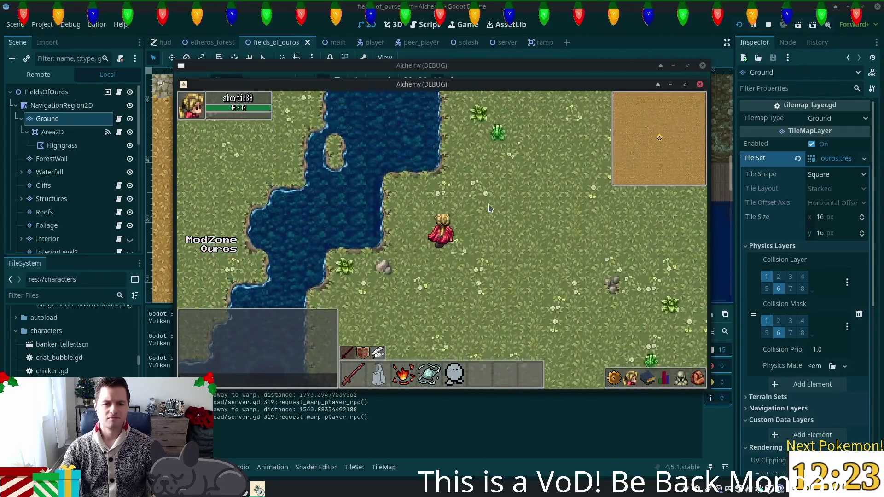
pyautogui.press('w')
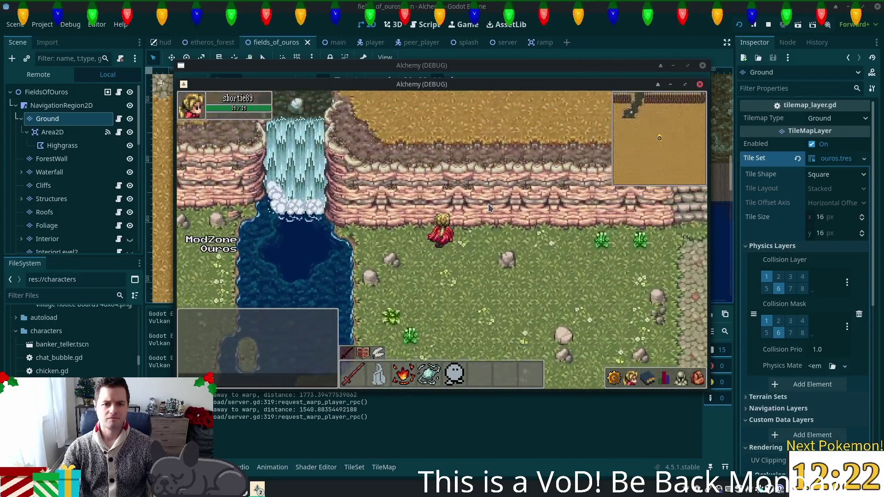
pyautogui.press('w')
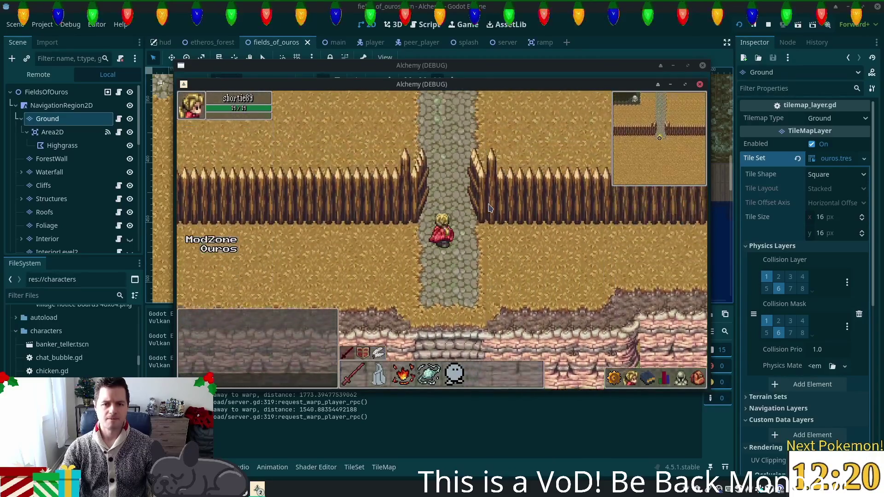
pyautogui.press('w')
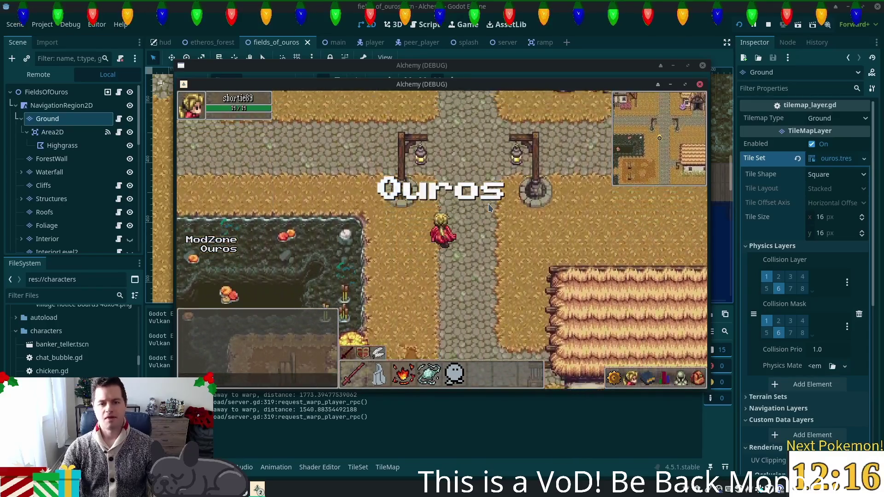
pyautogui.press('w')
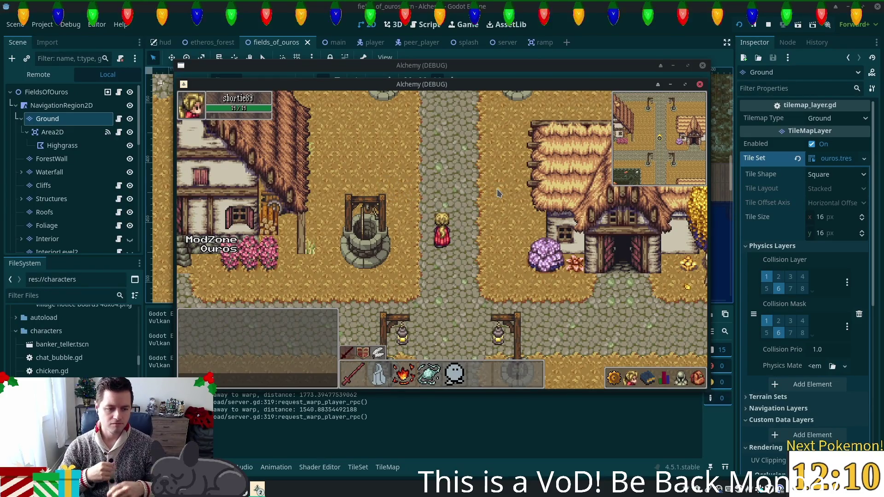
# - Walk into the shop and buy one Raw Beef from the shopkeeper
pyautogui.press('s')
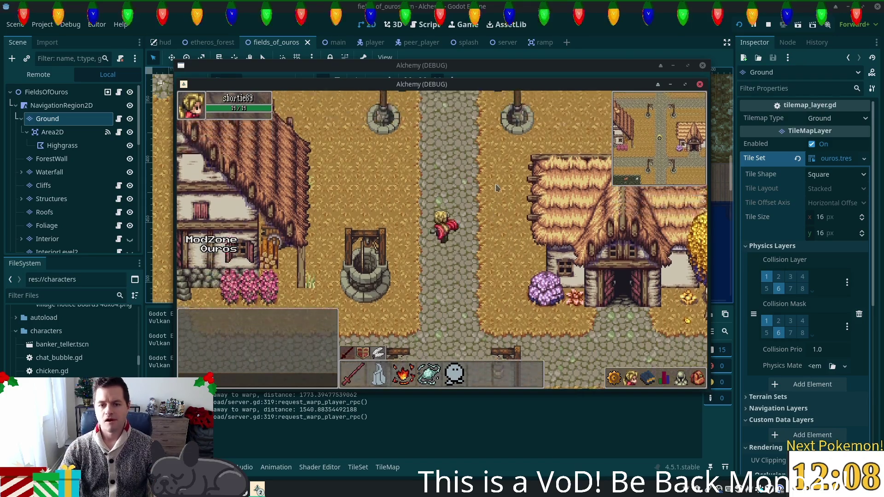
pyautogui.press('w')
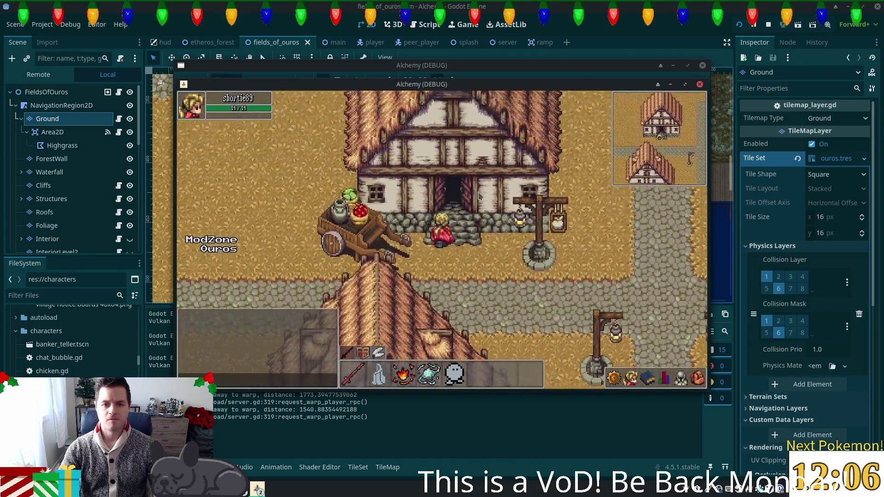
pyautogui.press('w')
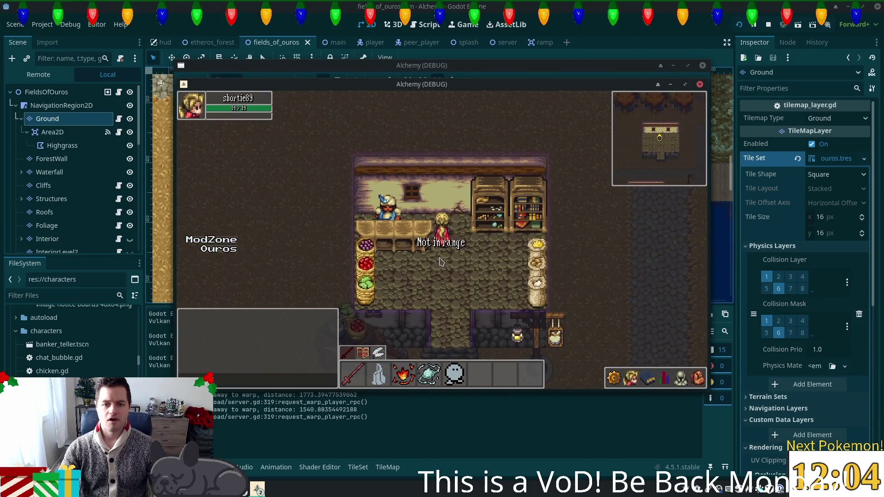
pyautogui.click(395, 215)
pyautogui.click(370, 195)
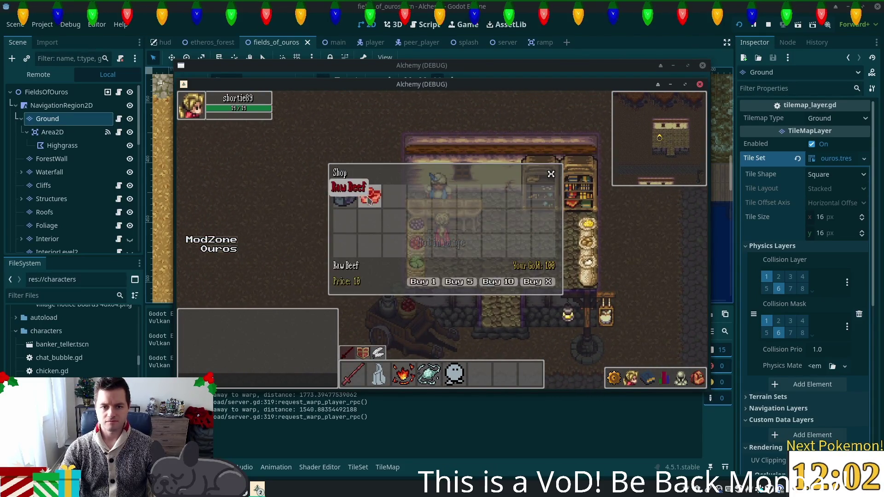
pyautogui.click(424, 281)
pyautogui.click(698, 377)
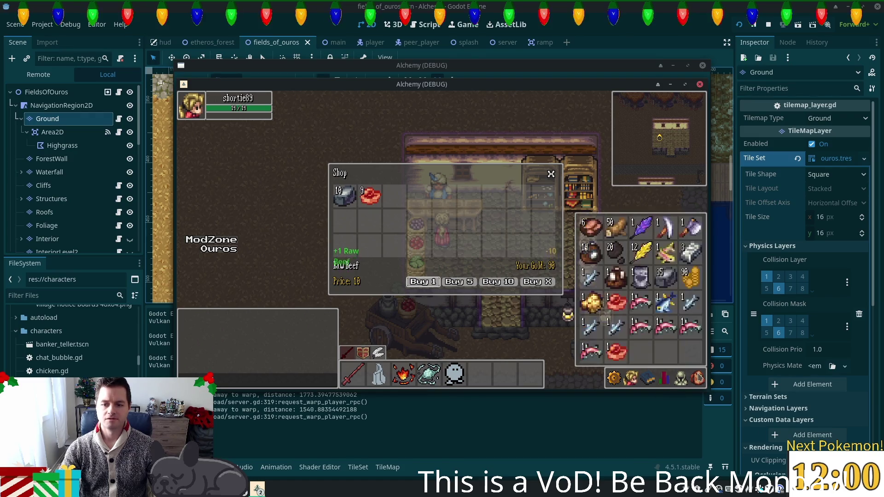
pyautogui.press('s')
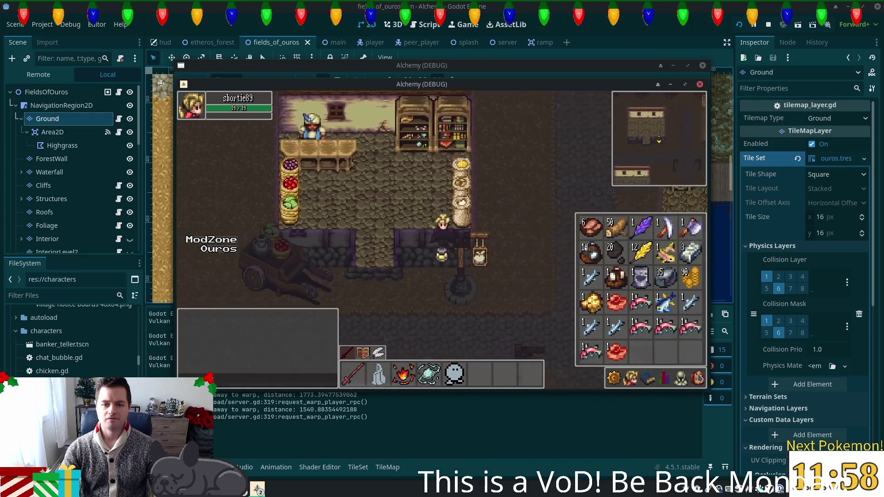
# - Walk into the house and cook the Raw Beef at the stove
pyautogui.press('w')
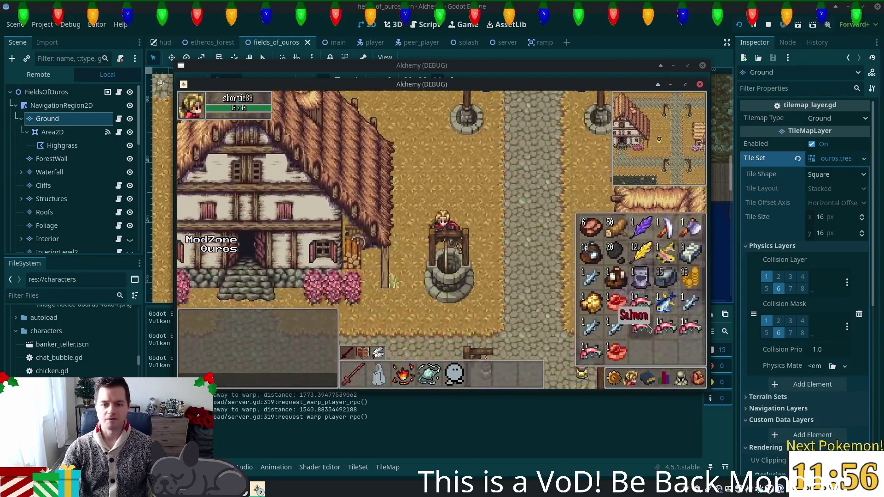
pyautogui.press('w')
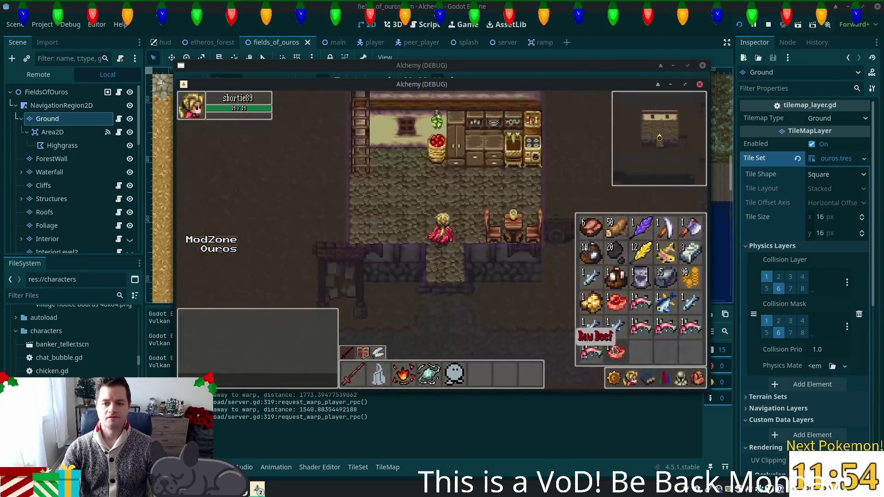
pyautogui.press('i')
pyautogui.press('d')
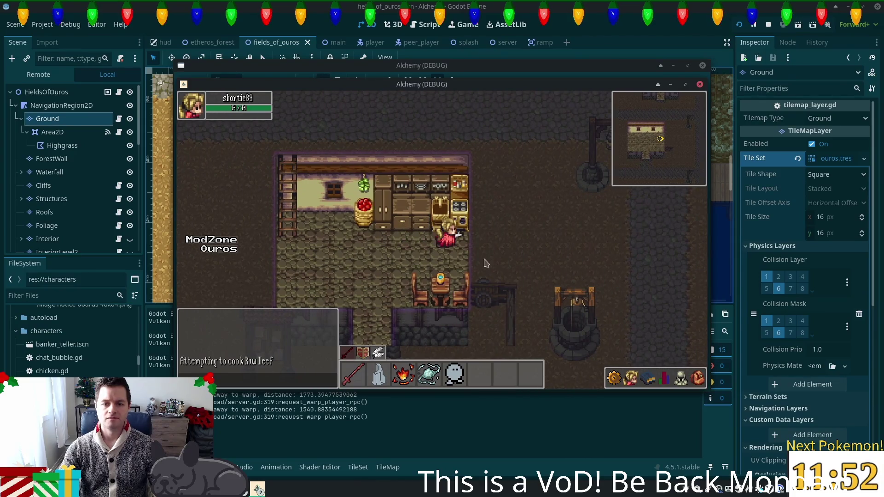
pyautogui.press('i')
pyautogui.click(682, 378)
pyautogui.click(696, 379)
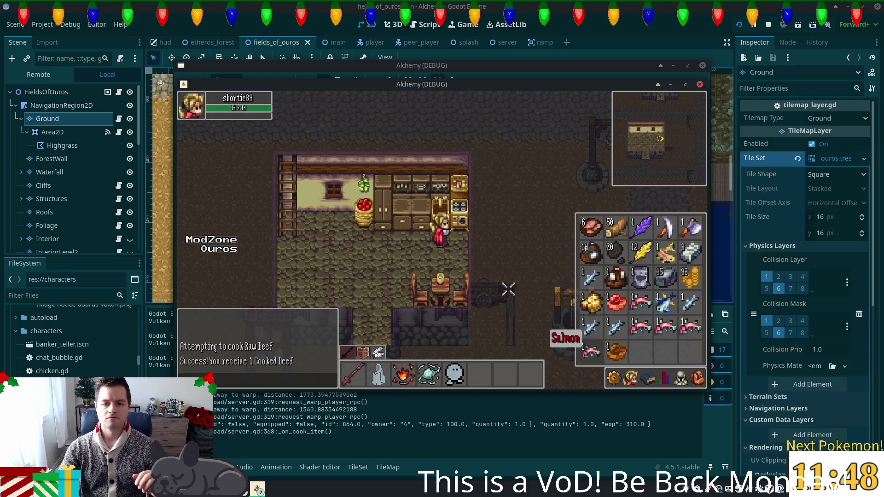
pyautogui.press('i')
# - Cook several Salmon at the house stove from the inventory
pyautogui.click(464, 221)
pyautogui.press('i')
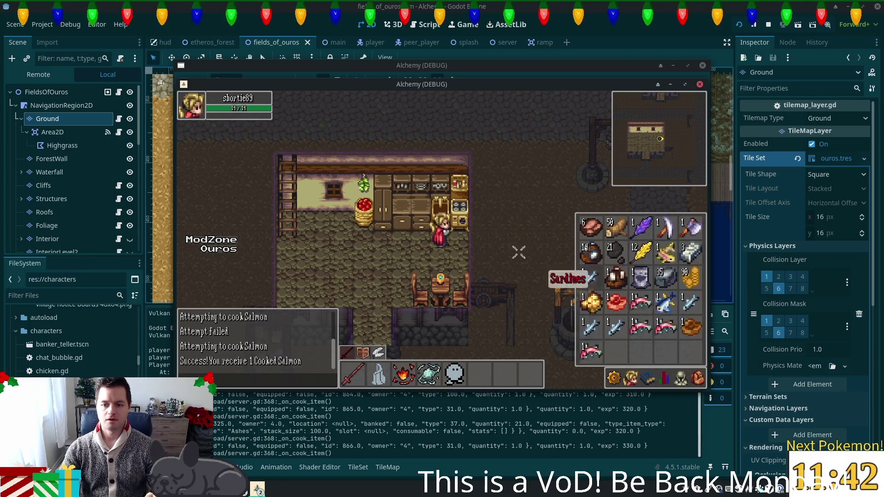
pyautogui.click(464, 213)
pyautogui.press('i')
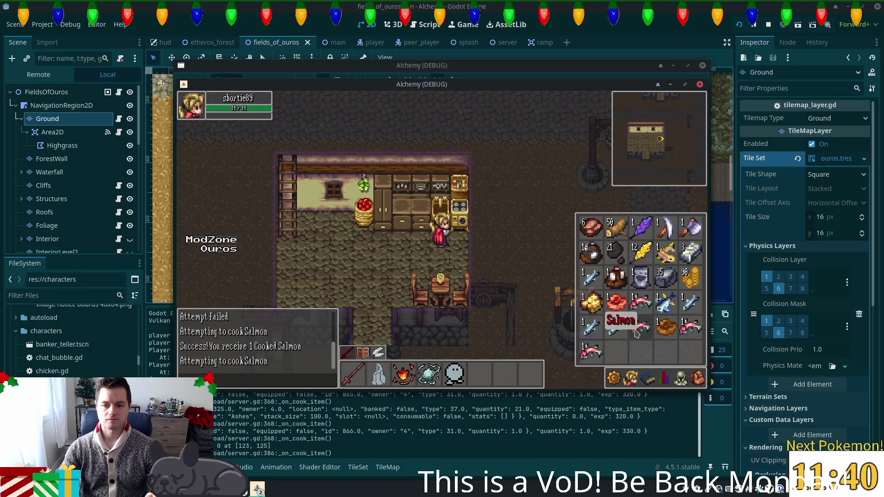
pyautogui.click(480, 217)
pyautogui.click(462, 220)
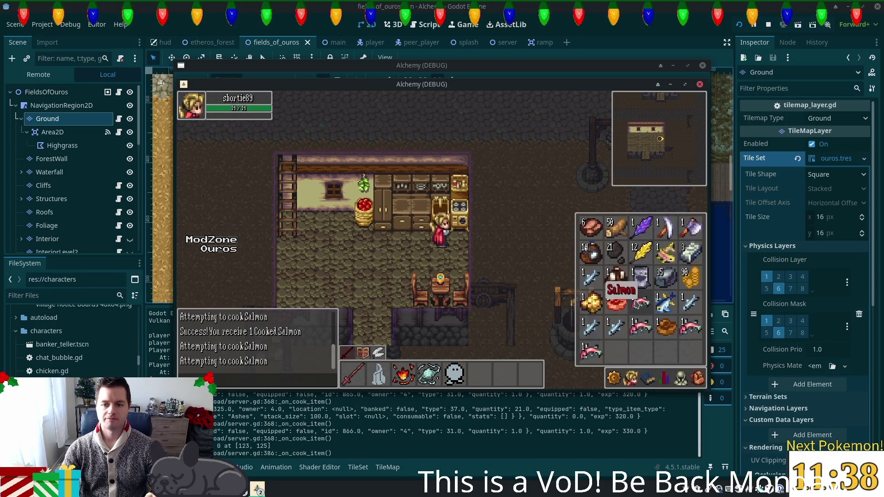
pyautogui.click(453, 213)
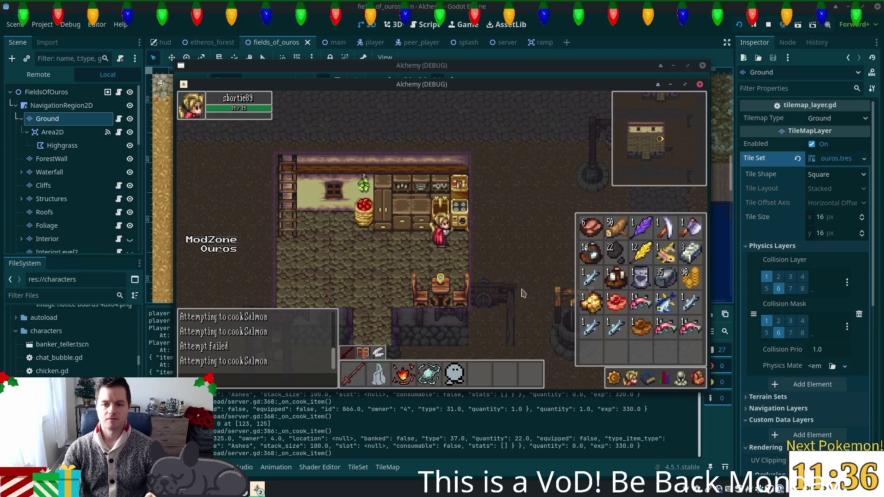
# - Try cooking the Tuna at the stove, then head for the house's doorway
pyautogui.click(639, 303)
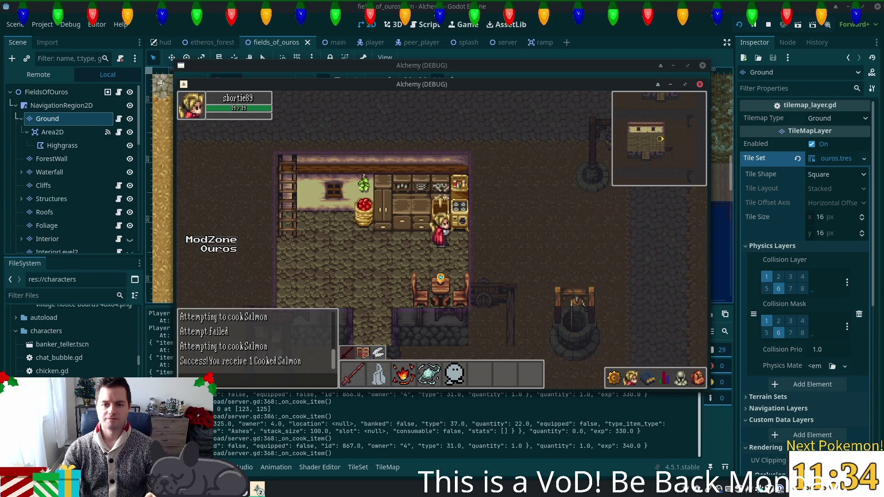
pyautogui.click(462, 217)
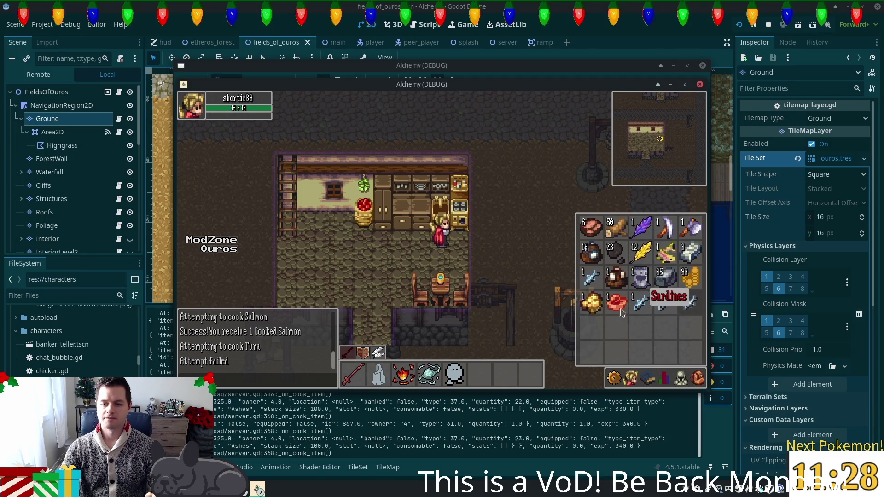
pyautogui.press('Escape')
pyautogui.click(398, 291)
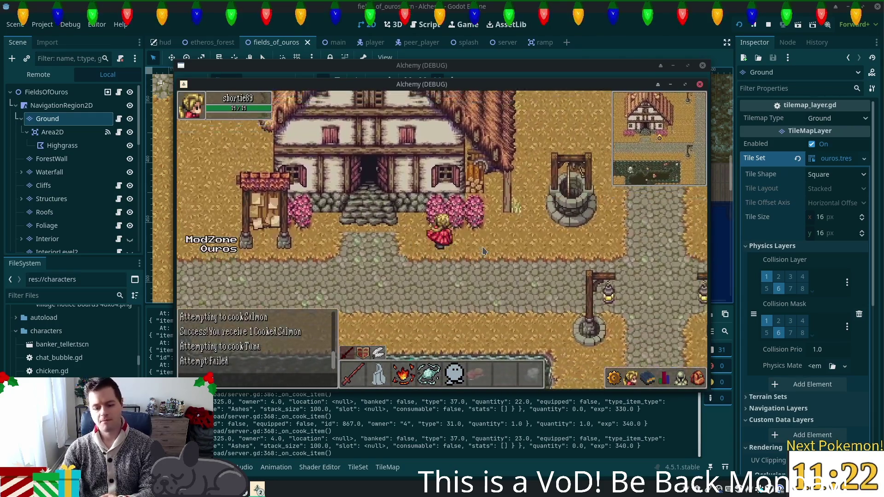
# - Walk out of the house and east along the road past the house
pyautogui.click(484, 251)
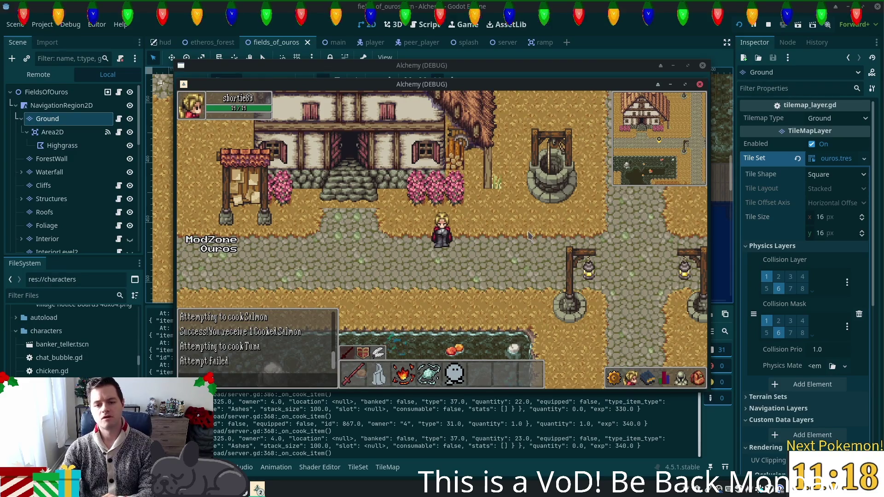
pyautogui.press('Right')
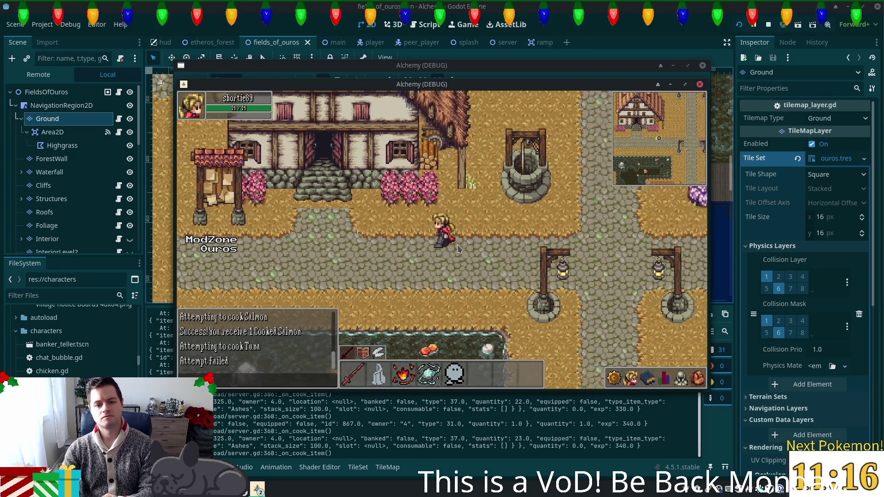
pyautogui.press('Down')
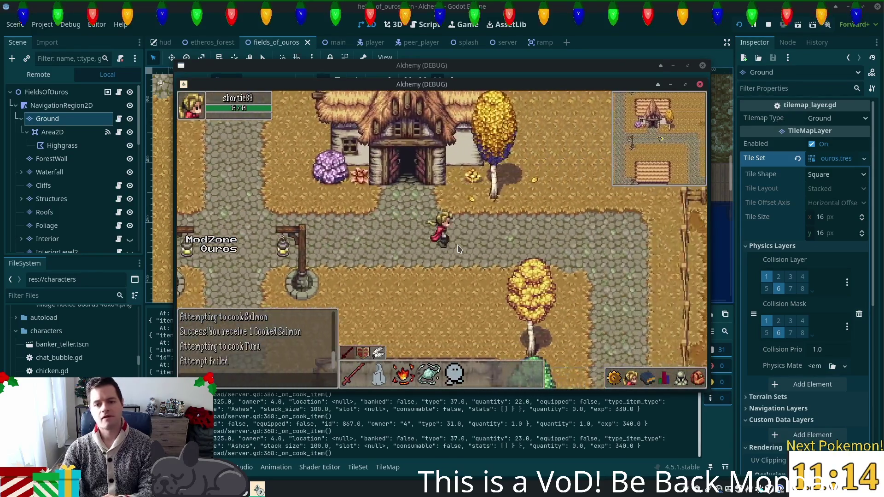
pyautogui.press('Down')
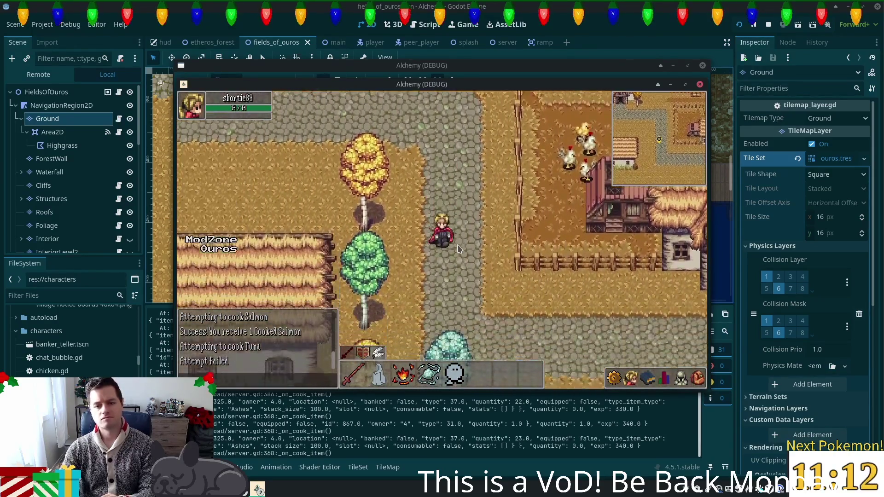
pyautogui.press('Right')
pyautogui.press('Right')
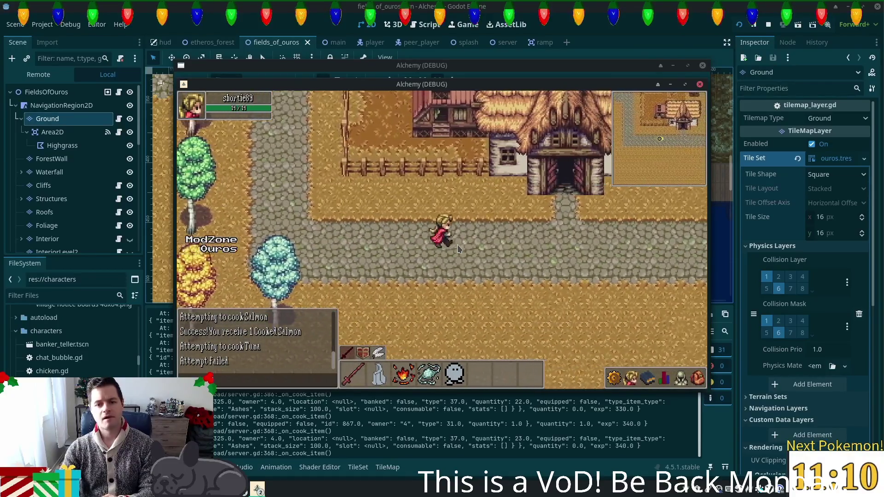
# - Continue past the crop fields to the tall grass by the bridge and stop the game with F8
pyautogui.press('Right')
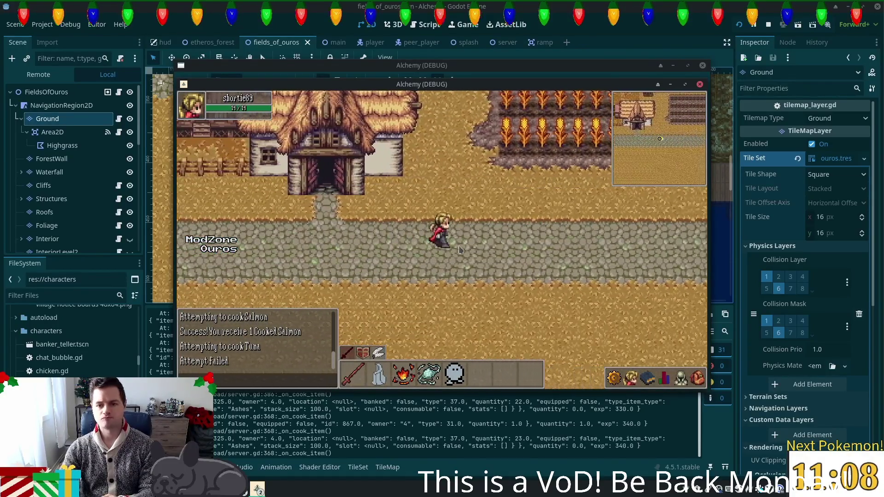
pyautogui.press('Right')
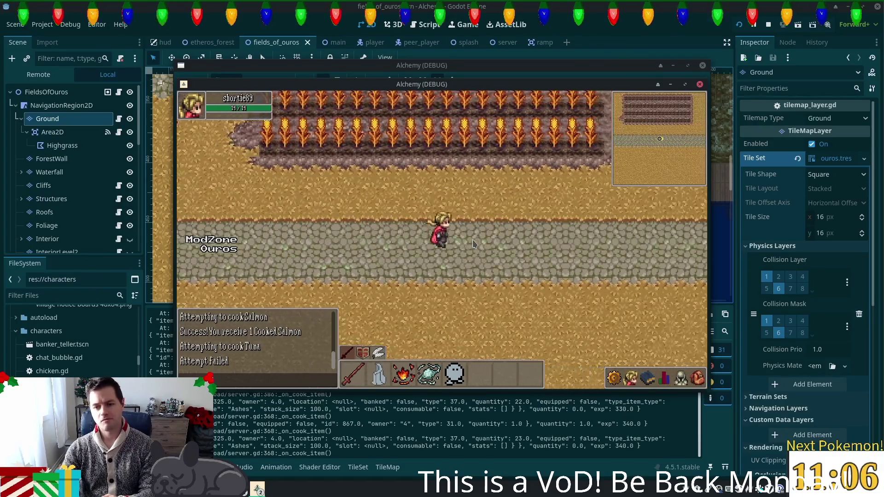
pyautogui.press('Right')
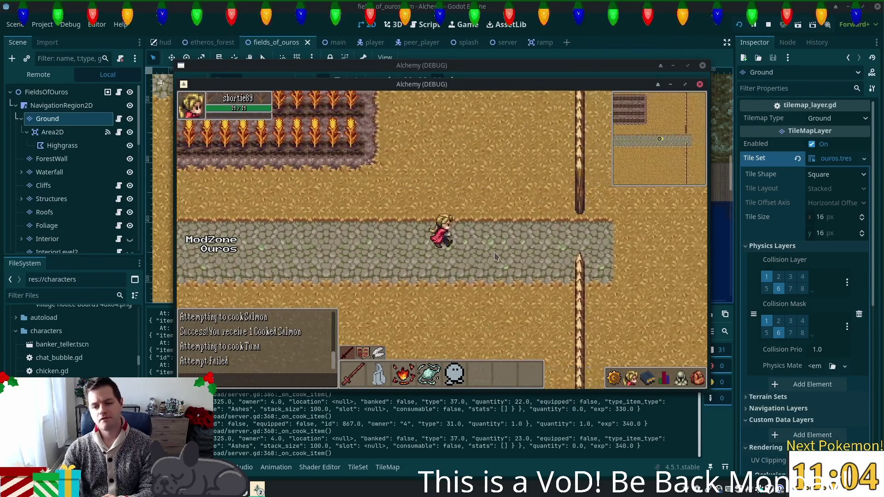
pyautogui.press('Right')
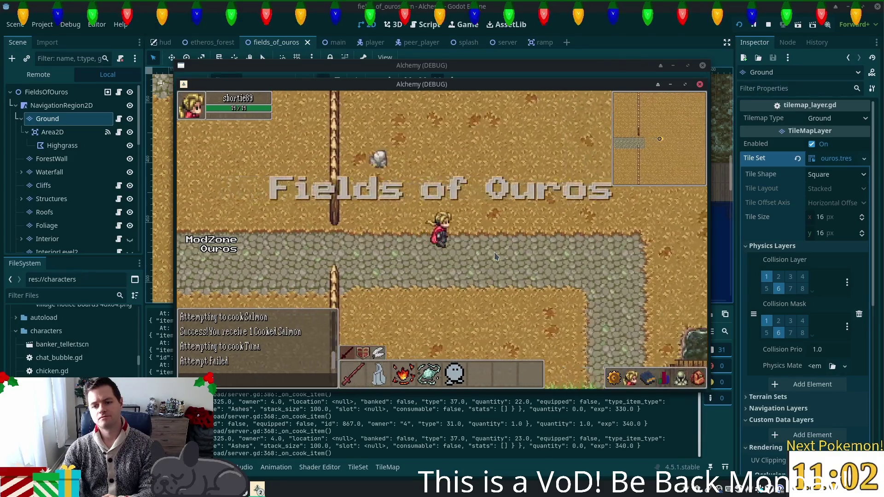
pyautogui.press('Down')
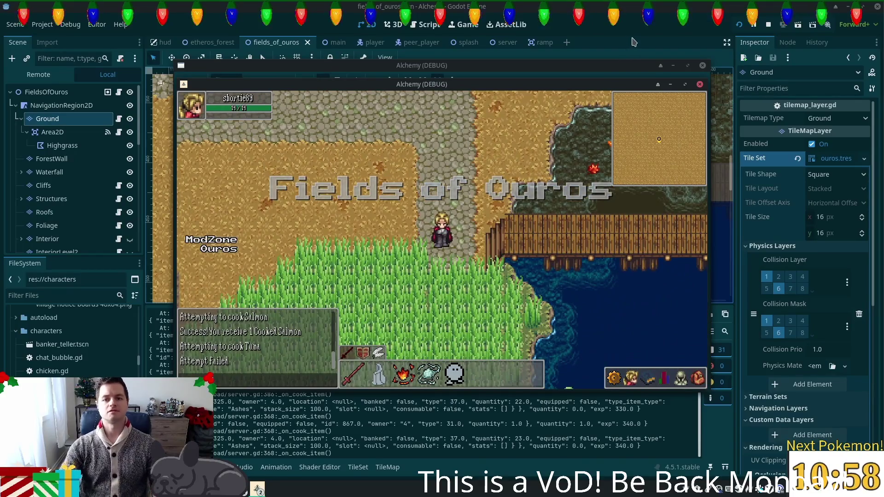
pyautogui.press('F8')
pyautogui.scroll(-1, 506, 208)
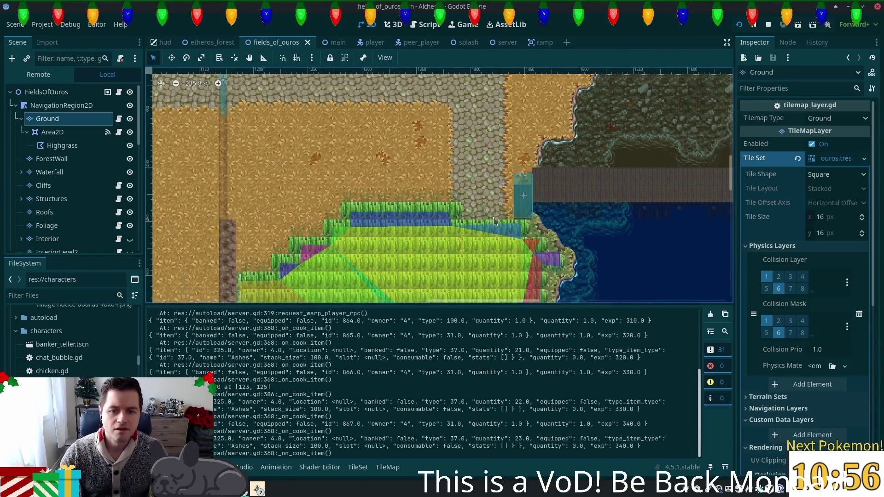
# - Zoom the viewport in on the grass and select the Foliage tile layer
pyautogui.scroll(3, 487, 252)
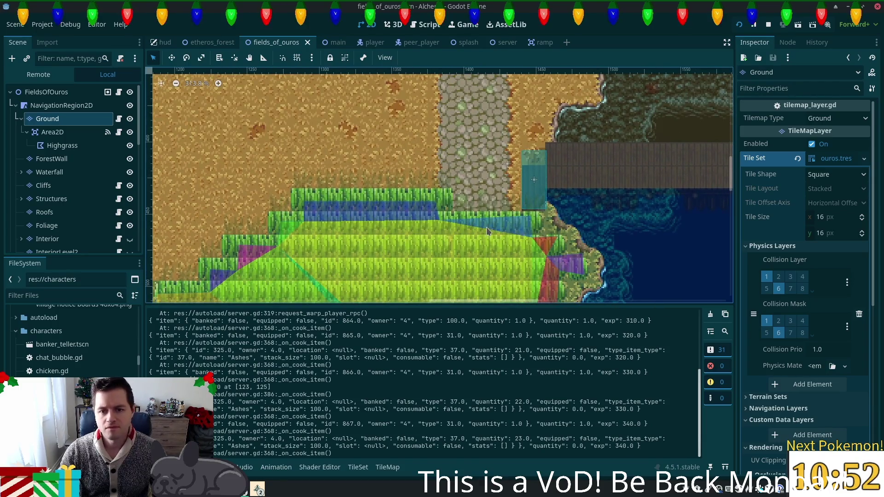
pyautogui.click(60, 225)
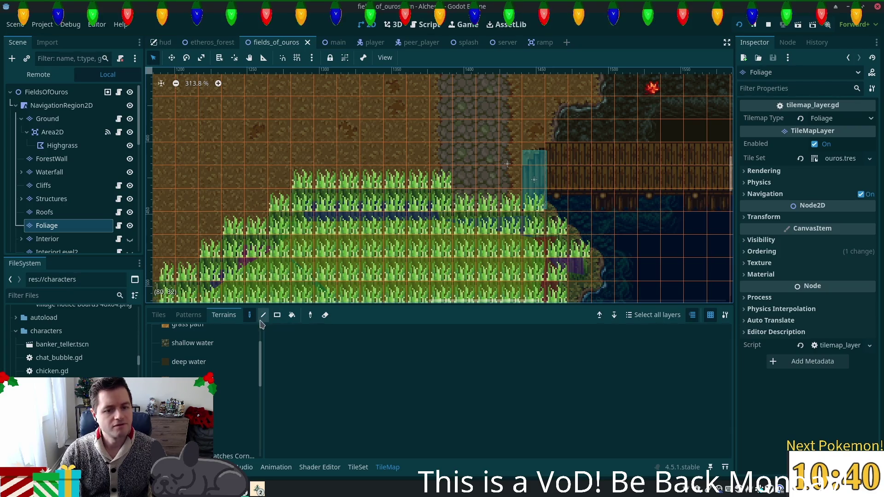
# - On the Foliage layer, switch to the Tiles tab with the single-tile Paint tool
pyautogui.click(325, 315)
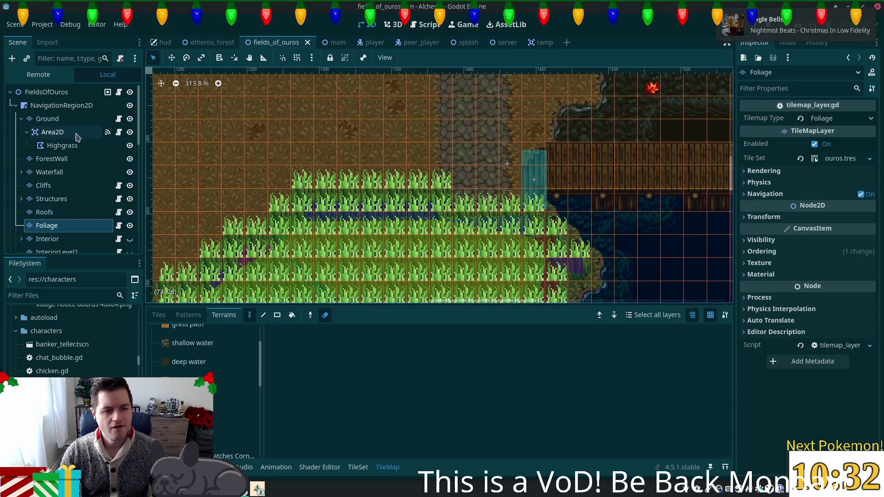
pyautogui.click(63, 120)
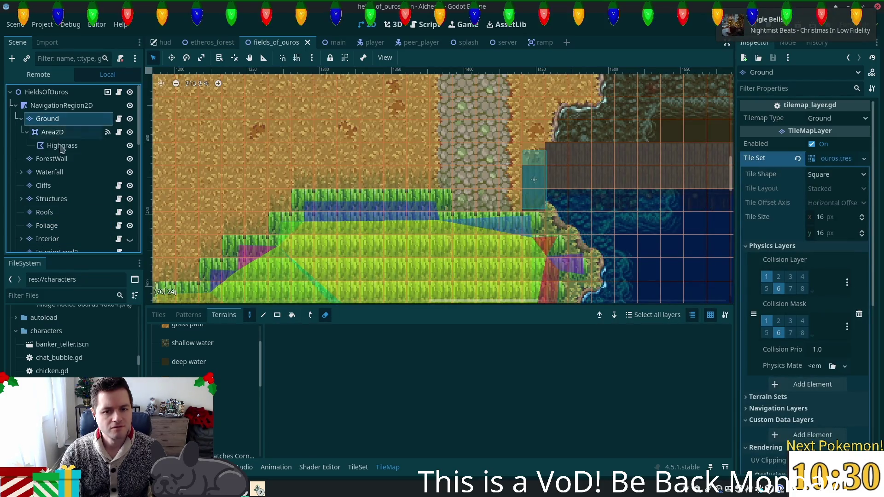
pyautogui.click(56, 226)
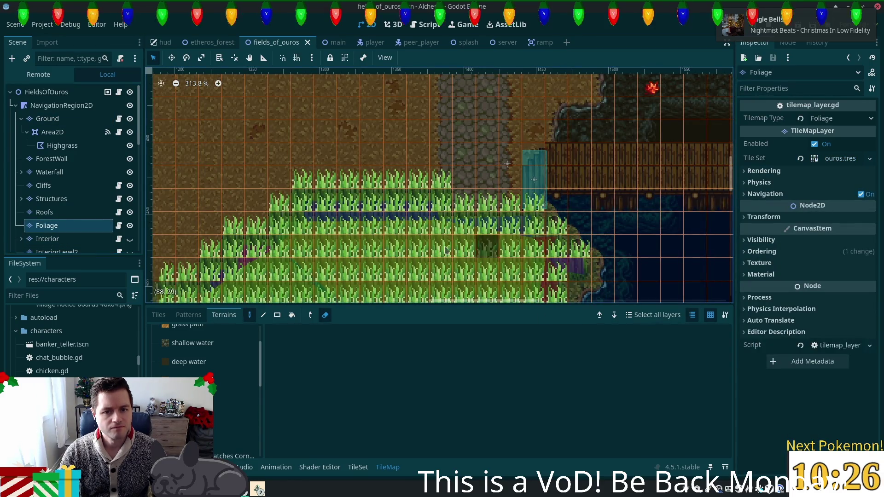
pyautogui.click(263, 315)
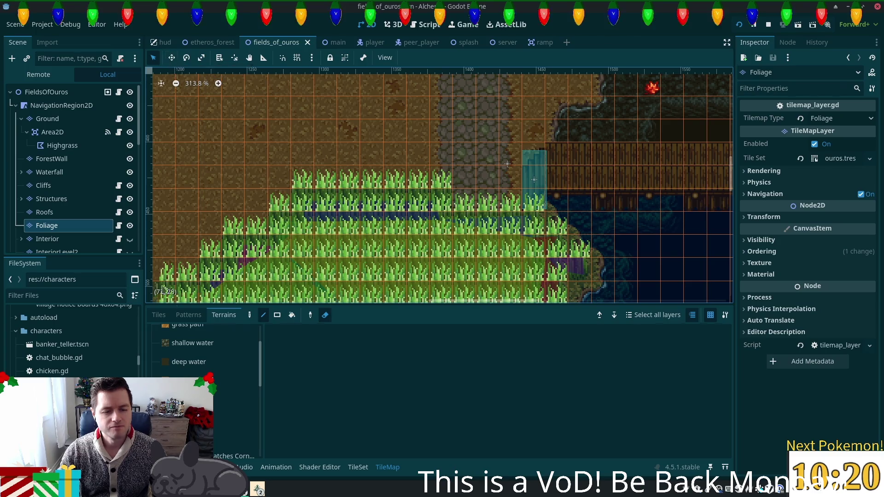
pyautogui.click(158, 315)
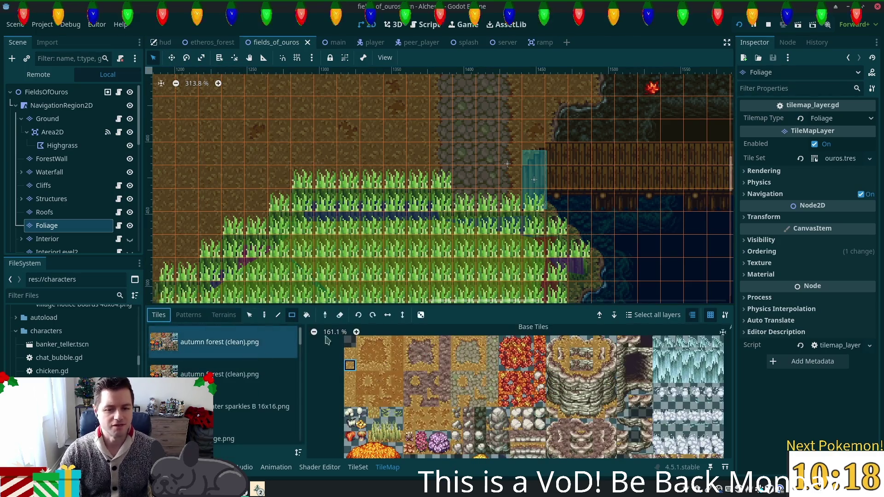
pyautogui.click(264, 315)
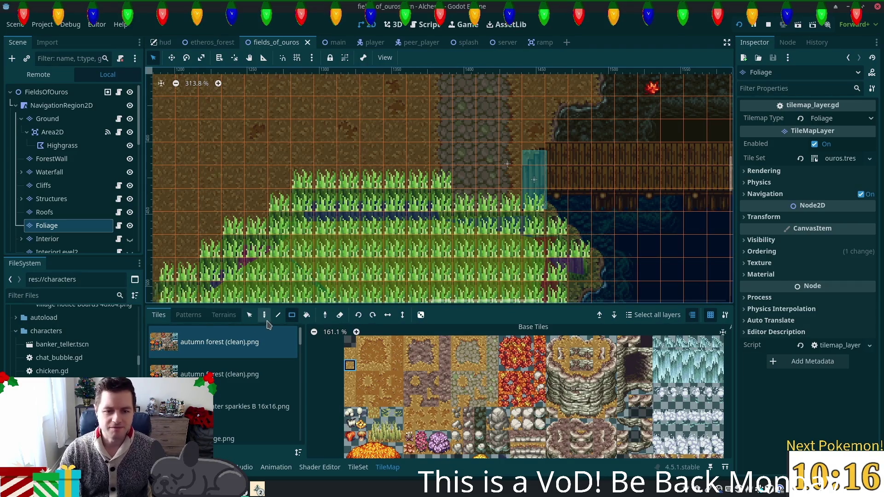
# - Erase four tall-grass tiles beside the cobblestone path at the patch's upper-right corner
pyautogui.rightClick(515, 207)
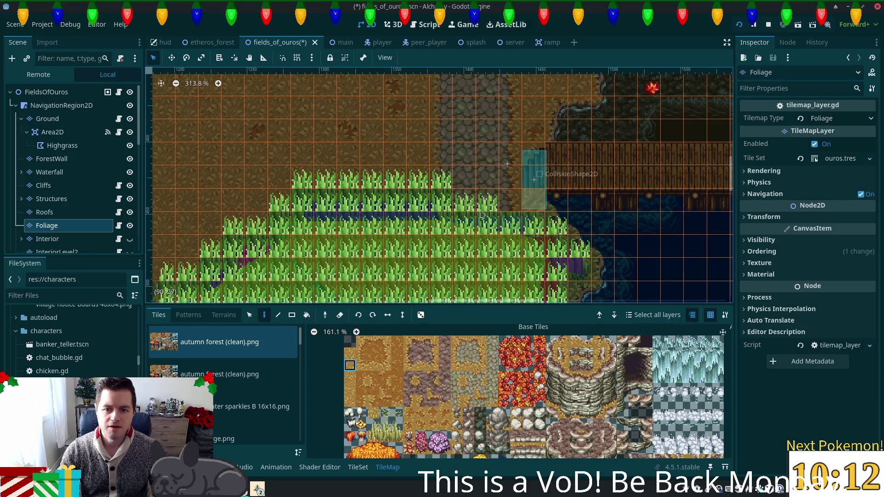
pyautogui.rightClick(486, 200)
pyautogui.rightClick(463, 204)
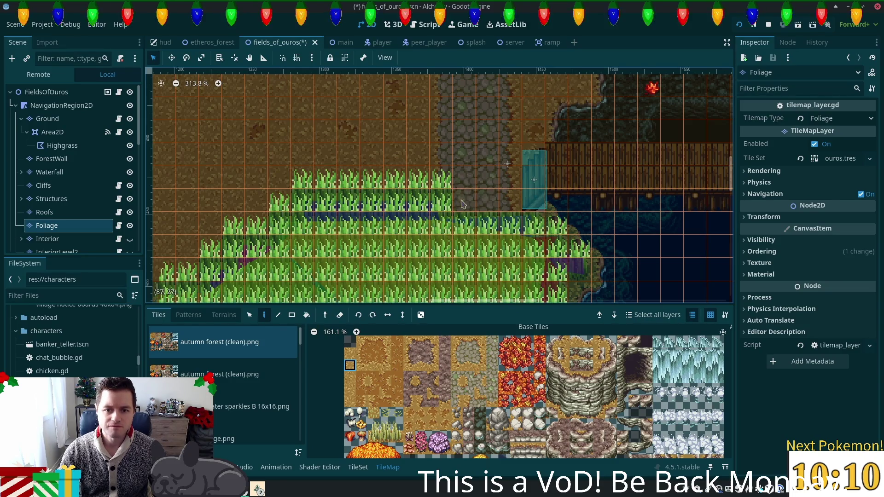
pyautogui.rightClick(441, 176)
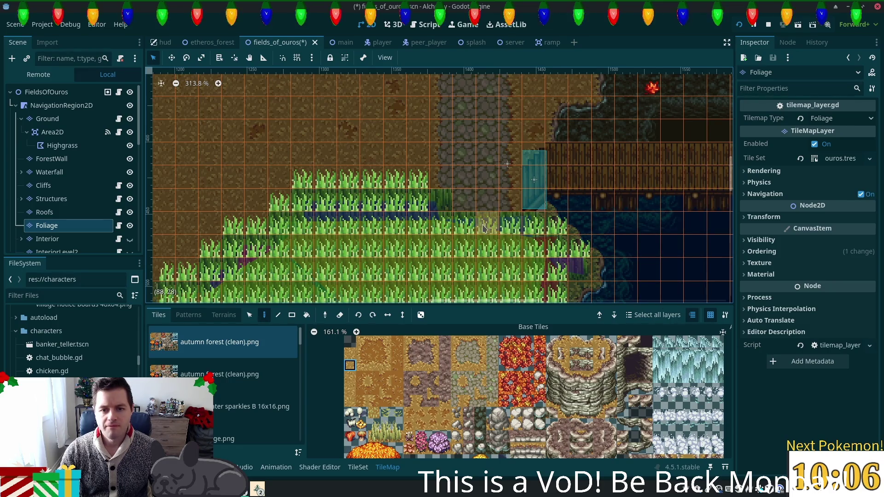
pyautogui.click(60, 119)
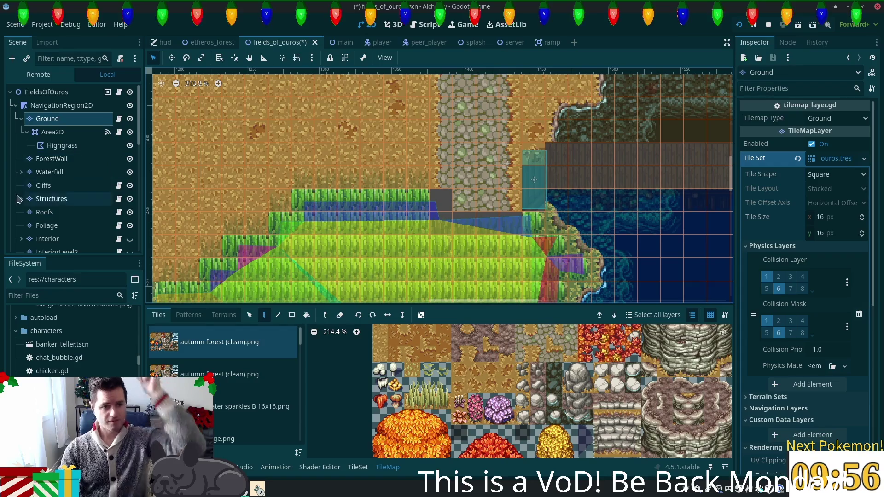
# - Browse the autumn forest atlas, trying several ground tiles before the top-left one
pyautogui.click(491, 369)
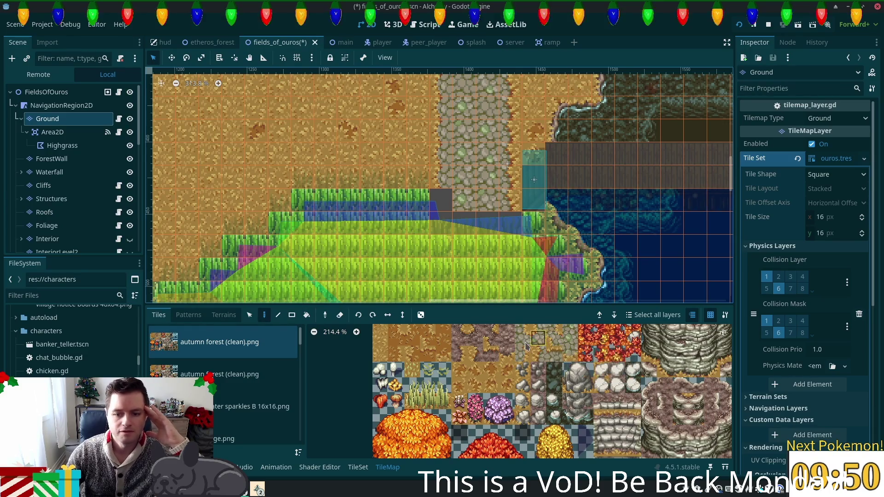
pyautogui.scroll(3, 525, 344)
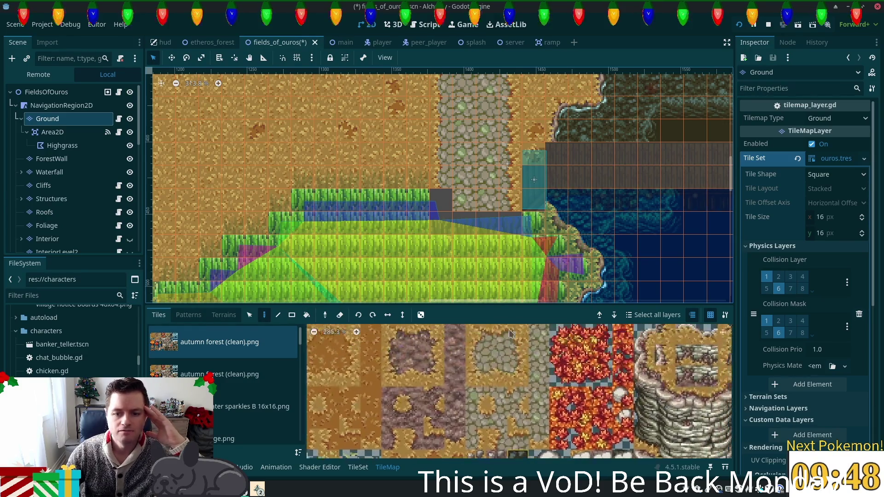
pyautogui.click(465, 387)
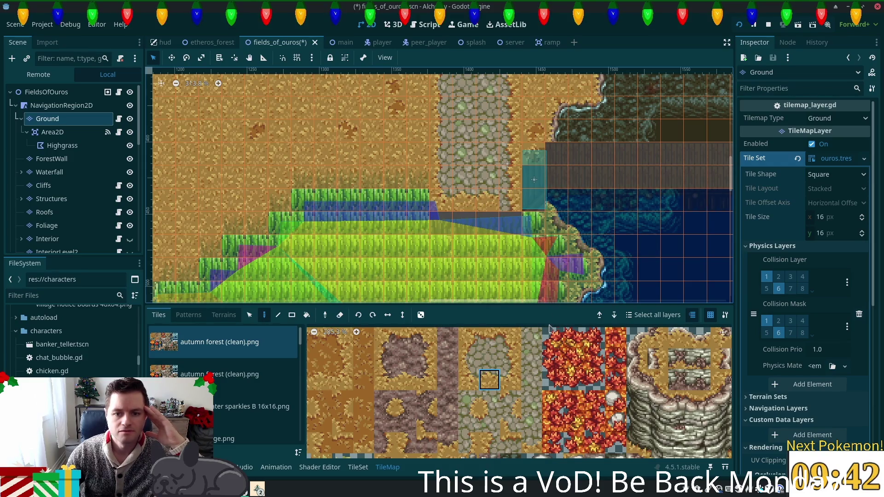
pyautogui.click(510, 379)
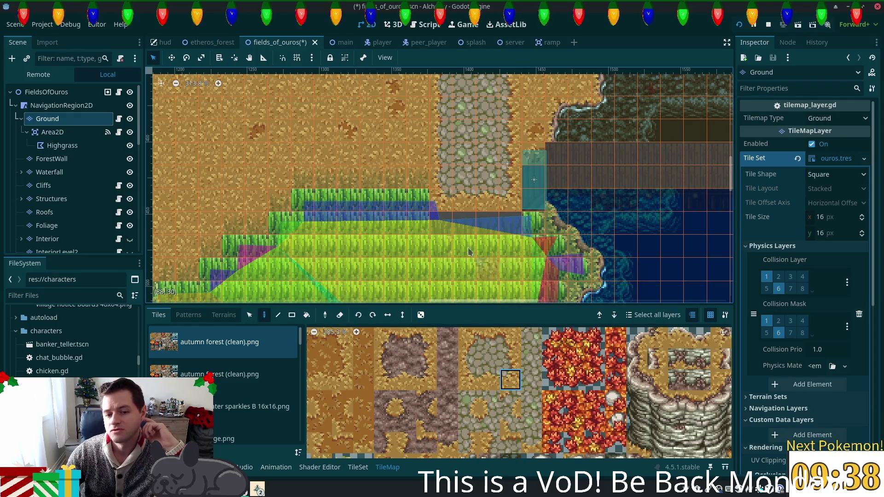
pyautogui.click(323, 359)
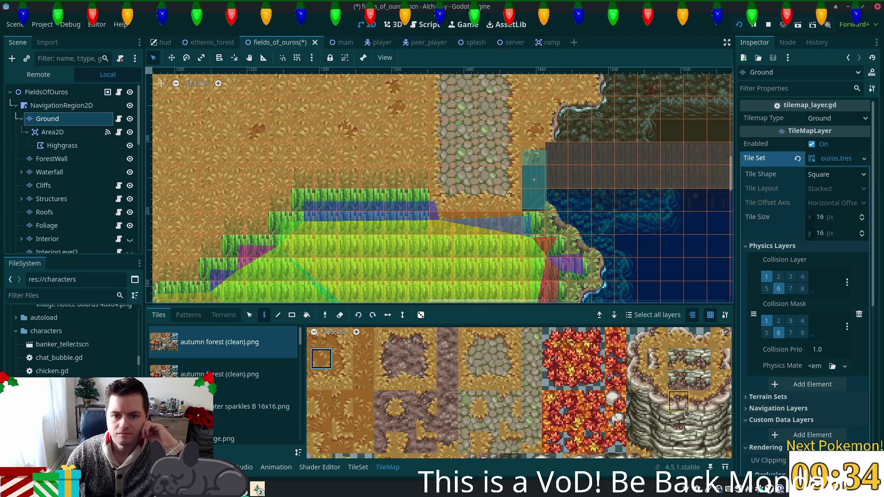
pyautogui.click(54, 93)
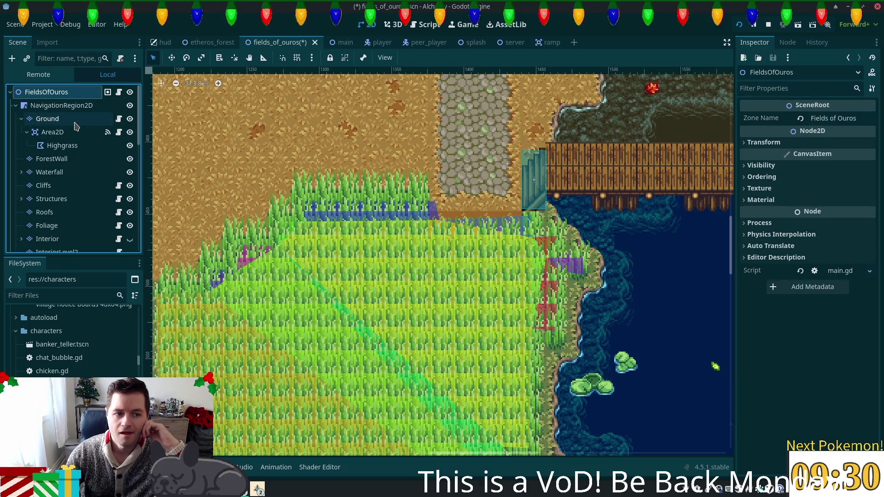
# - Return to the Ground layer, pick the atlas's top-left tile, and select the FieldsOfOuros root
pyautogui.click(47, 118)
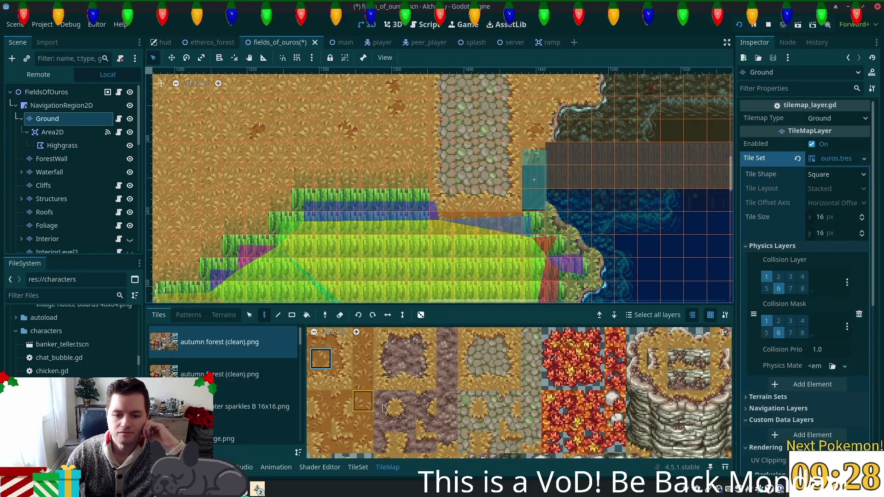
pyautogui.moveTo(363, 401); pyautogui.dragTo(560, 415)
pyautogui.click(481, 376)
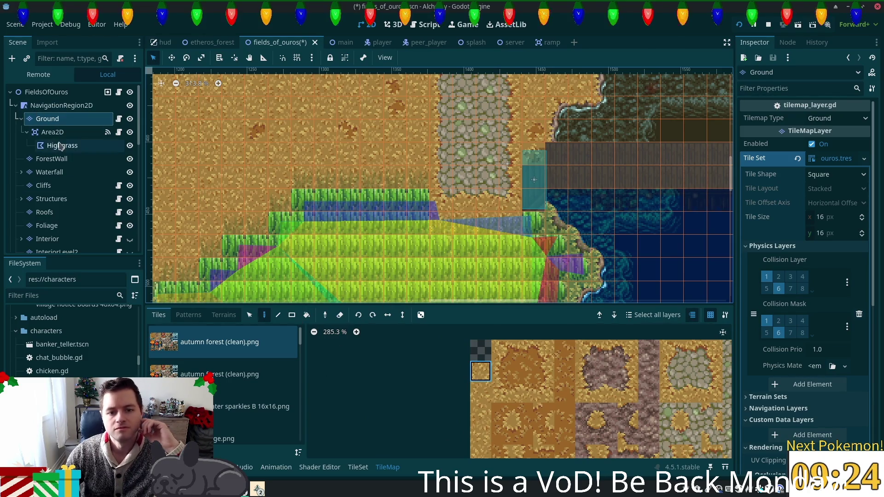
pyautogui.click(45, 93)
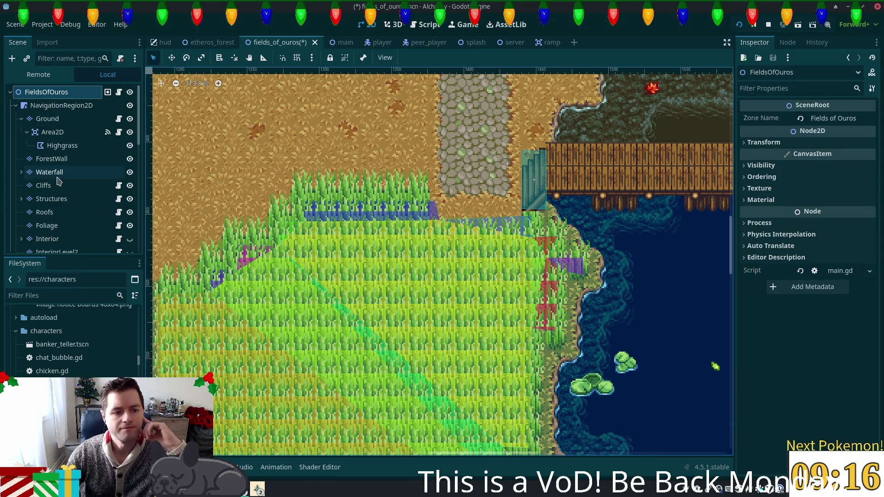
# - Move Highgrass collision points 24-27 to the trimmed grass edge, add a point, and save fields_of_ouros
pyautogui.click(63, 145)
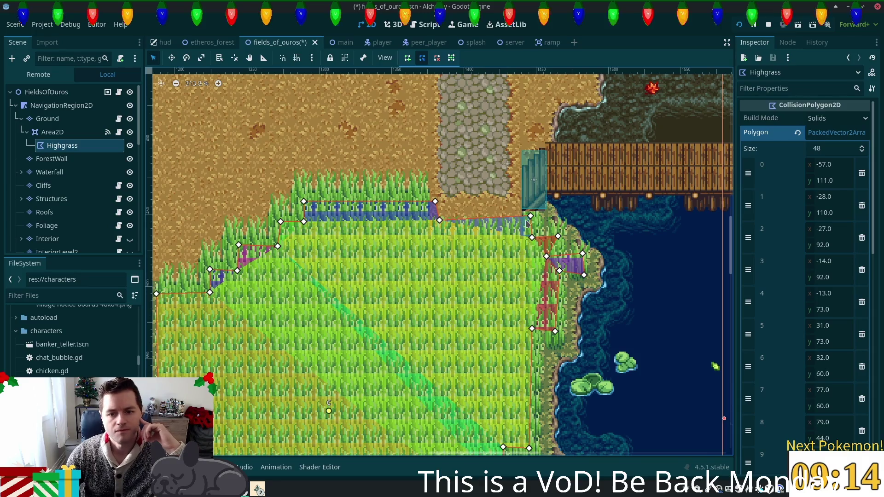
pyautogui.moveTo(530, 216); pyautogui.dragTo(522, 229)
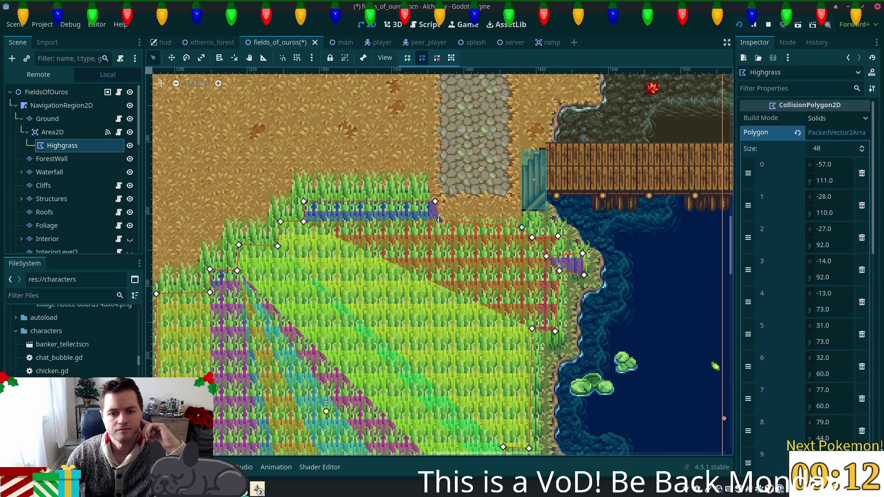
pyautogui.moveTo(440, 221); pyautogui.dragTo(420, 233)
pyautogui.moveTo(522, 228); pyautogui.dragTo(536, 220)
pyautogui.moveTo(435, 204); pyautogui.dragTo(418, 197)
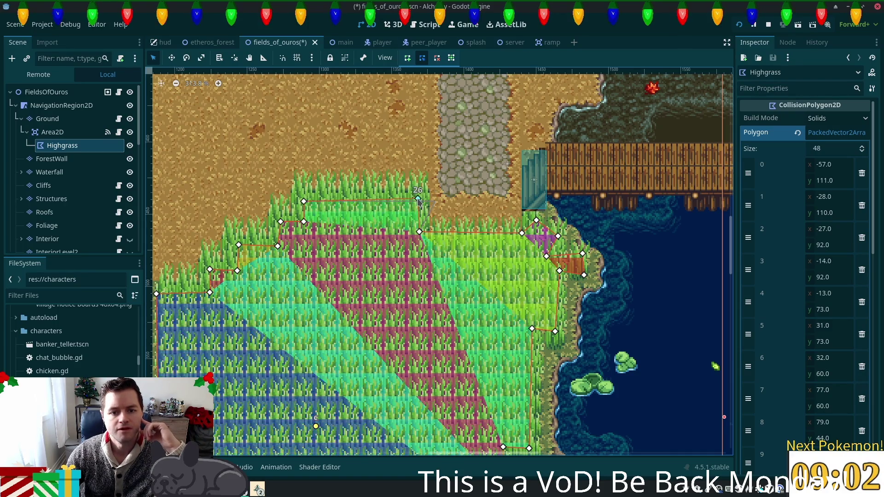
pyautogui.moveTo(304, 202); pyautogui.dragTo(305, 197)
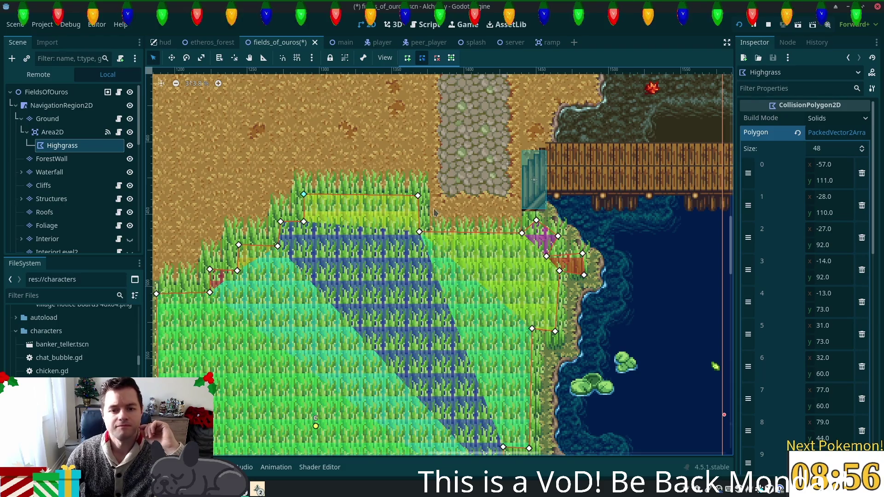
pyautogui.moveTo(418, 195); pyautogui.dragTo(419, 193)
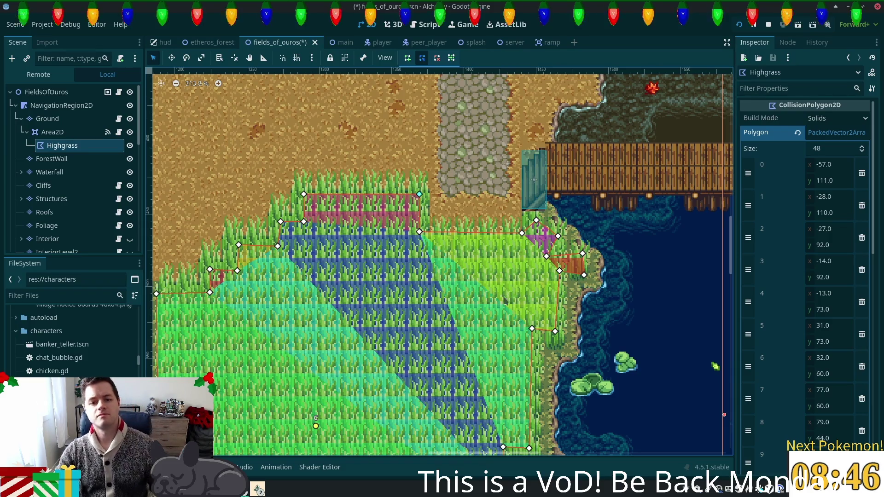
pyautogui.hotkey('ctrl', 's')
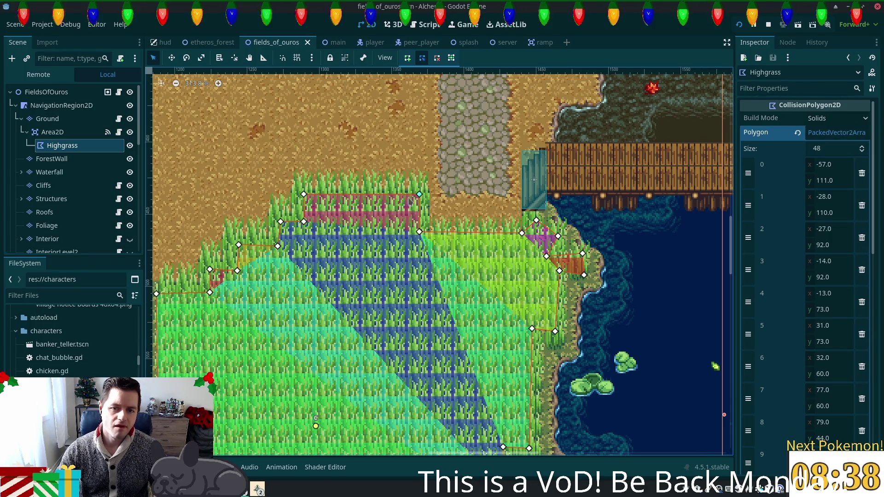
# - Bring the running Alchemy game forward and walk the player north-west into the tall grass
pyautogui.click(258, 489)
pyautogui.click(292, 434)
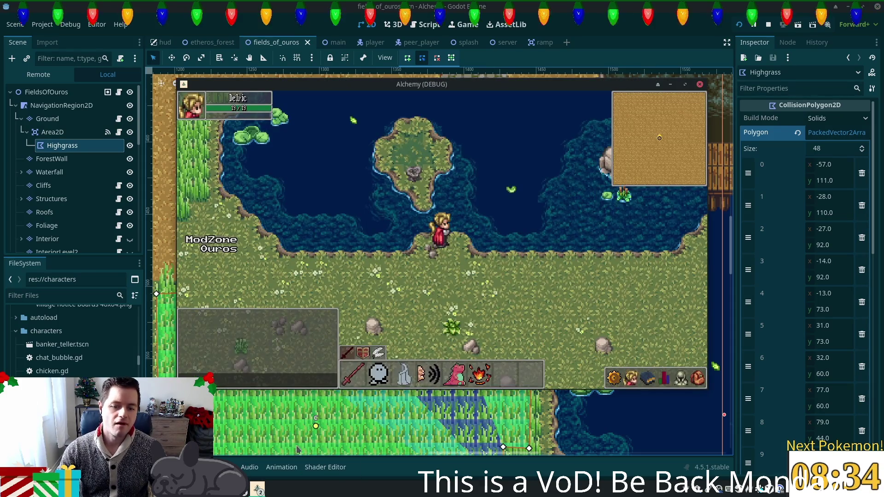
pyautogui.press('Left')
pyautogui.press('Up')
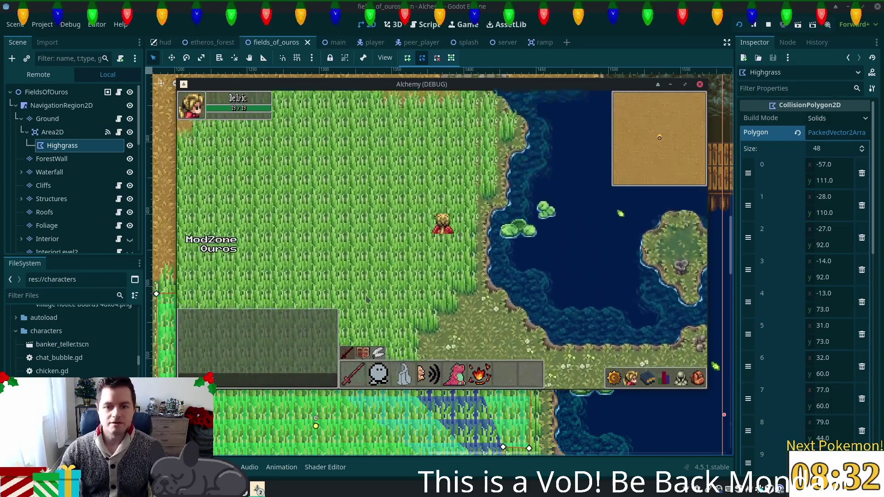
# - Walk through the grass and back onto the dock path, then return to the editor
pyautogui.press('Up')
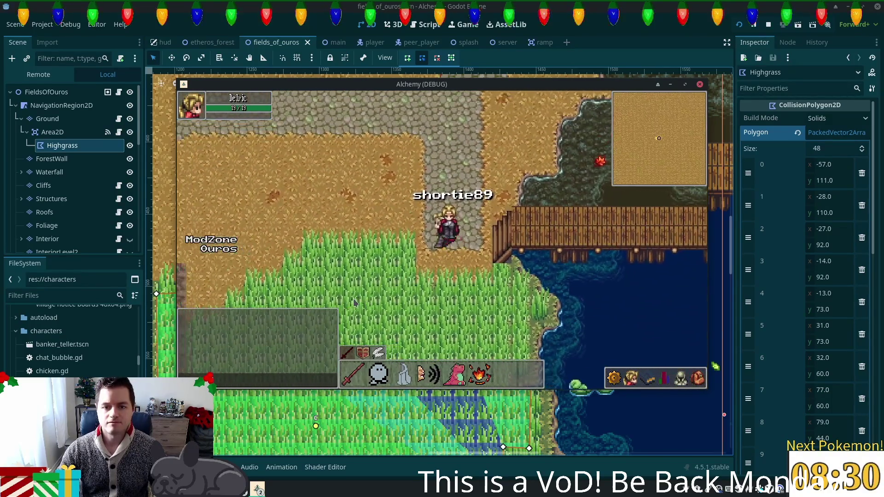
pyautogui.press('Down')
pyautogui.press('Left')
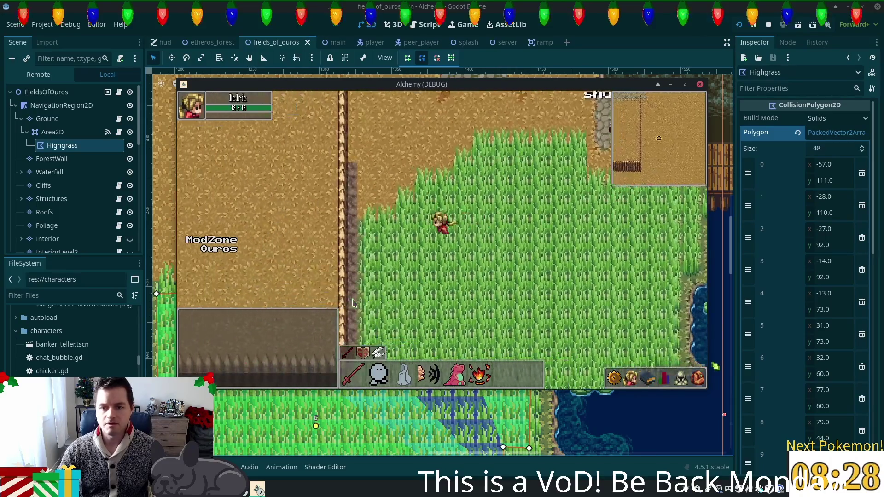
pyautogui.press('Up')
pyautogui.press('Right')
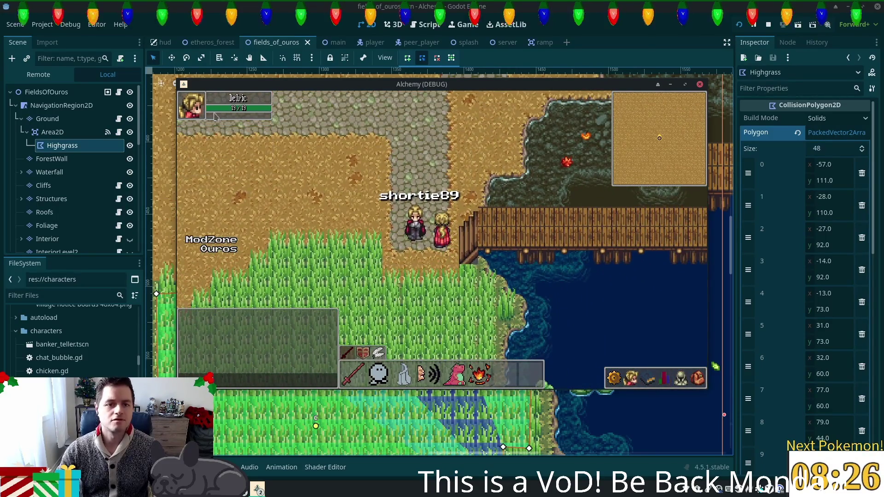
pyautogui.click(411, 193)
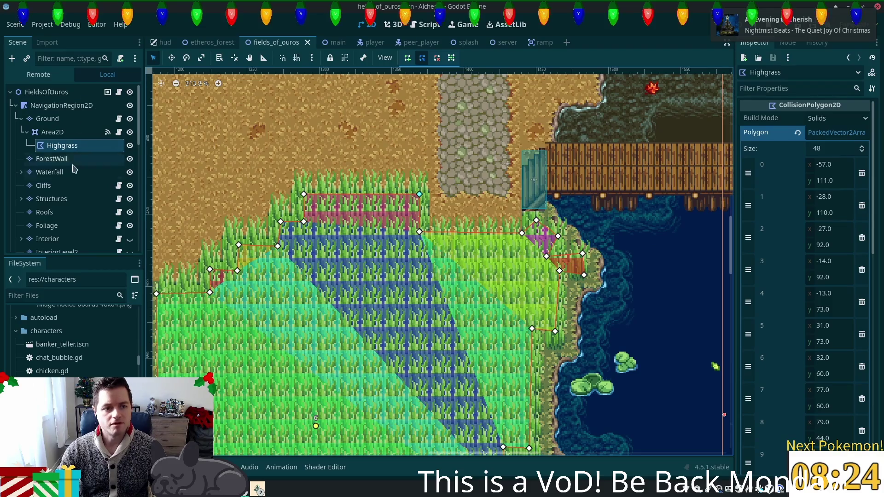
# - Paint a Ground tile at the grass edge, then save the scene
pyautogui.click(60, 119)
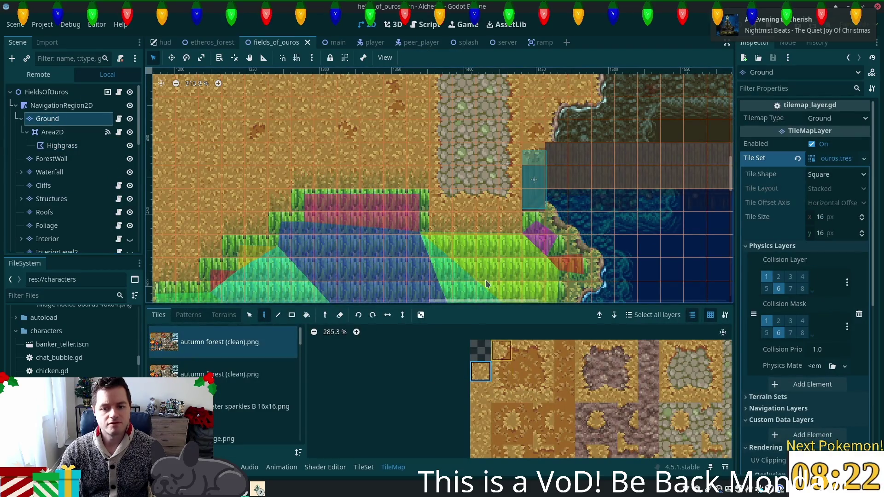
pyautogui.click(417, 201)
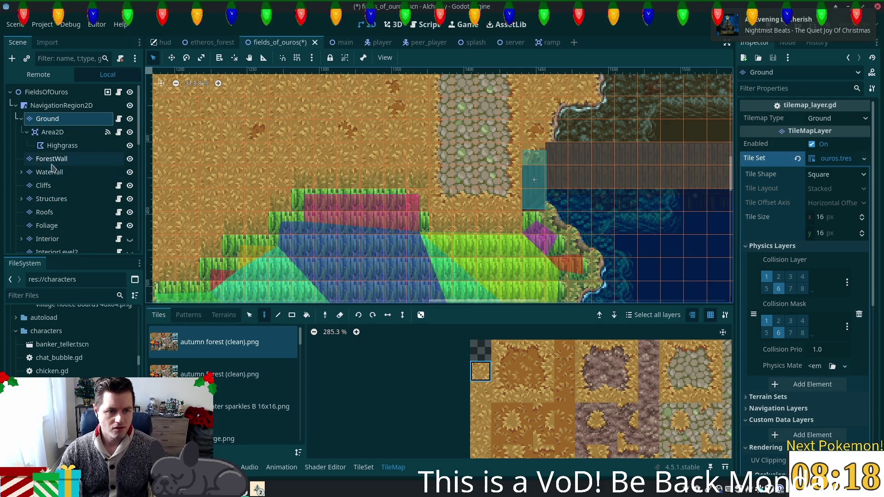
pyautogui.click(46, 226)
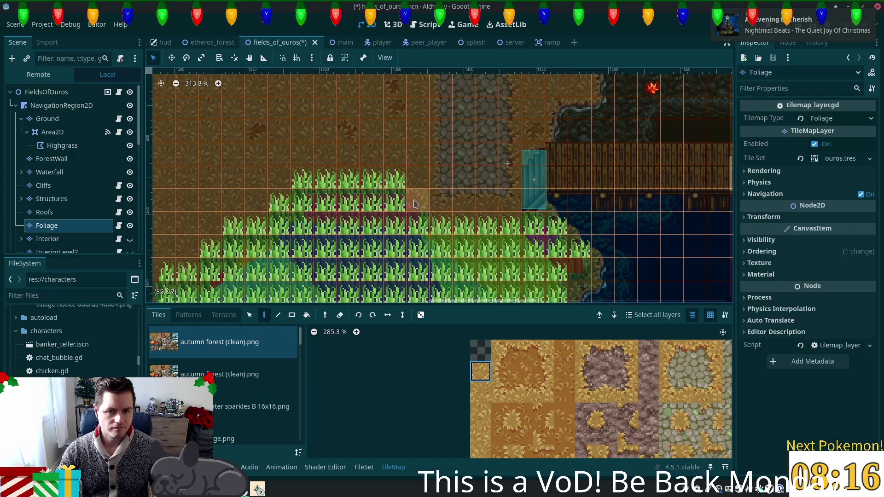
pyautogui.hotkey('ctrl', 's')
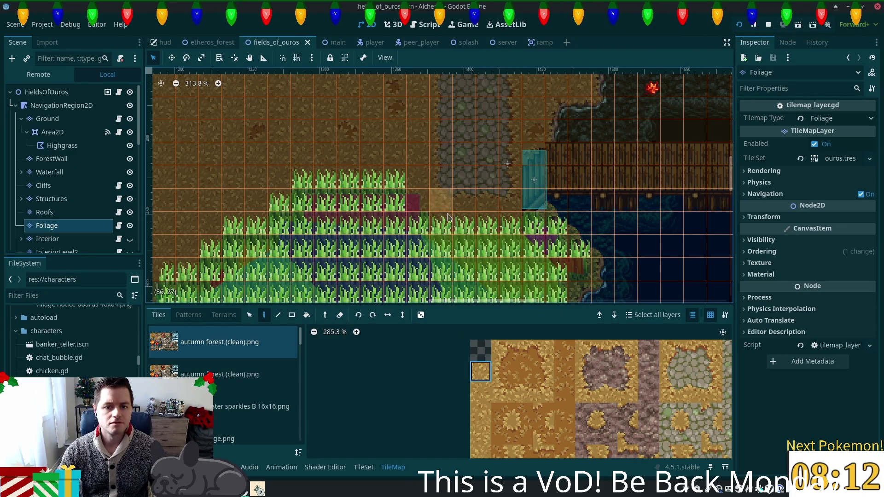
# - Erase the Foliage grass tile at the patch's top-right corner and save again
pyautogui.rightClick(394, 177)
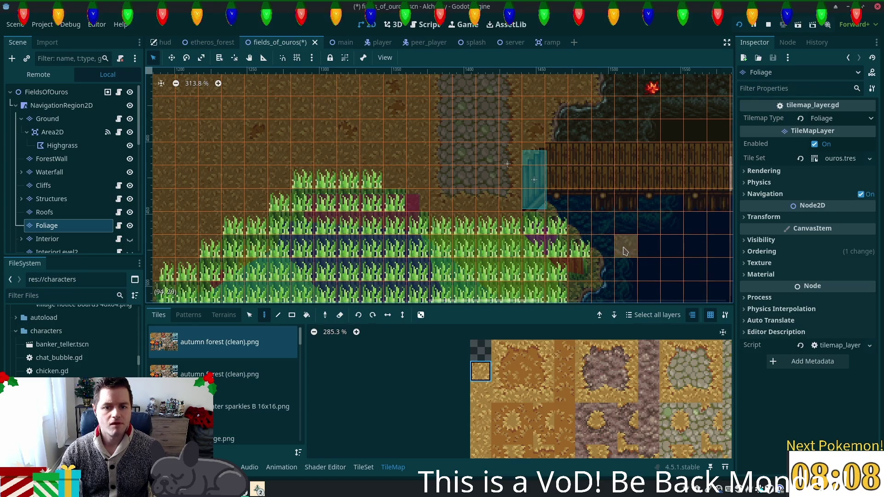
pyautogui.click(98, 119)
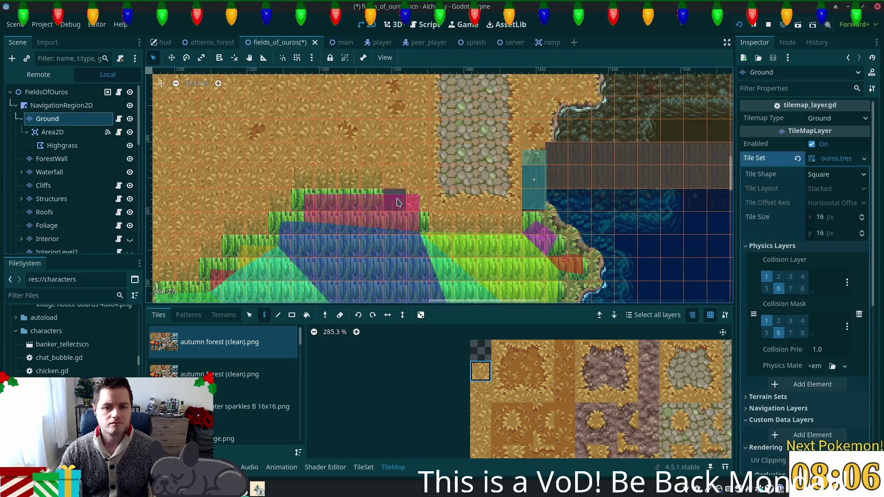
pyautogui.hotkey('ctrl', 's')
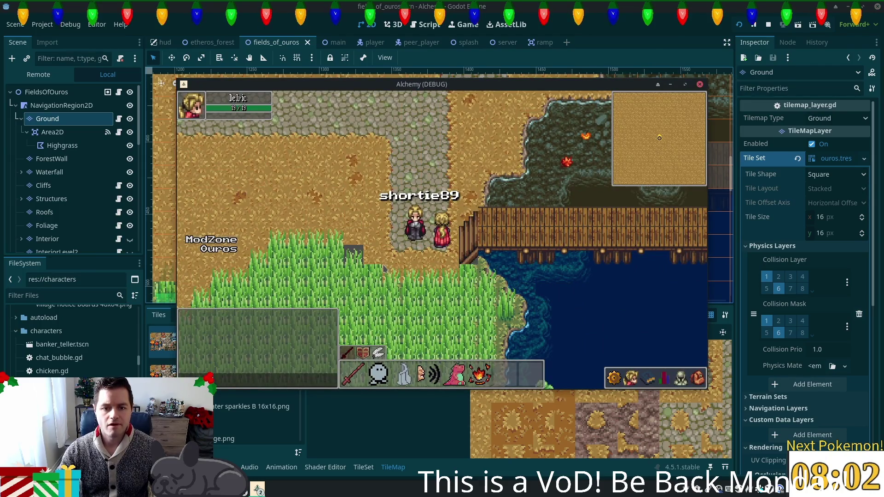
# - Relaunch the game and walk into the tall grass toward the lake shore
pyautogui.press('F8')
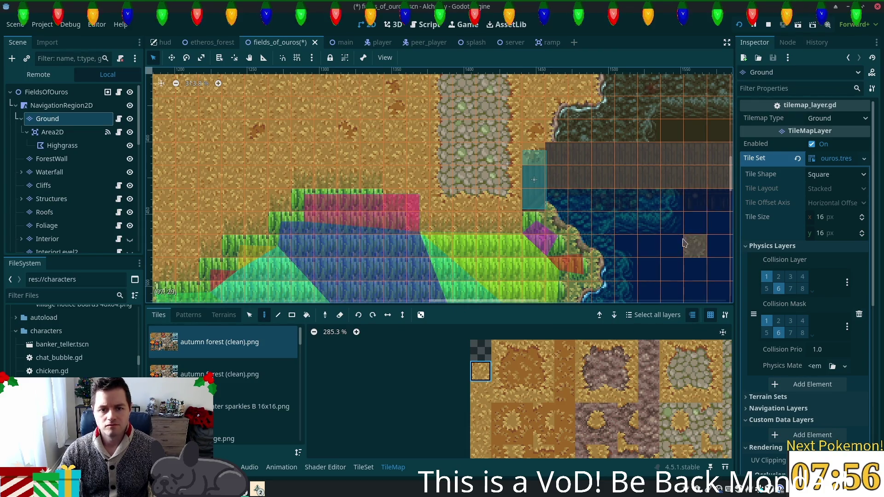
pyautogui.hotkey('ctrl', 's')
pyautogui.press('Up')
pyautogui.press('Left')
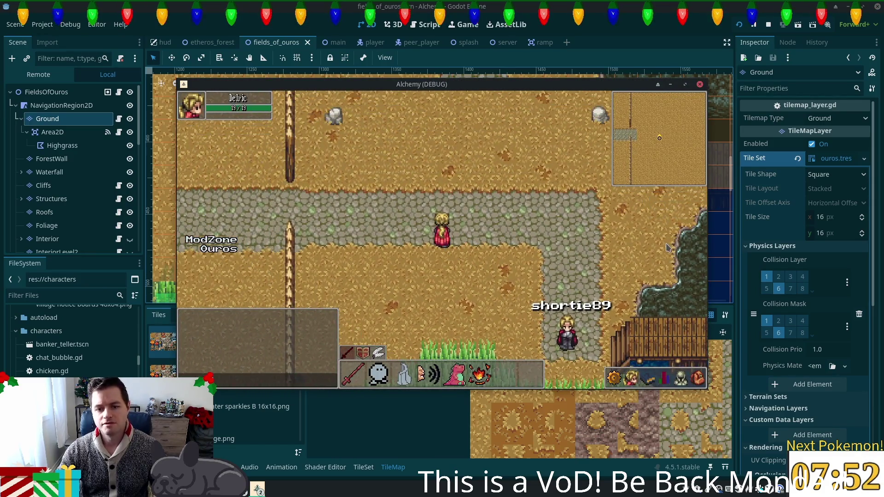
pyautogui.press('Down')
pyautogui.press('Right')
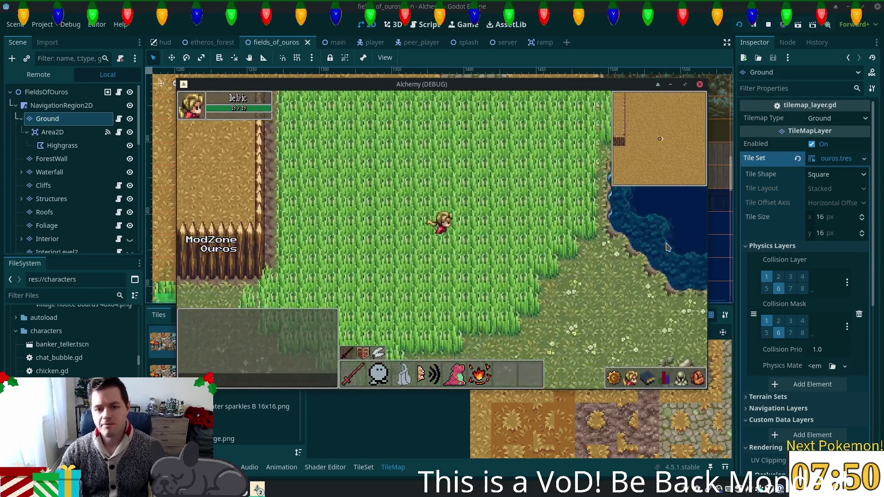
pyautogui.press('Down')
pyautogui.press('Right')
pyautogui.press('Up')
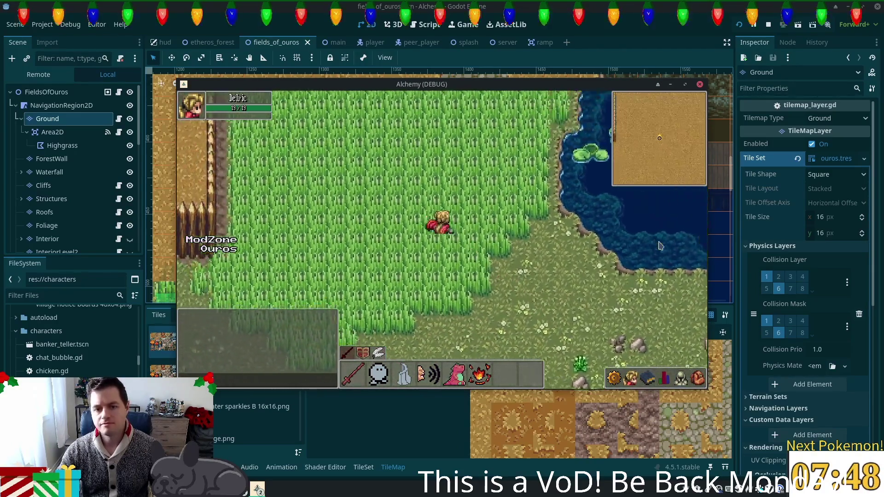
# - Walk across the cobblestone path and wooden bridge, then north into the desert
pyautogui.press('Up')
pyautogui.press('Down')
pyautogui.press('Right')
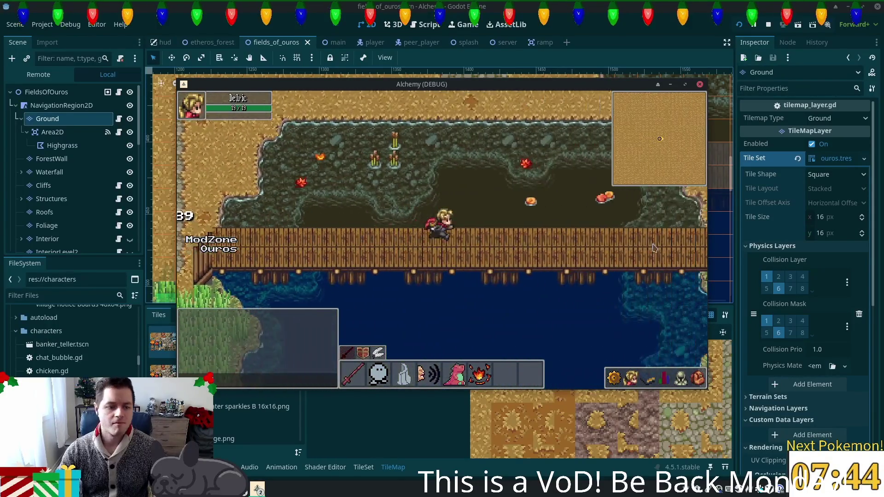
pyautogui.press('Right')
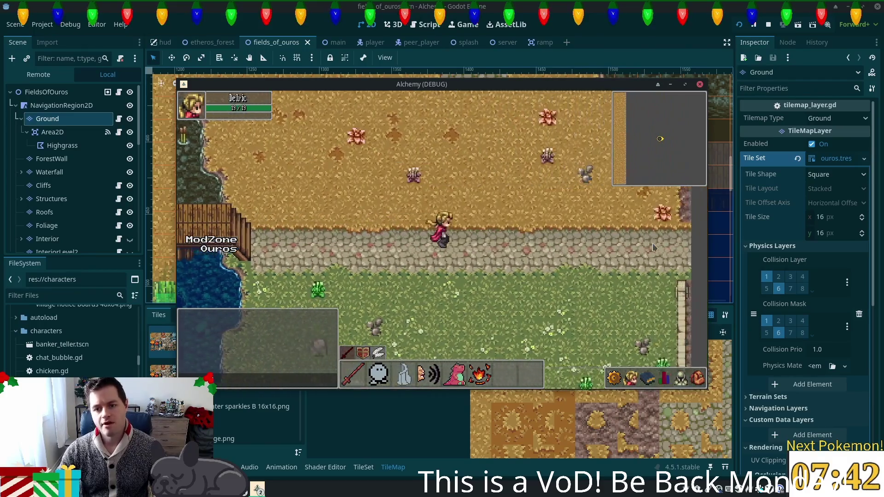
pyautogui.press('Up')
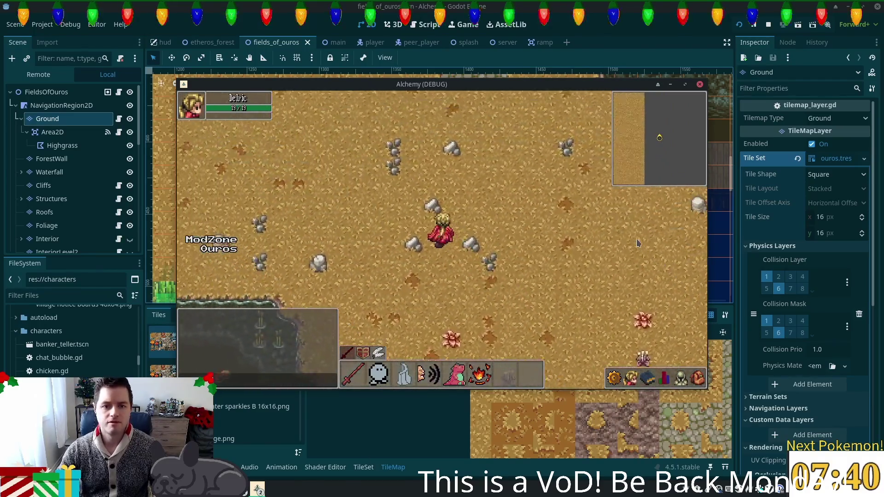
pyautogui.press('Up')
pyautogui.press('Up')
pyautogui.press('Up')
# - Walk past the autumn trees and fence back to the grass, then return to the editor
pyautogui.press('Left')
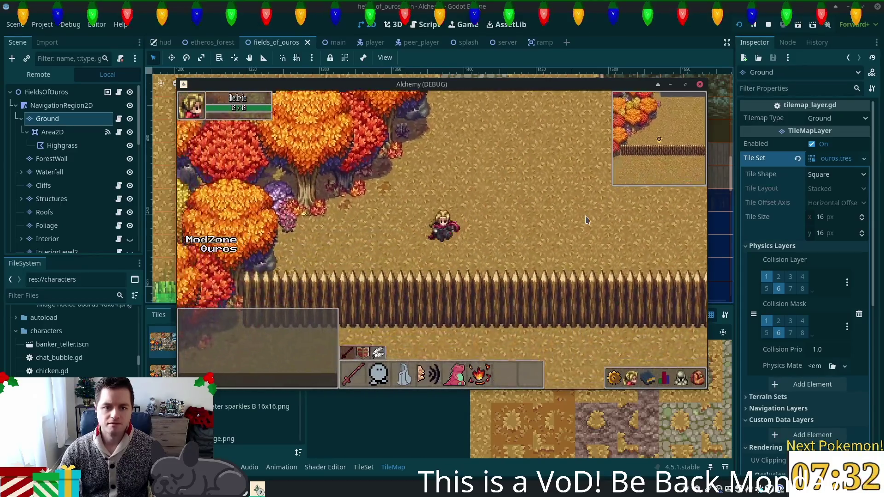
pyautogui.press('Right')
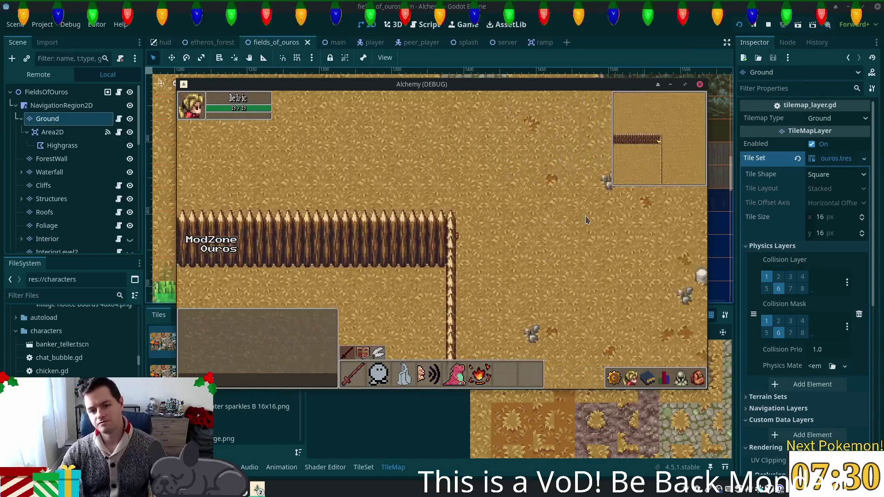
pyautogui.press('Down')
pyautogui.press('Right')
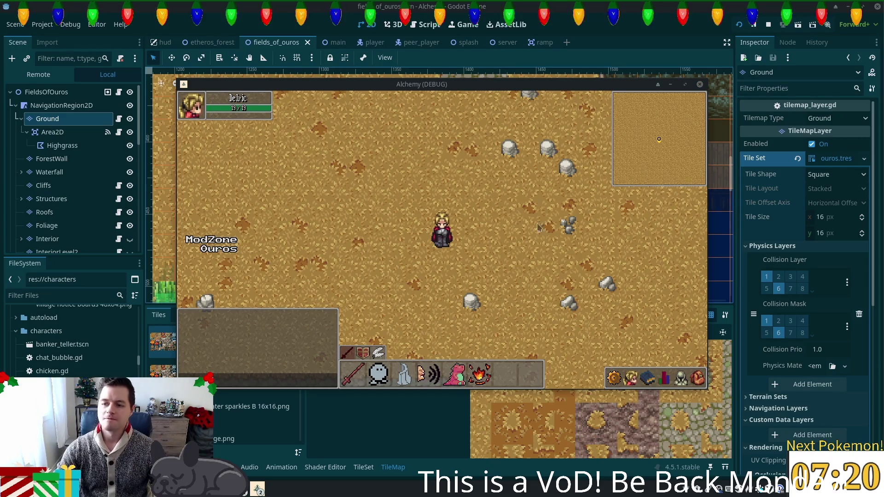
pyautogui.press('Down')
pyautogui.press('Right')
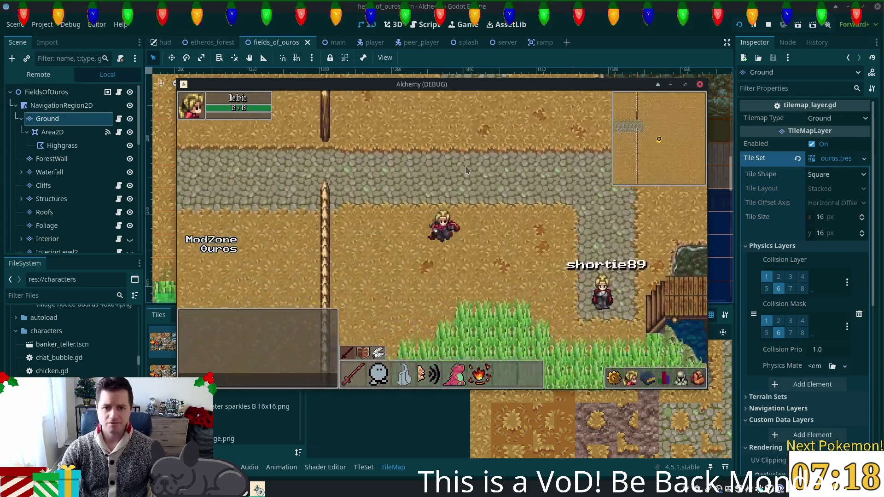
pyautogui.click(590, 5)
pyautogui.scroll(3, 517, 233)
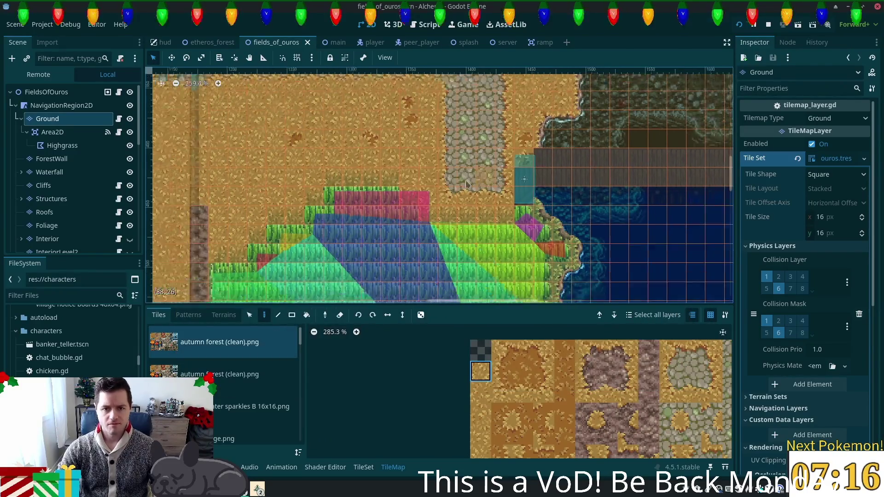
# - Pick a dirt tile from the atlas and paint it up the thin vertical Ground strip
pyautogui.moveTo(514, 300); pyautogui.dragTo(529, 137)
pyautogui.scroll(-2, 470, 242)
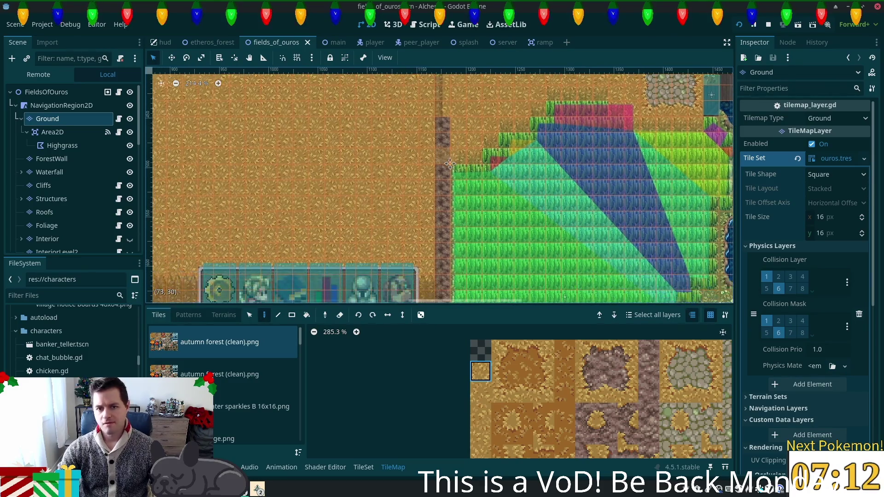
pyautogui.scroll(-3, 471, 242)
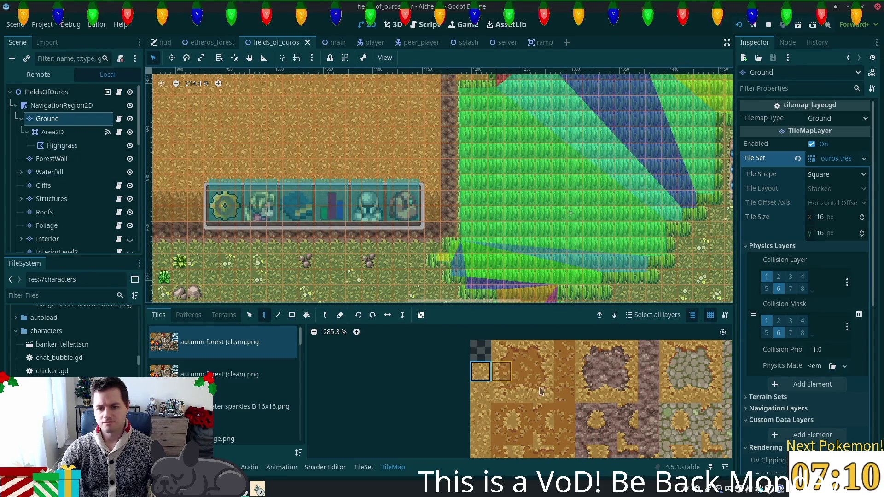
pyautogui.click(592, 376)
pyautogui.scroll(2, 506, 263)
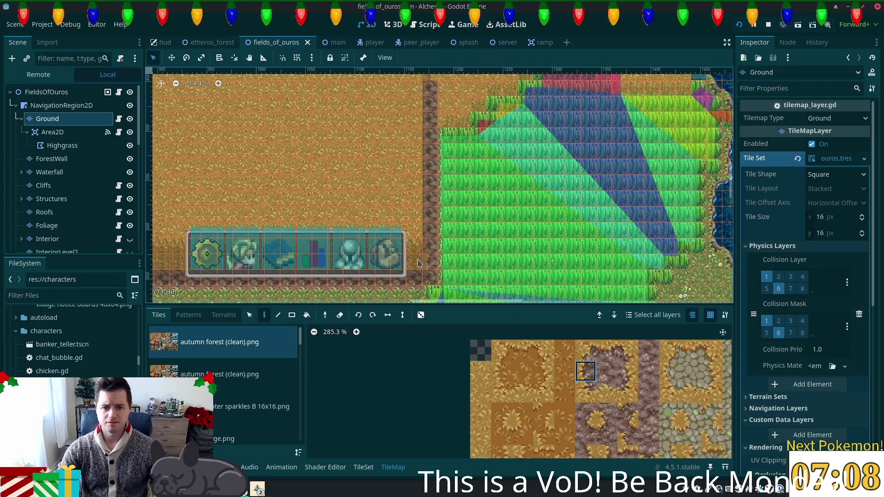
pyautogui.moveTo(431, 233); pyautogui.dragTo(430, 89)
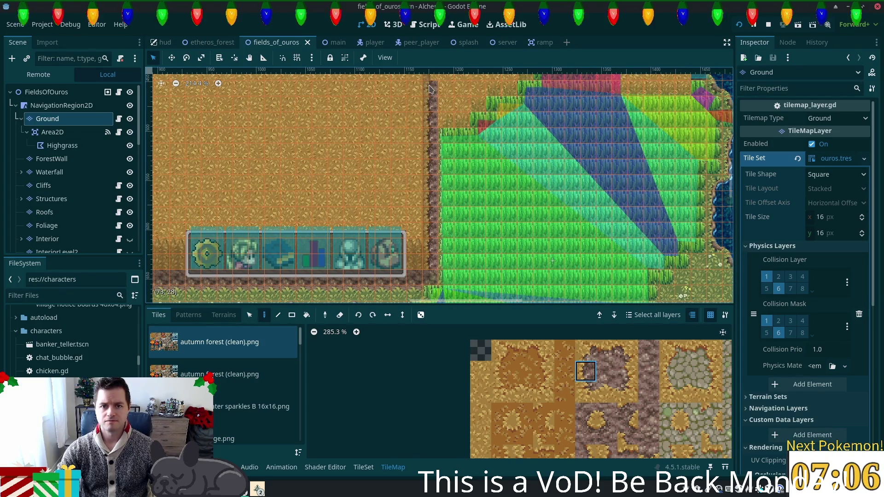
pyautogui.scroll(8, 530, 134)
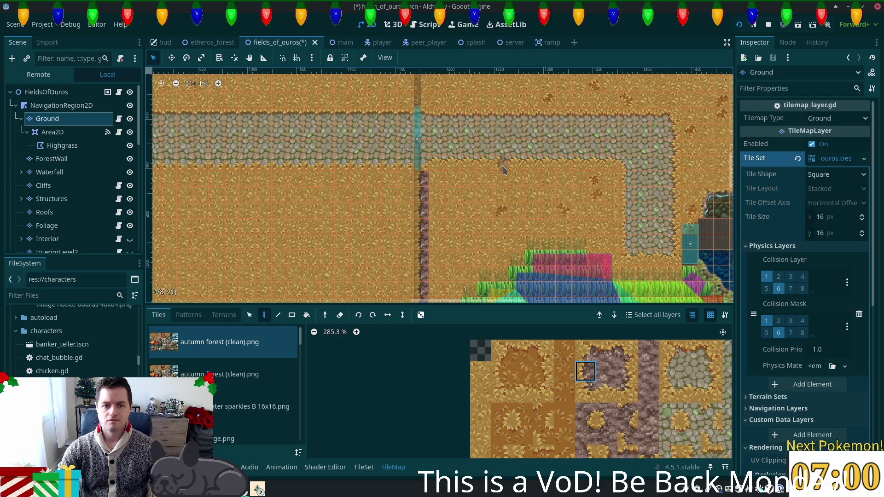
# - Pan to the cobblestone path and zoom in and out to check the repainted strip
pyautogui.moveTo(503, 170); pyautogui.dragTo(504, 188)
pyautogui.scroll(3, 427, 181)
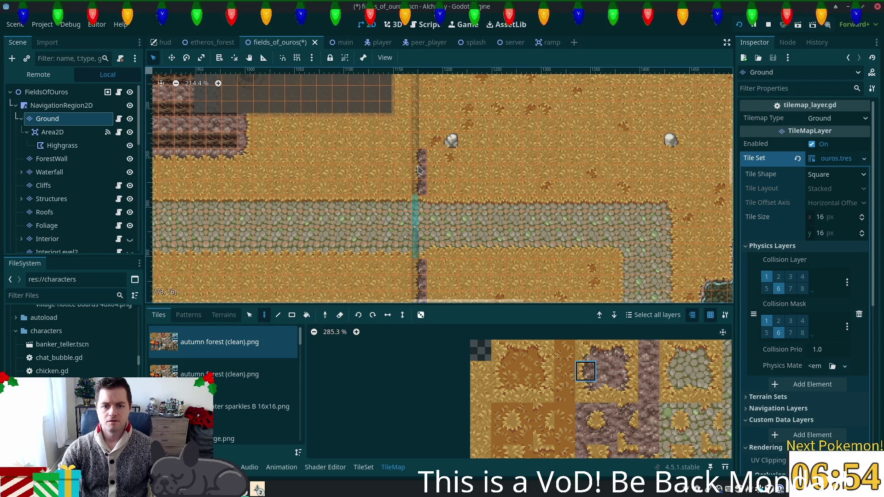
pyautogui.scroll(2, 421, 188)
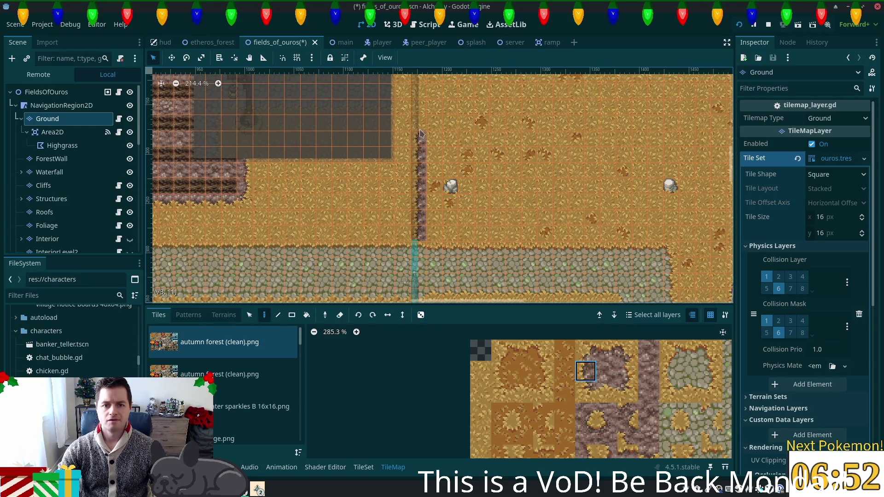
pyautogui.scroll(-5, 474, 134)
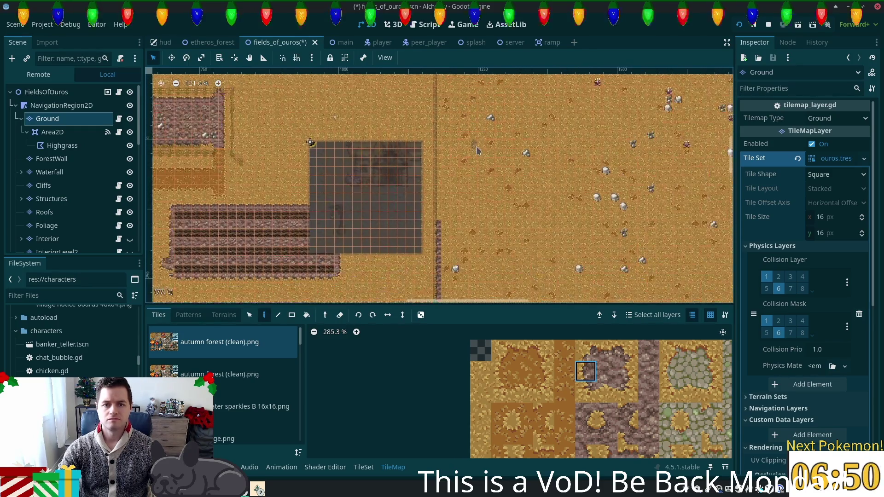
pyautogui.scroll(-4, 493, 145)
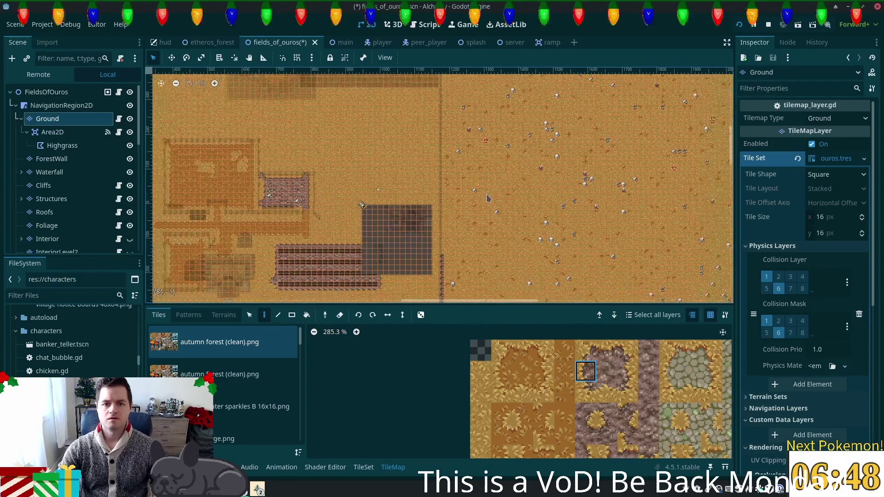
pyautogui.scroll(1, 492, 216)
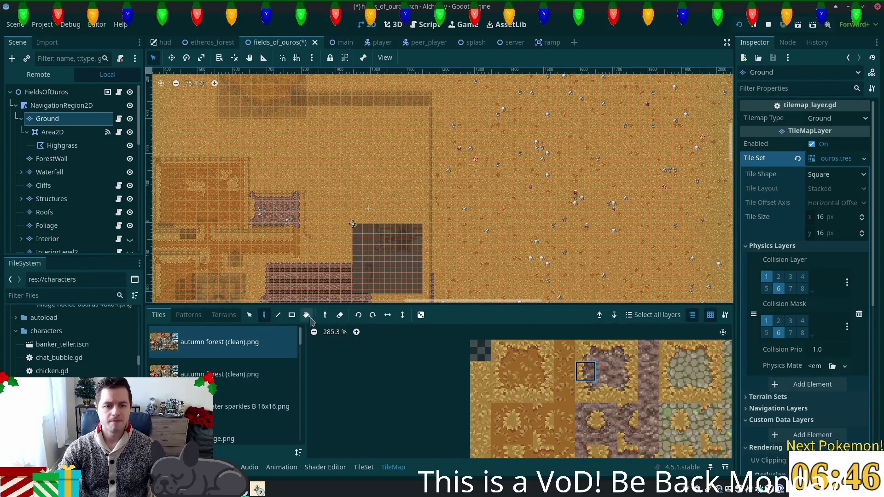
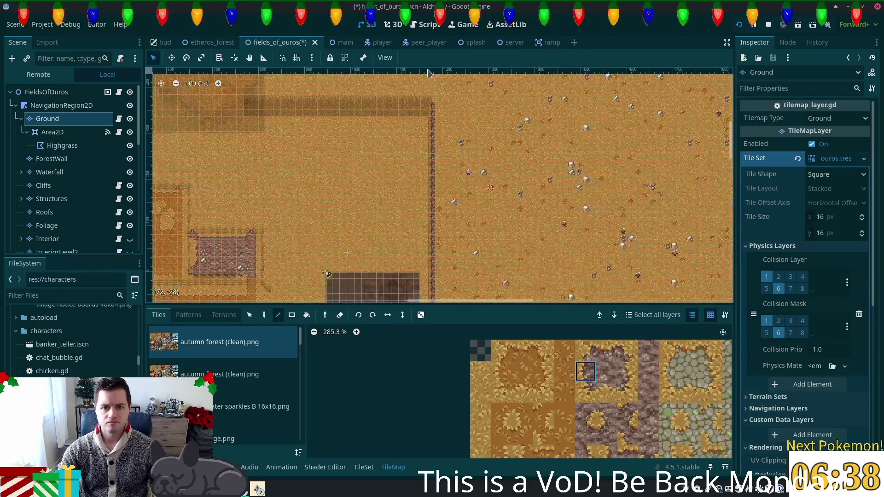
# - Zoom to the fence's lower end and paint path tile (5,2) beside it on the Ground layer
pyautogui.scroll(5, 442, 110)
pyautogui.scroll(2, 438, 115)
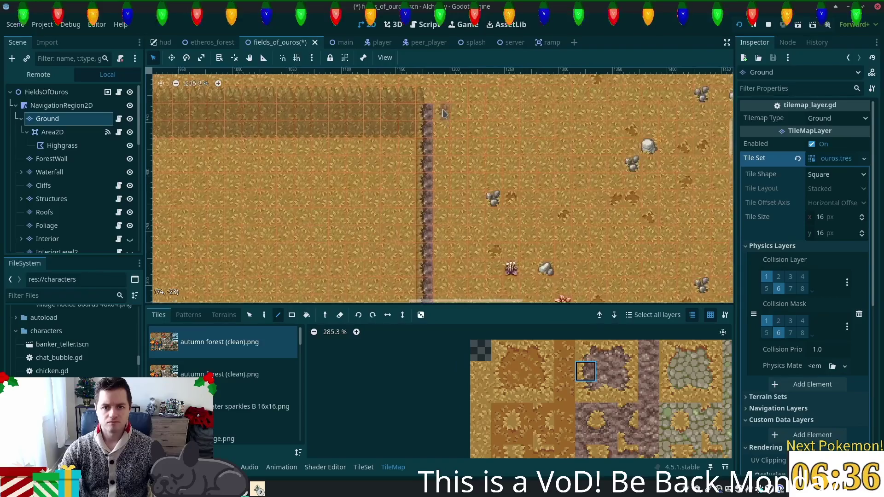
pyautogui.moveTo(488, 140); pyautogui.dragTo(496, 236)
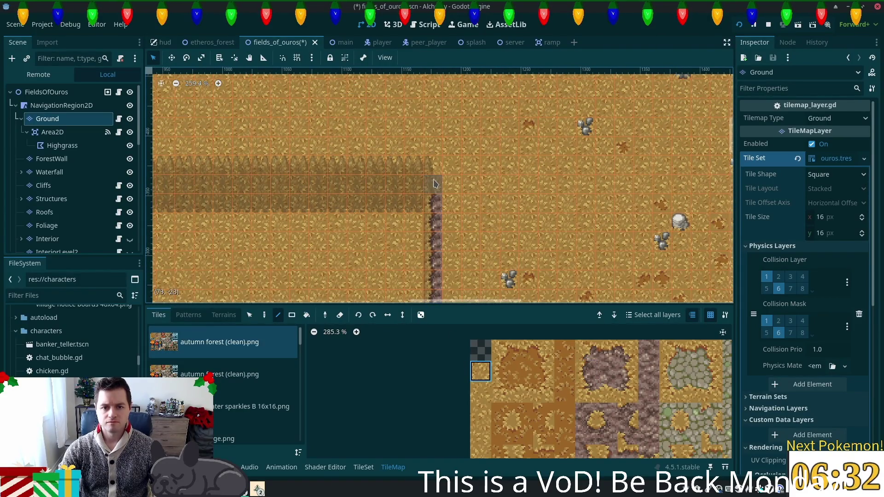
pyautogui.click(585, 392)
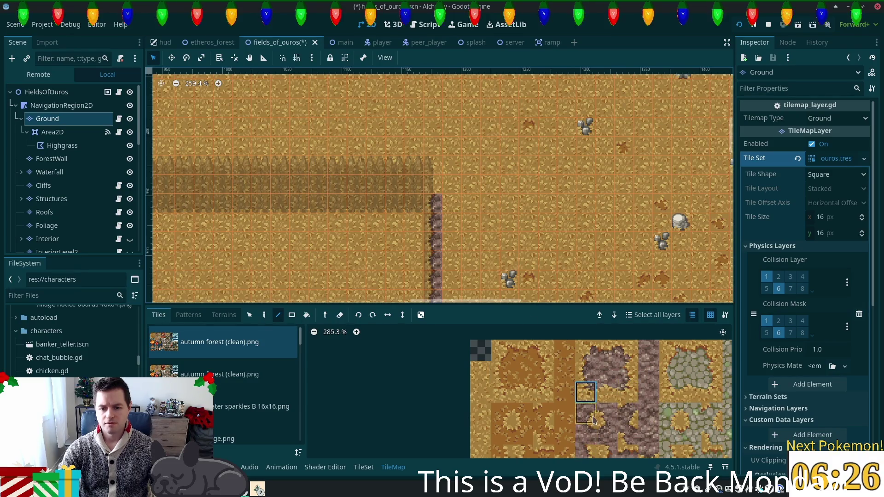
pyautogui.click(431, 203)
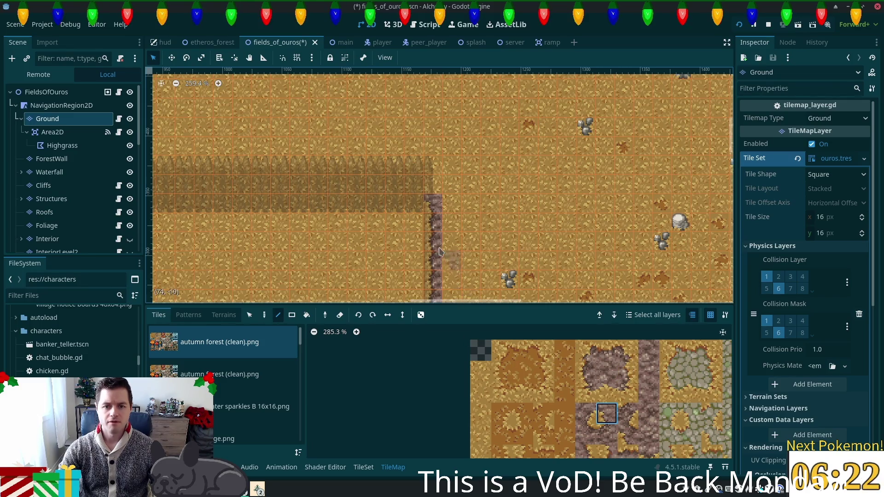
# - Save the fields_of_ouros scene and select the Structures layer
pyautogui.scroll(-5, 435, 292)
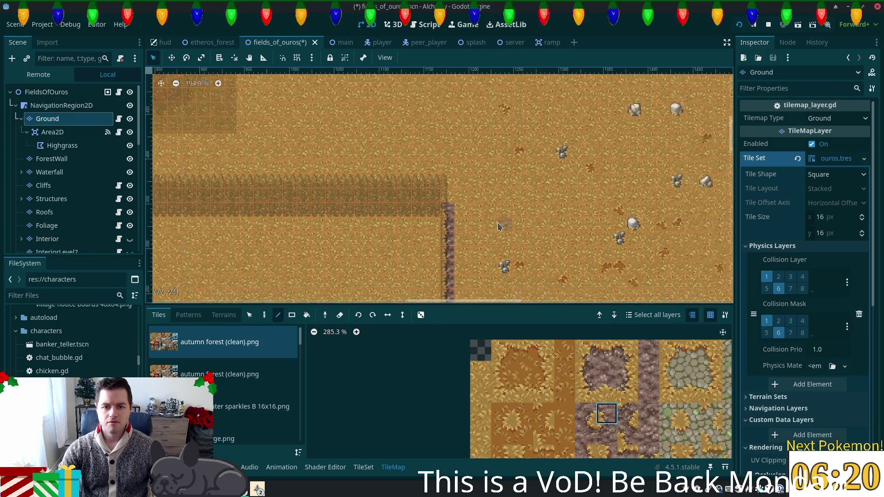
pyautogui.hotkey('ctrl', 's')
pyautogui.hscroll(10, 480, 235)
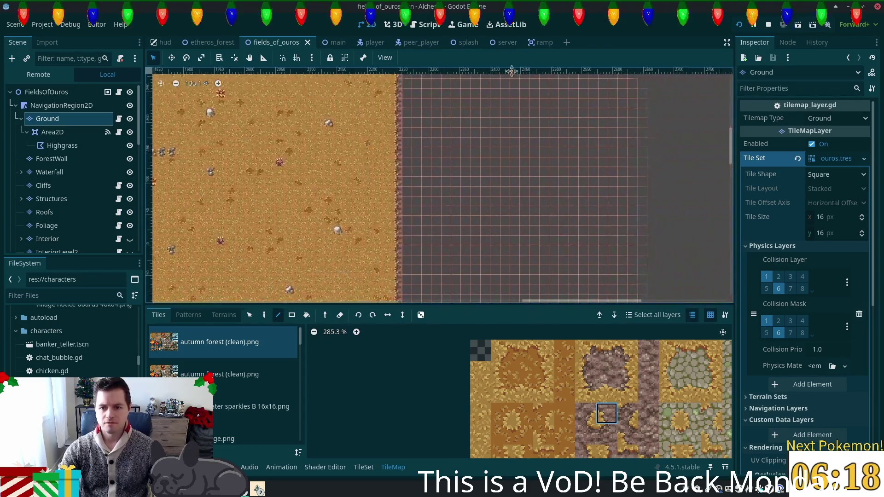
pyautogui.scroll(-5, 479, 235)
pyautogui.scroll(-2, 480, 235)
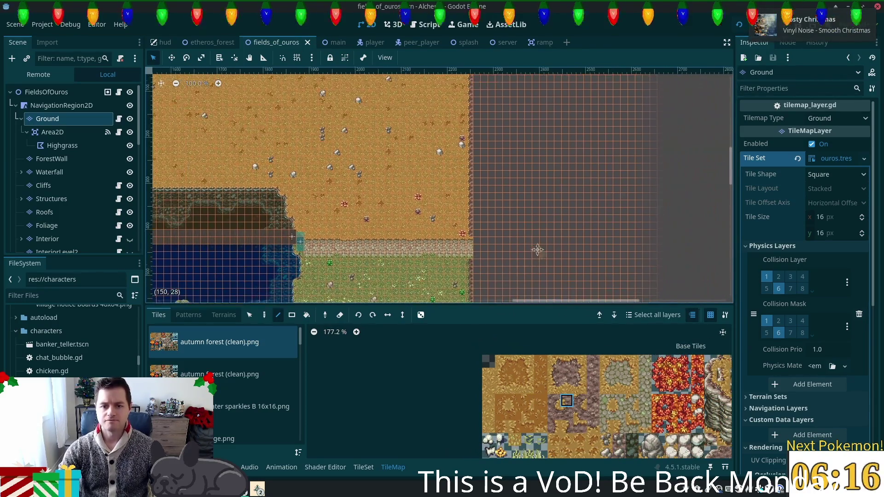
pyautogui.scroll(-5, 529, 248)
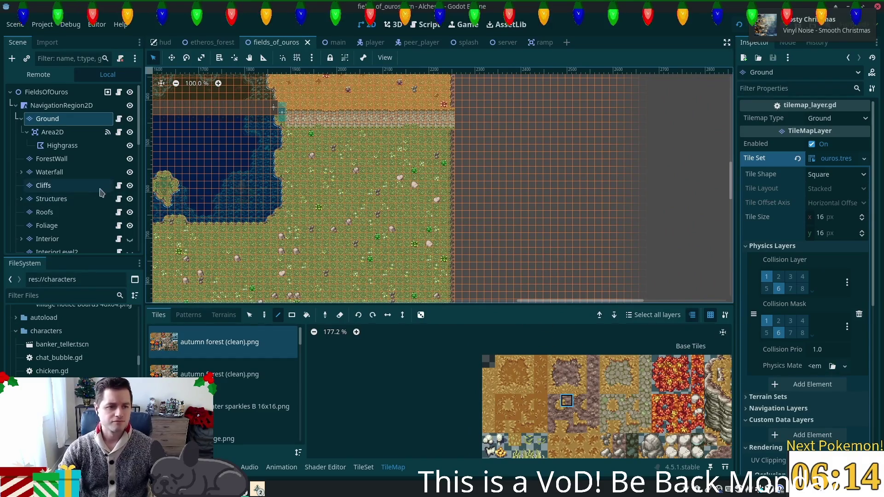
pyautogui.click(69, 199)
# - Copy the east-edge fence tiles and paint them as a column, extending it upward
pyautogui.scroll(2, 432, 183)
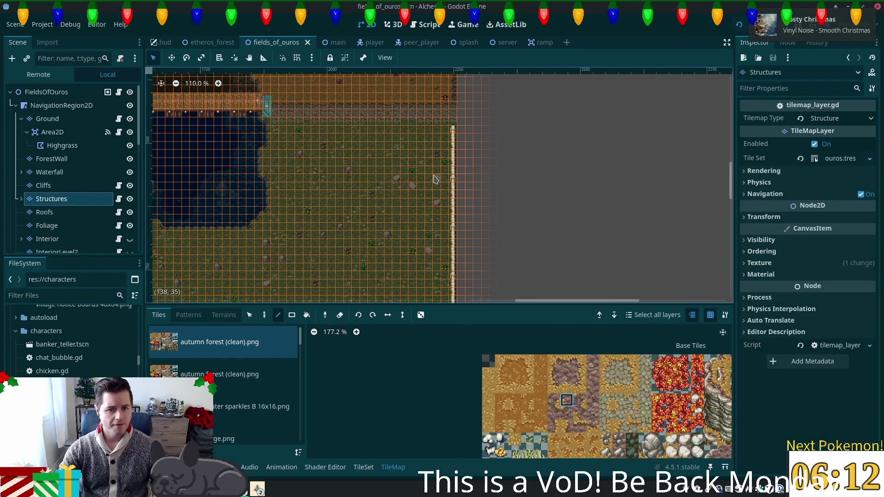
pyautogui.click(250, 316)
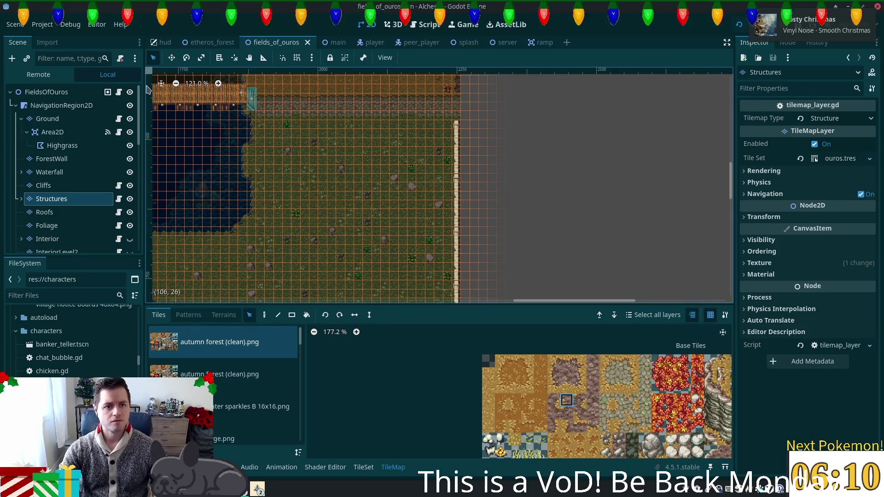
pyautogui.scroll(5, 484, 194)
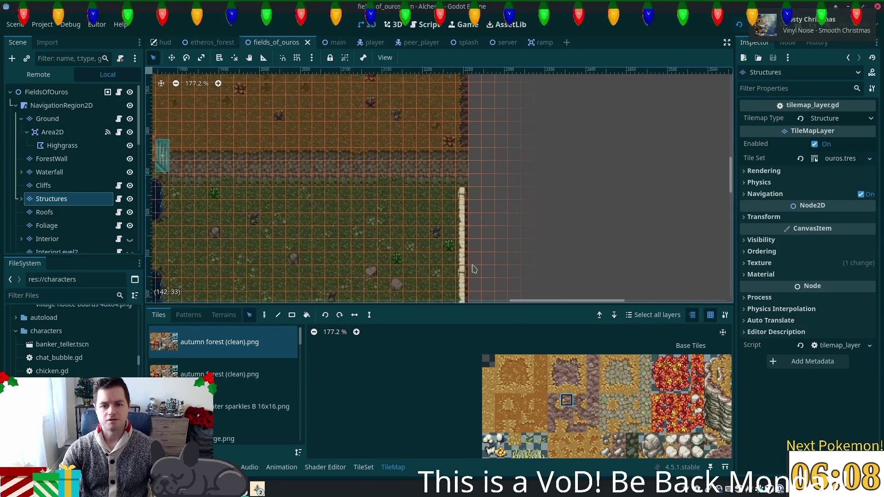
pyautogui.moveTo(462, 276); pyautogui.dragTo(458, 206)
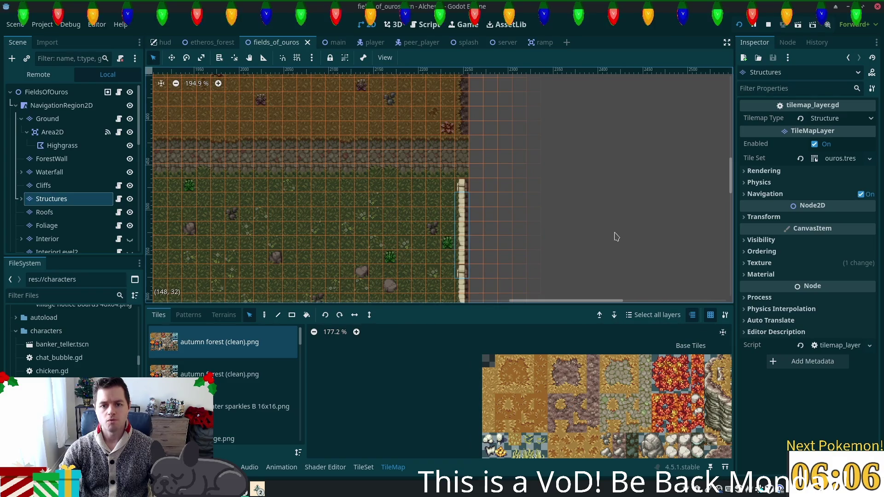
pyautogui.scroll(4, 558, 150)
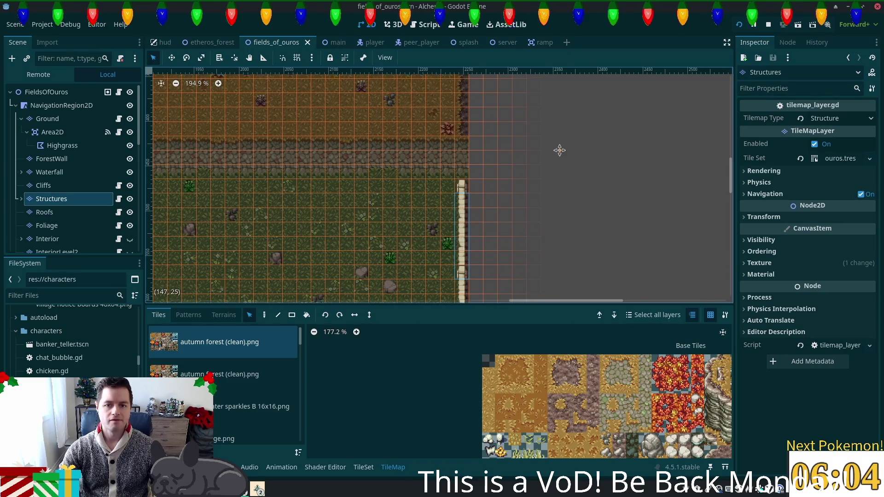
pyautogui.click(266, 315)
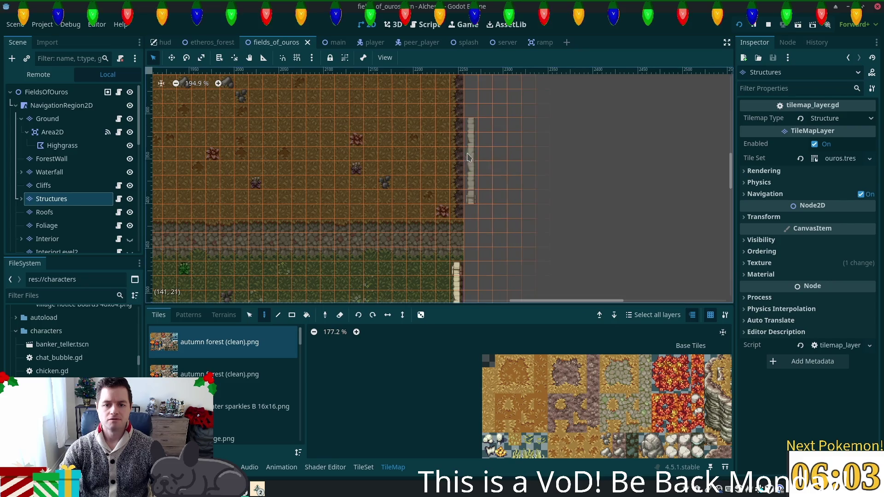
pyautogui.click(457, 178)
pyautogui.scroll(3, 457, 177)
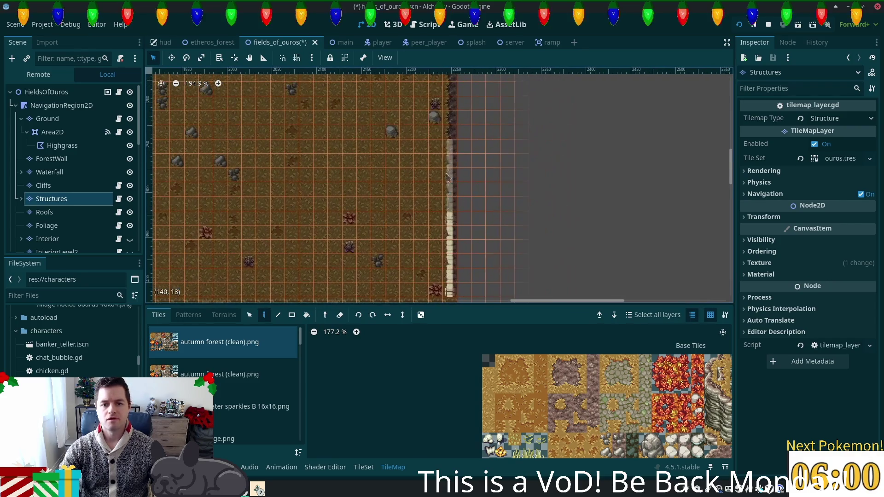
pyautogui.click(451, 164)
pyautogui.scroll(-1, 506, 207)
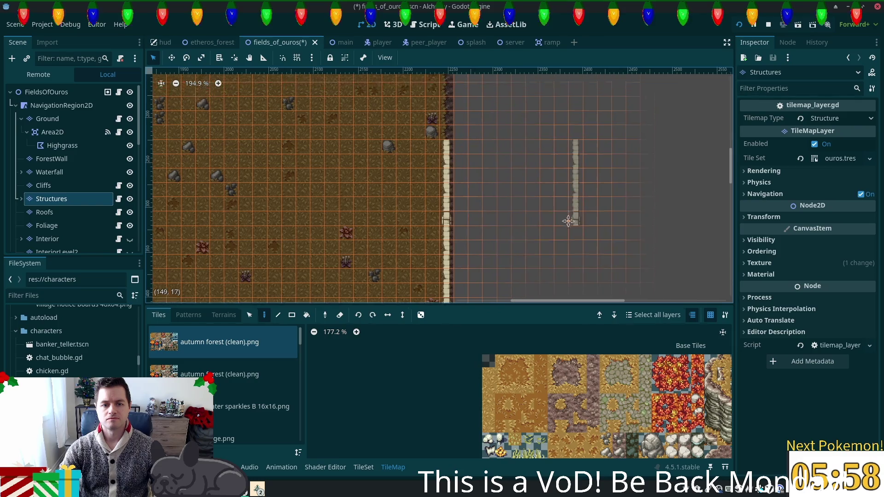
pyautogui.scroll(-6, 546, 240)
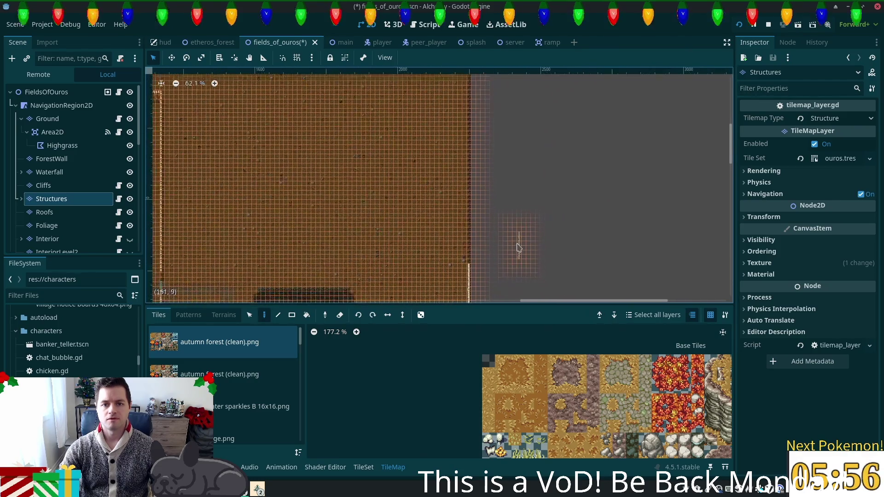
# - Draw a long straight fence line up the east edge with the Line tool
pyautogui.click(277, 315)
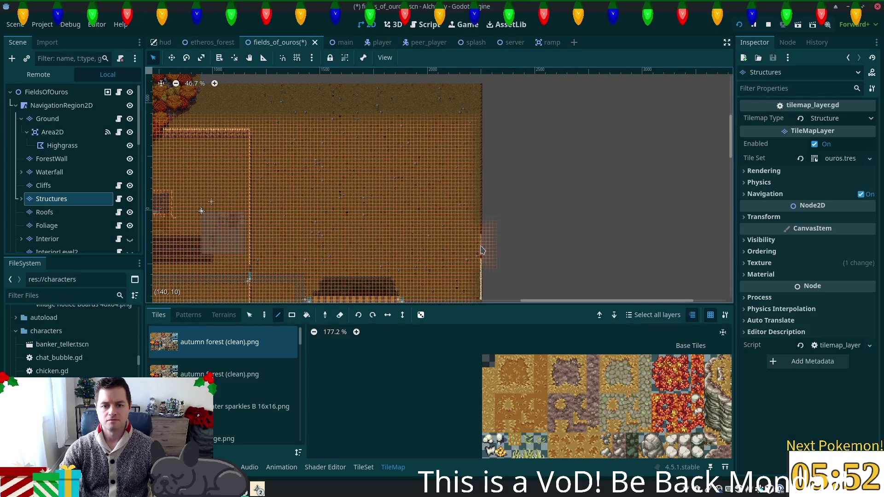
pyautogui.moveTo(482, 251); pyautogui.dragTo(484, 95)
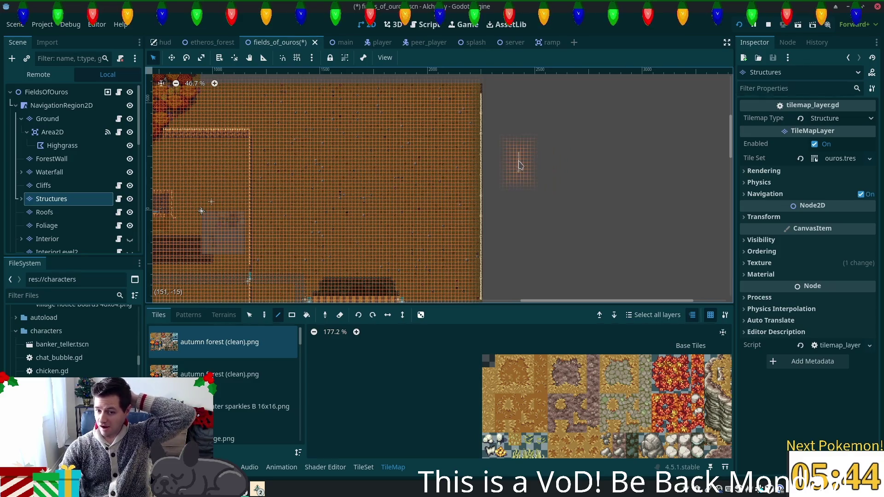
pyautogui.scroll(5, 525, 162)
pyautogui.scroll(8, 504, 123)
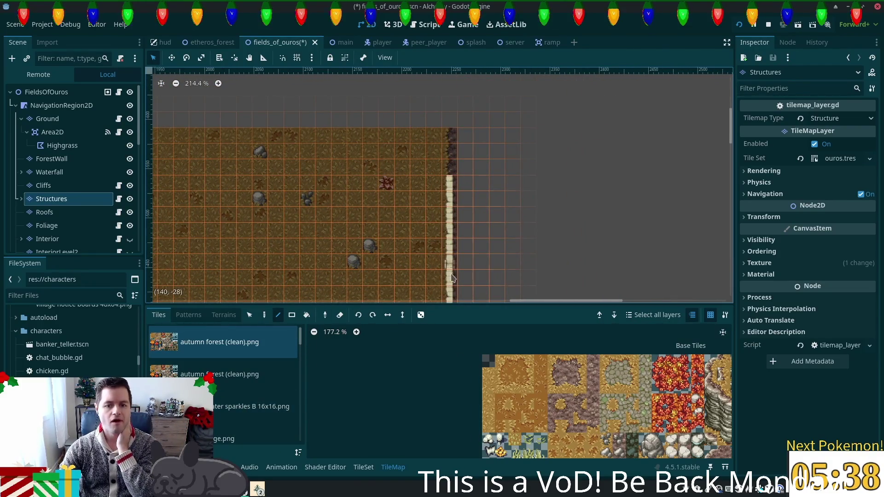
# - Place a fence tile atop the column and fill the remaining gap with copied fence tiles
pyautogui.click(450, 260)
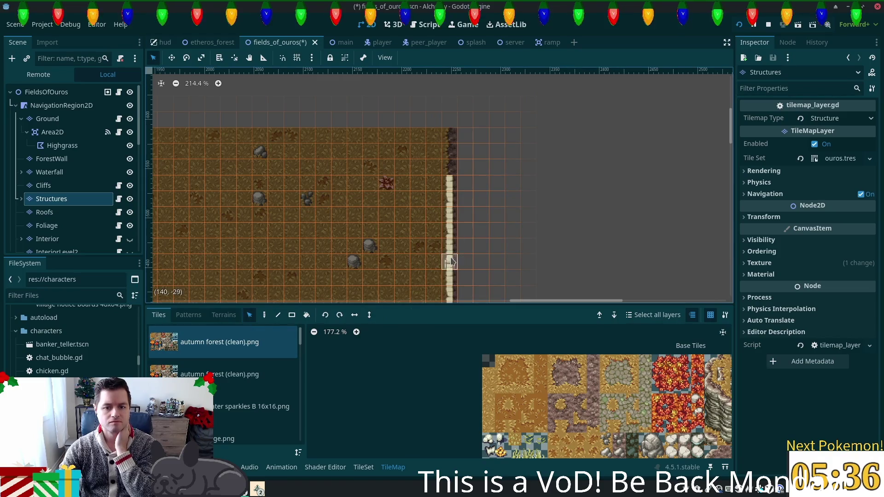
pyautogui.click(355, 314)
pyautogui.click(263, 315)
pyautogui.click(450, 136)
pyautogui.click(249, 315)
pyautogui.click(450, 199)
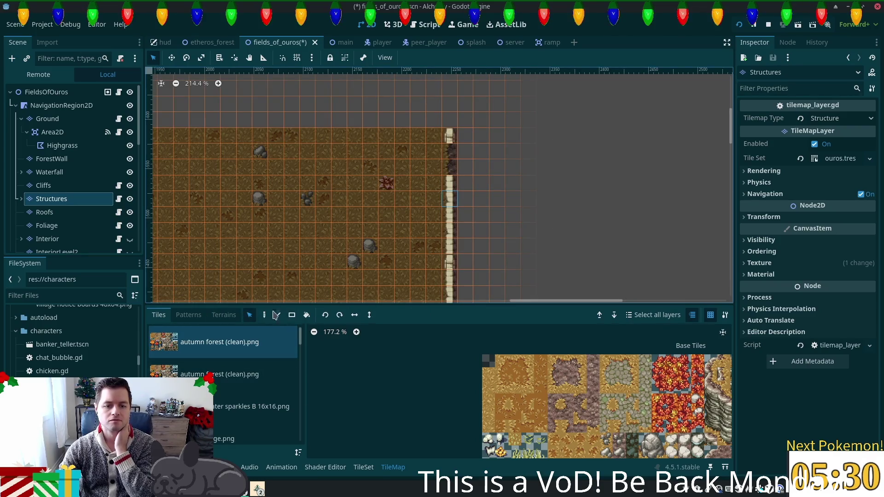
pyautogui.click(264, 316)
pyautogui.moveTo(450, 147); pyautogui.dragTo(446, 177)
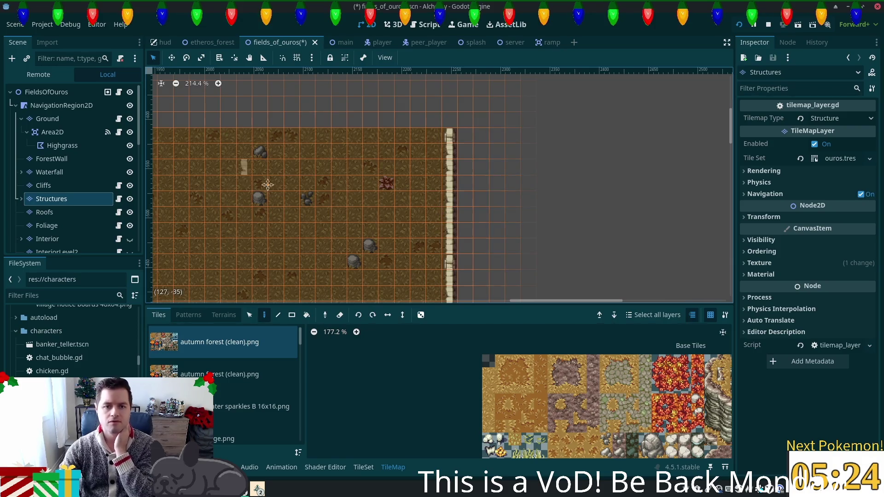
# - Pan across the map and select the ForestWall layer
pyautogui.hscroll(-15, 262, 187)
pyautogui.hscroll(15, 143, 195)
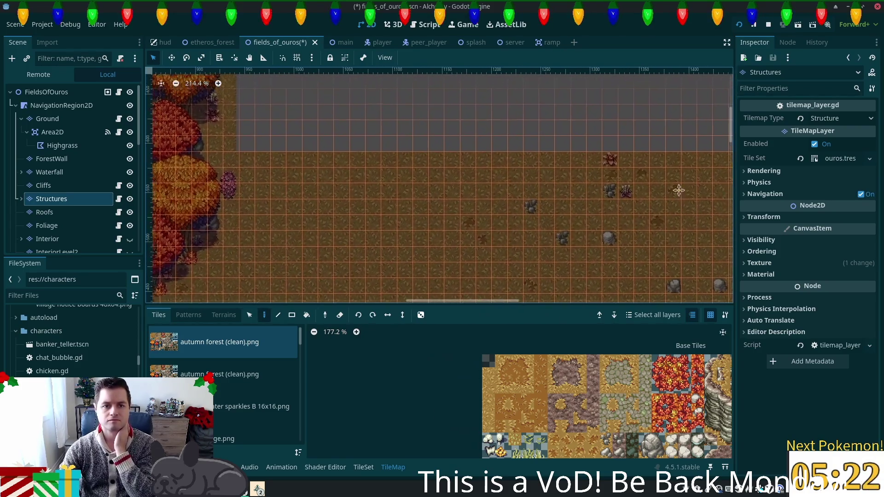
pyautogui.scroll(-5, 429, 251)
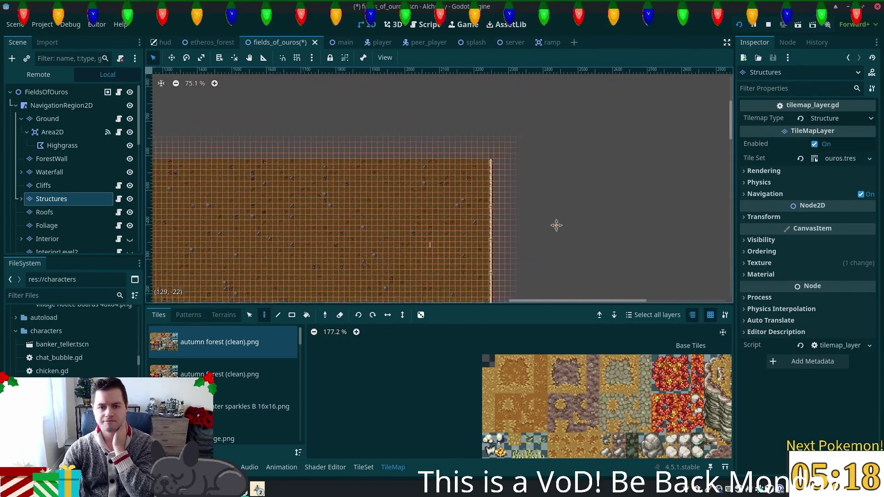
pyautogui.scroll(-1, 556, 223)
pyautogui.hscroll(-8, 682, 246)
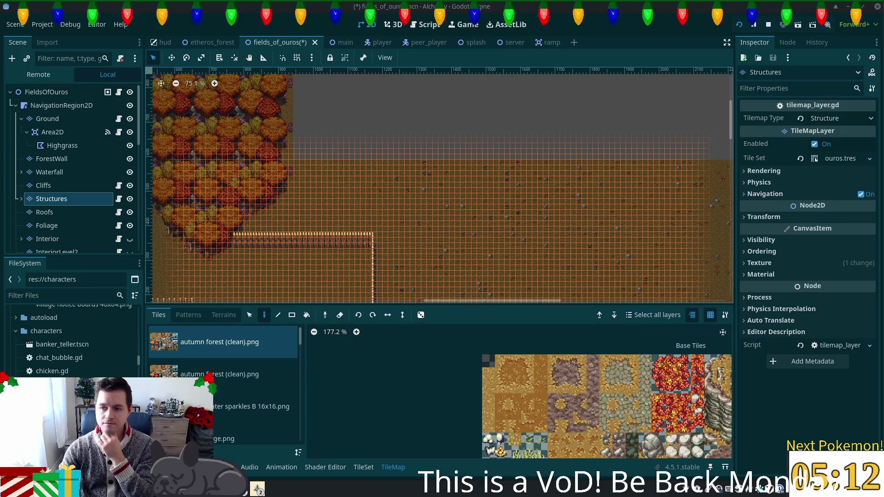
pyautogui.hscroll(-8, 612, 217)
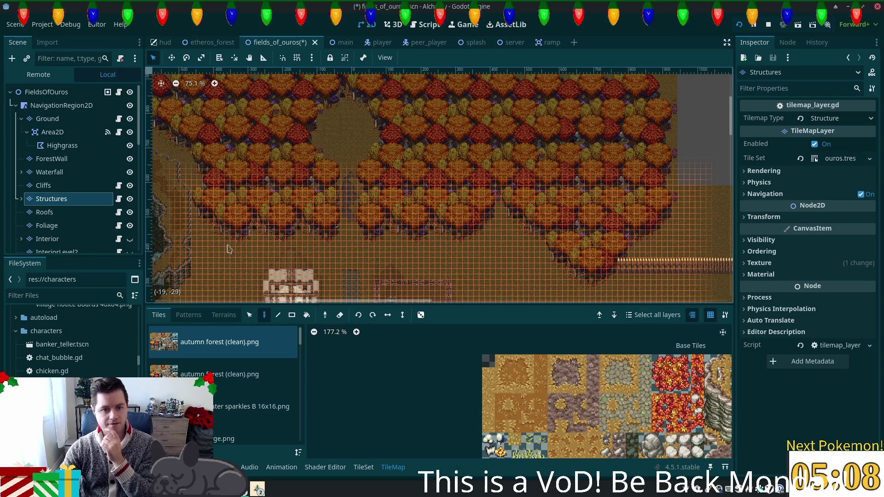
pyautogui.scroll(-2, 220, 251)
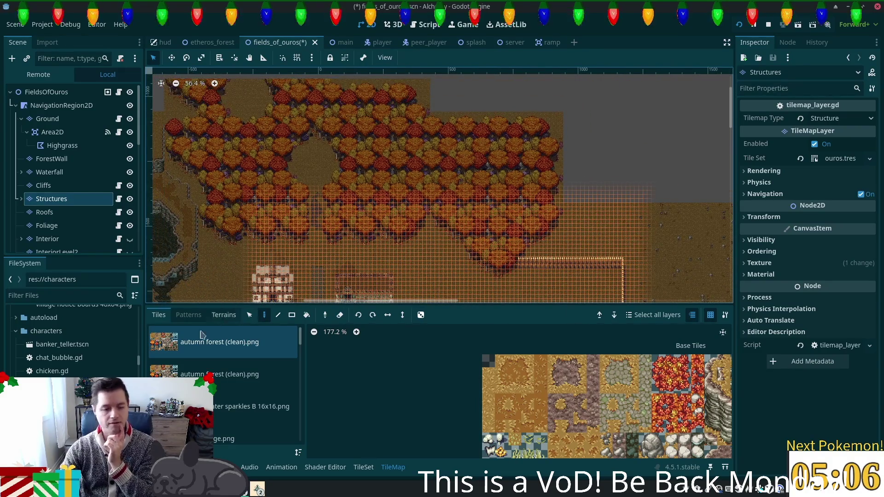
pyautogui.scroll(-2, 76, 232)
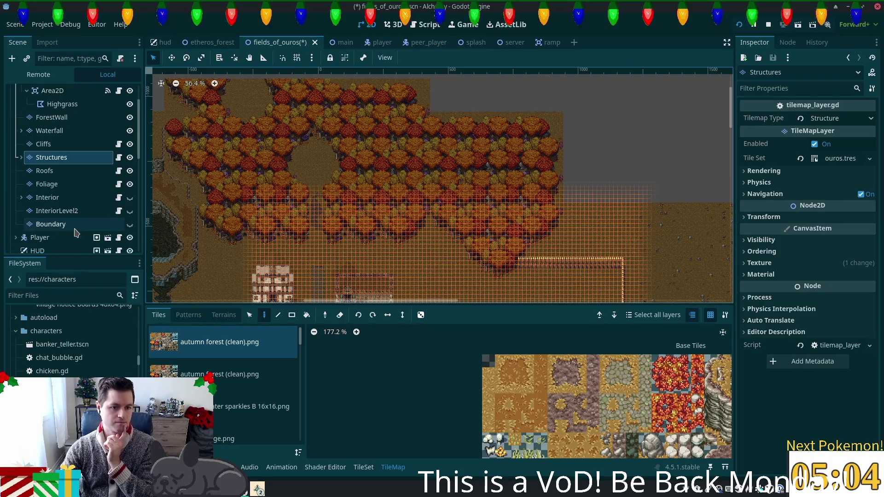
pyautogui.click(87, 117)
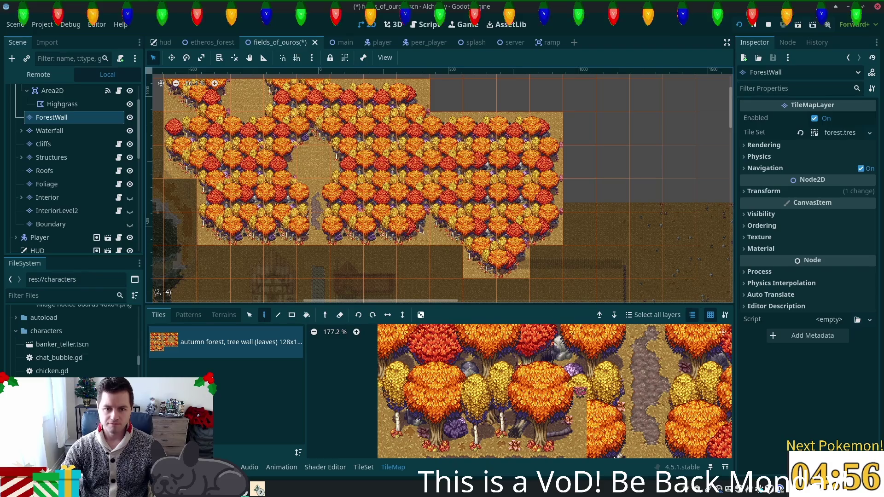
# - Pick a widened autumn tree-wall block and stamp it repeatedly along the top edge eastward
pyautogui.press('s')
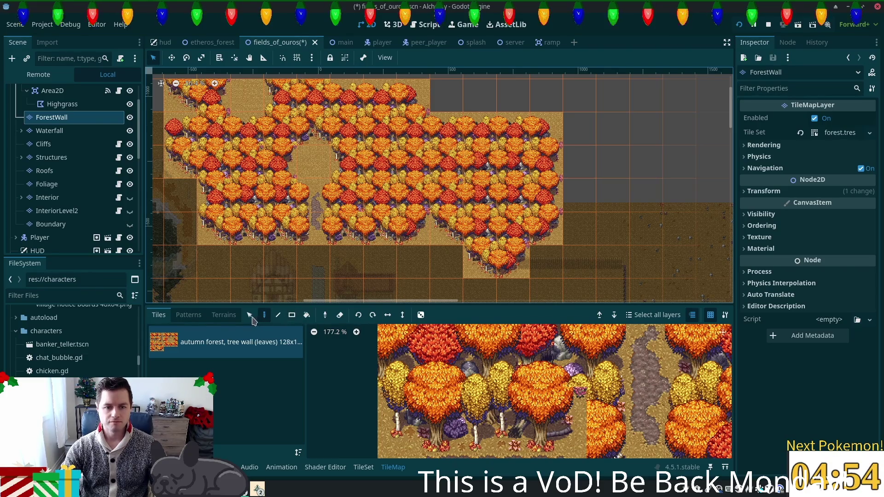
pyautogui.click(382, 226)
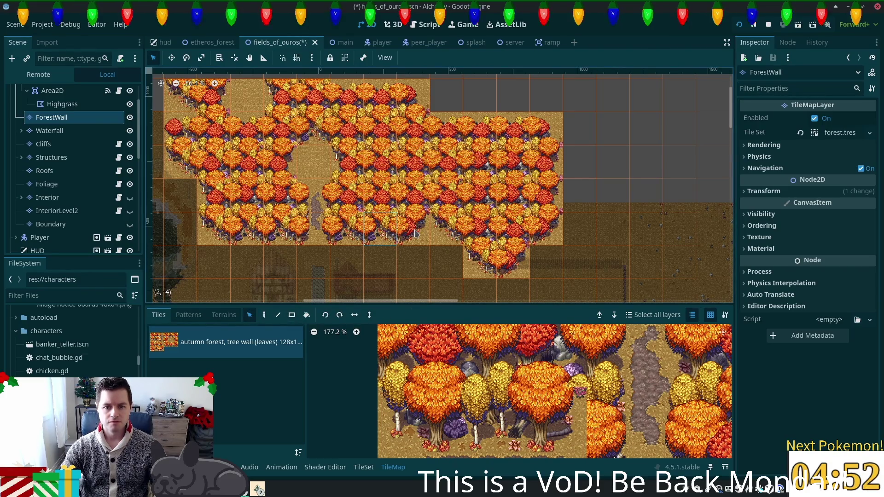
pyautogui.moveTo(359, 233); pyautogui.dragTo(336, 230)
pyautogui.click(264, 318)
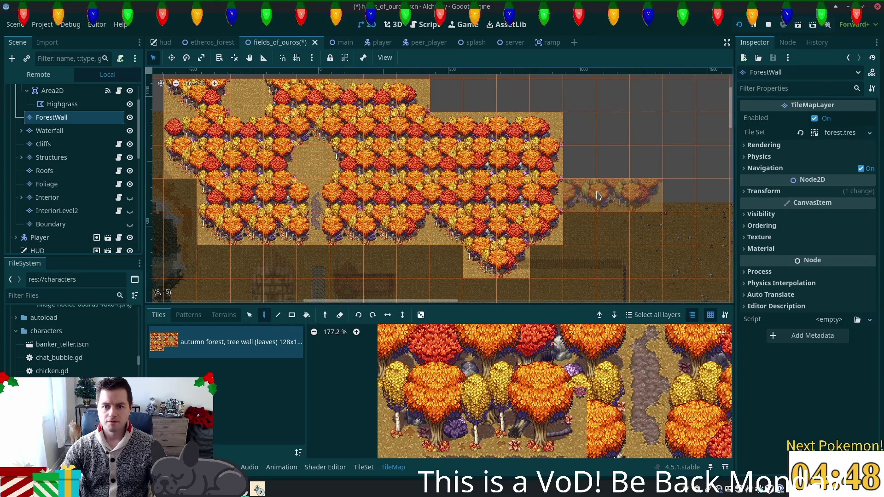
pyautogui.scroll(5, 600, 194)
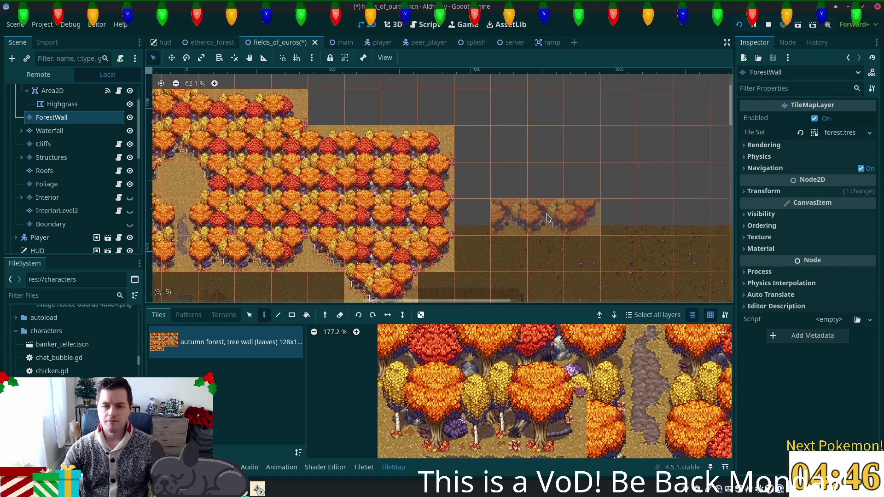
pyautogui.click(548, 223)
pyautogui.hscroll(5, 461, 194)
pyautogui.scroll(-1, 460, 194)
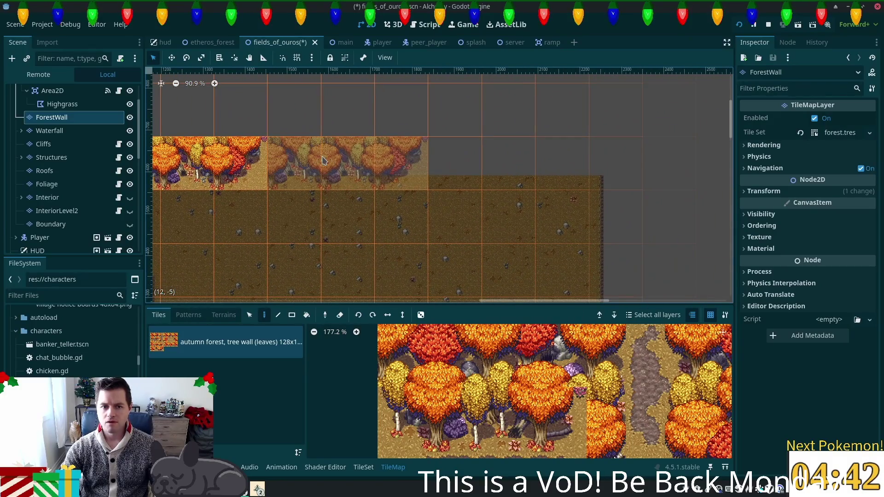
pyautogui.click(322, 161)
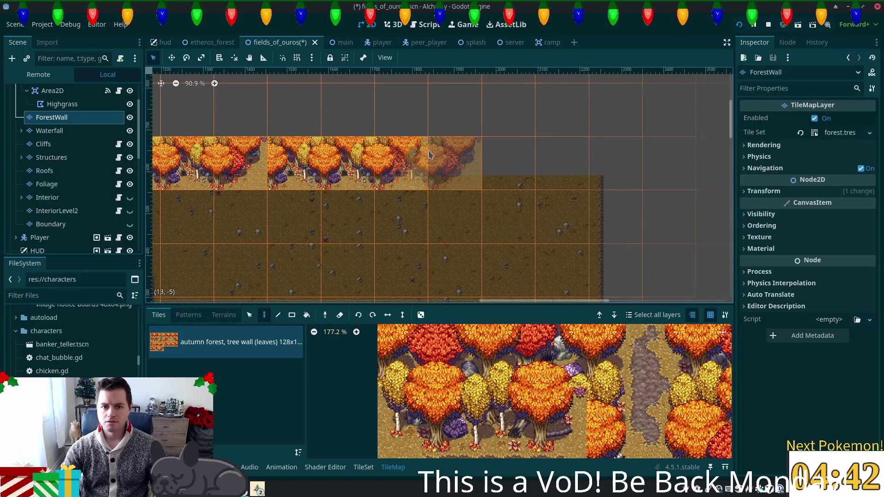
pyautogui.click(474, 156)
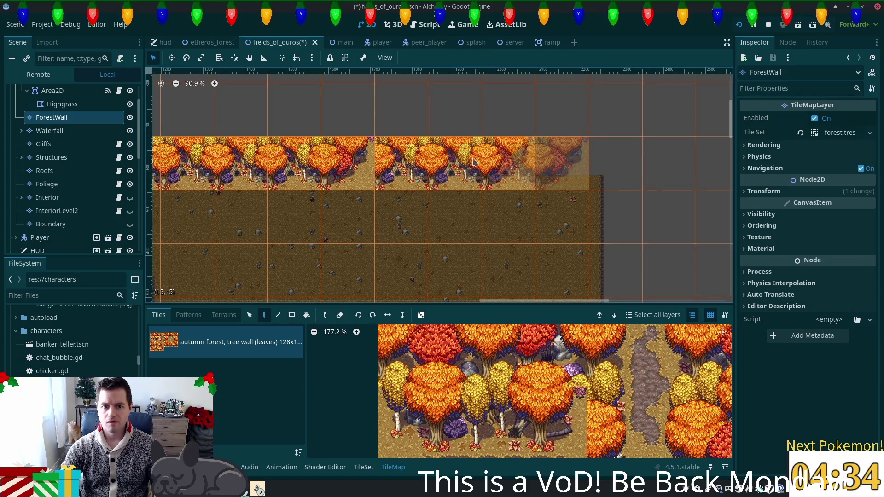
pyautogui.click(430, 161)
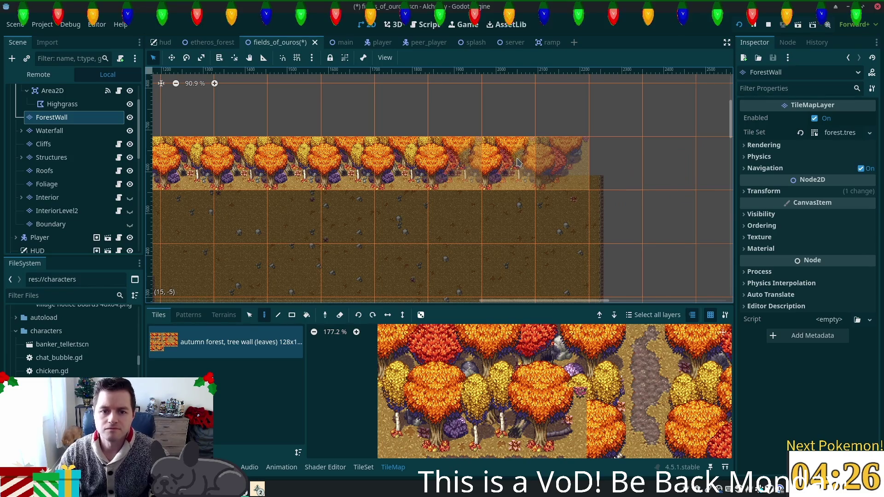
pyautogui.click(517, 162)
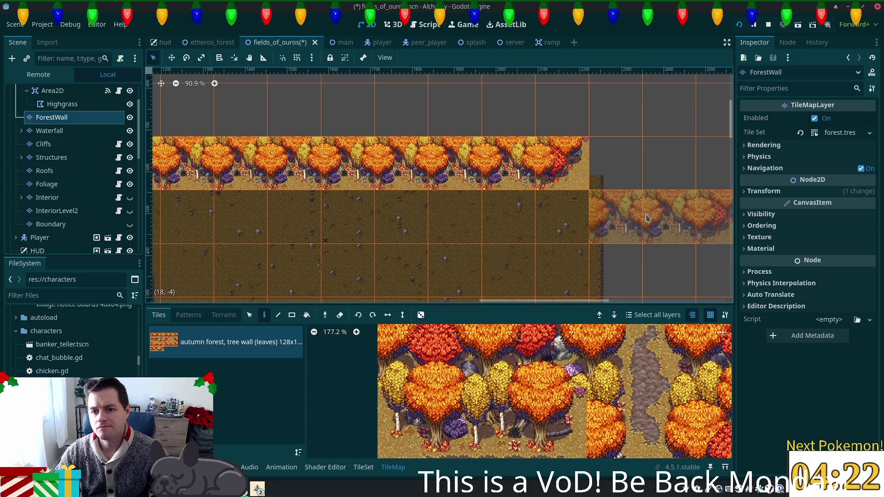
# - Review the finished tree wall and select the Structures layer
pyautogui.scroll(5, 646, 217)
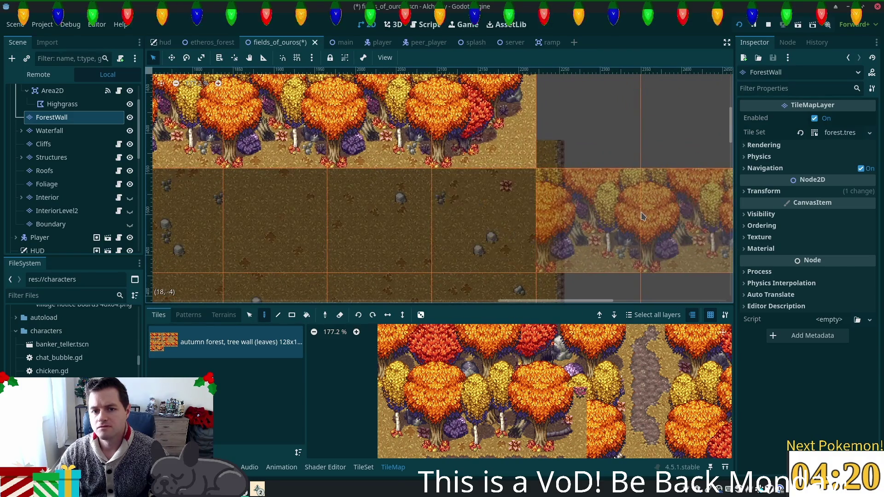
pyautogui.scroll(-3, 644, 216)
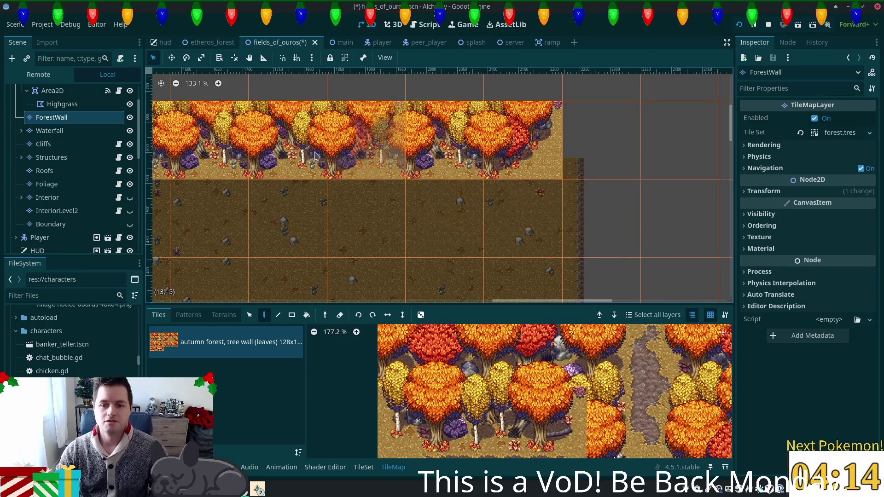
pyautogui.scroll(2, 589, 188)
pyautogui.scroll(1, 589, 188)
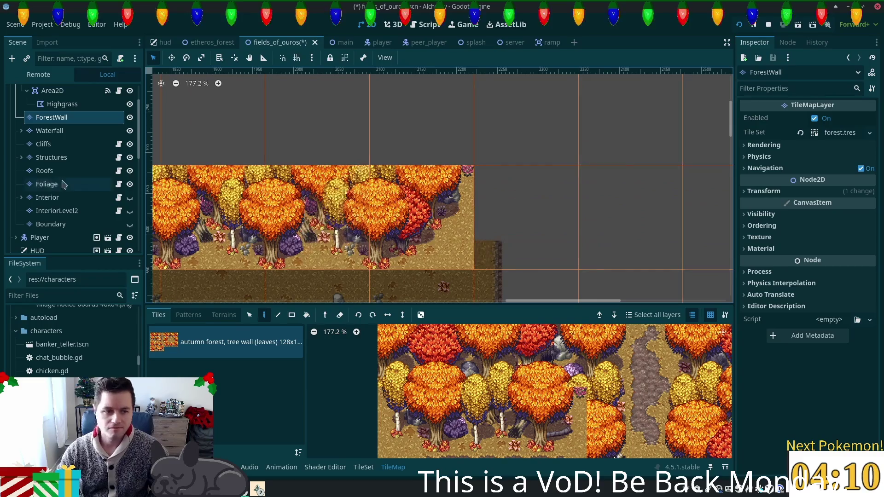
pyautogui.click(51, 157)
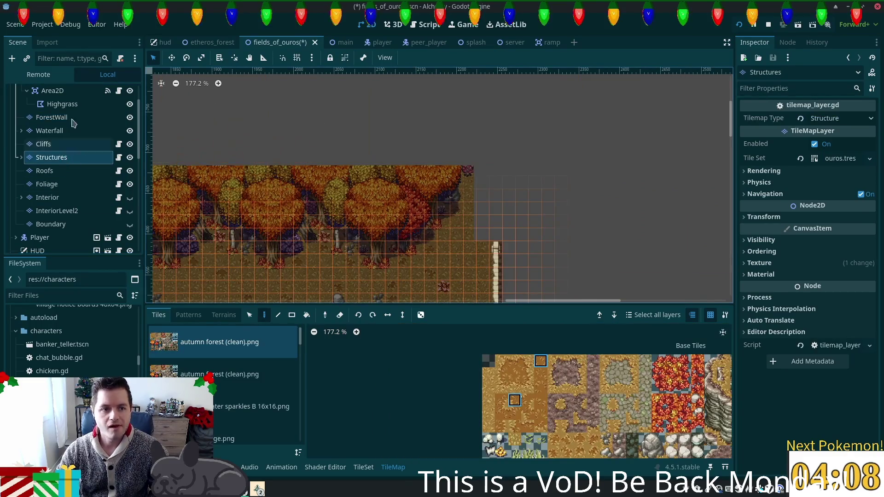
# - On the Ground layer, paint a sand strip up the eastern edge beside the tree wall's end
pyautogui.scroll(3, 61, 117)
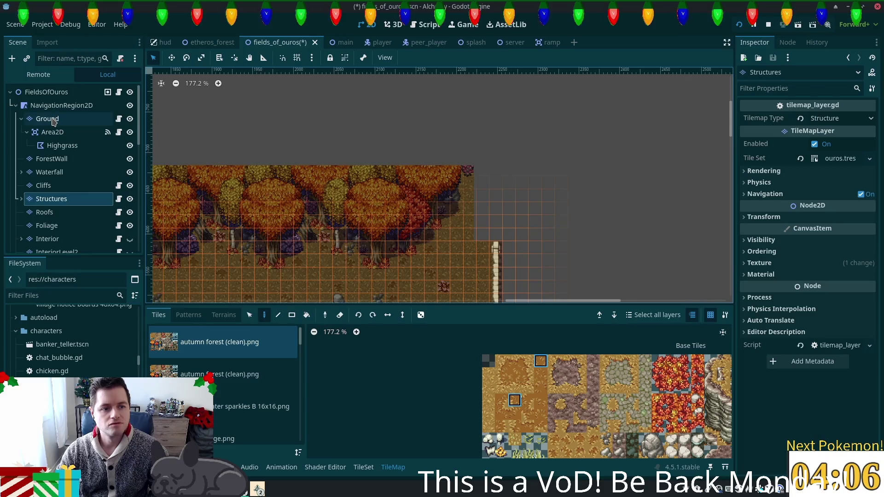
pyautogui.click(51, 118)
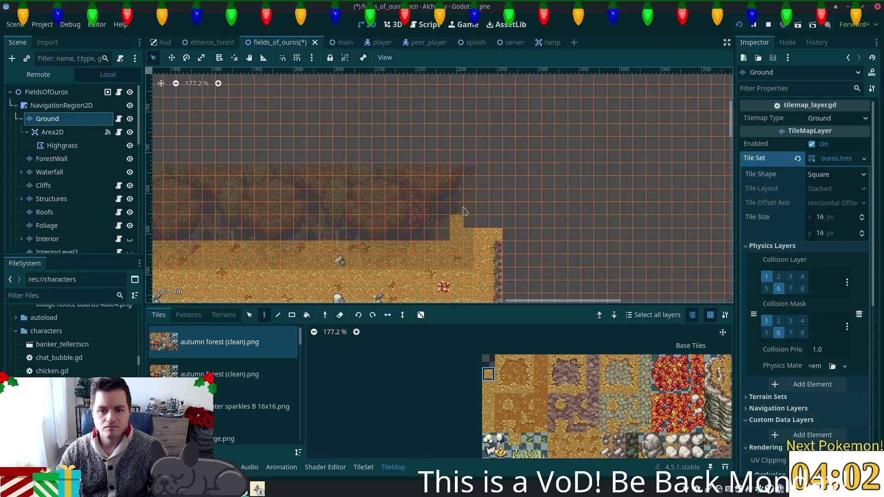
pyautogui.moveTo(463, 210); pyautogui.dragTo(481, 184)
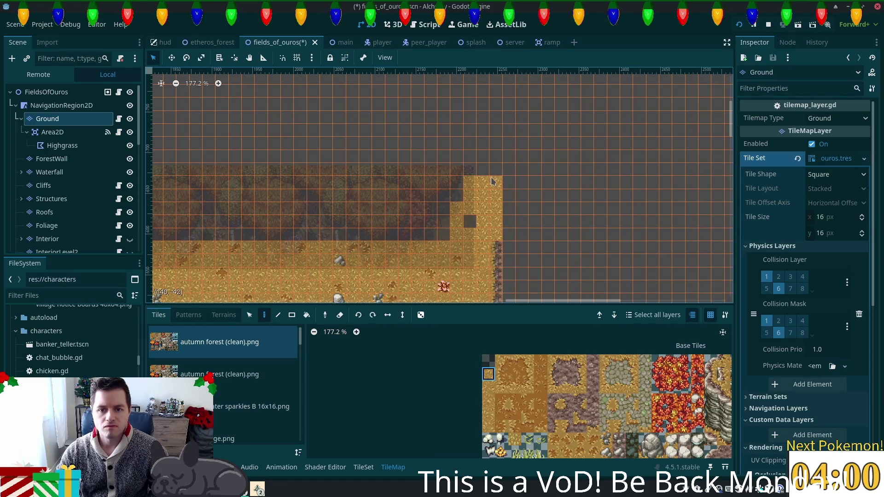
pyautogui.scroll(5, 428, 227)
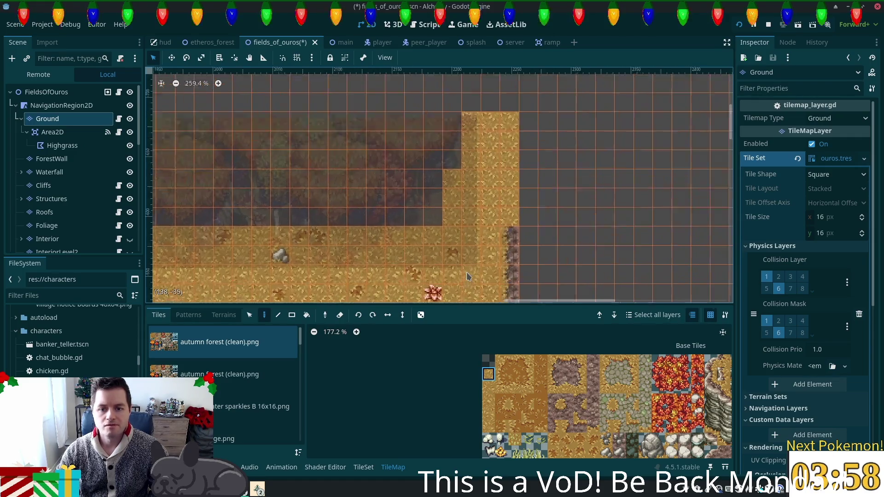
pyautogui.click(51, 199)
pyautogui.scroll(3, 521, 217)
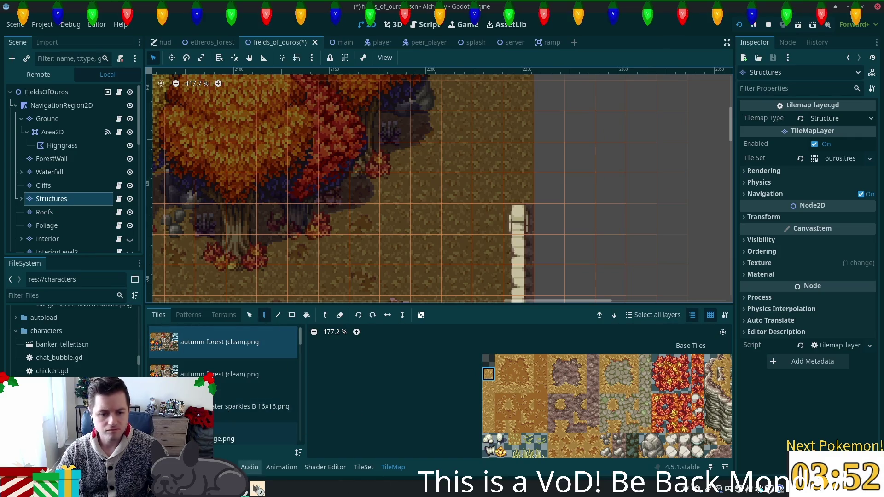
# - From the fences & walls tileset, paint 2x2 wall pieces diagonally up-left from the white column
pyautogui.moveTo(302, 337)
pyautogui.mouseDown()
pyautogui.moveTo(297, 439)
pyautogui.moveTo(292, 355)
pyautogui.moveTo(288, 387)
pyautogui.mouseUp()
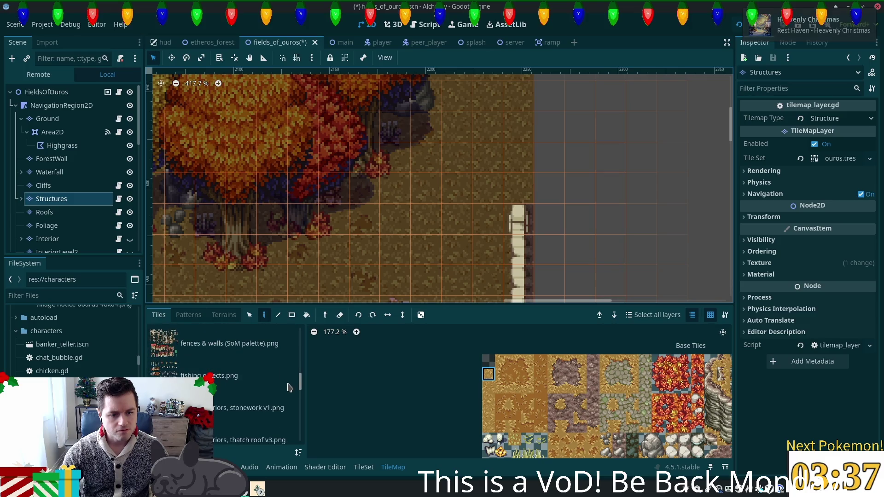
pyautogui.click(218, 378)
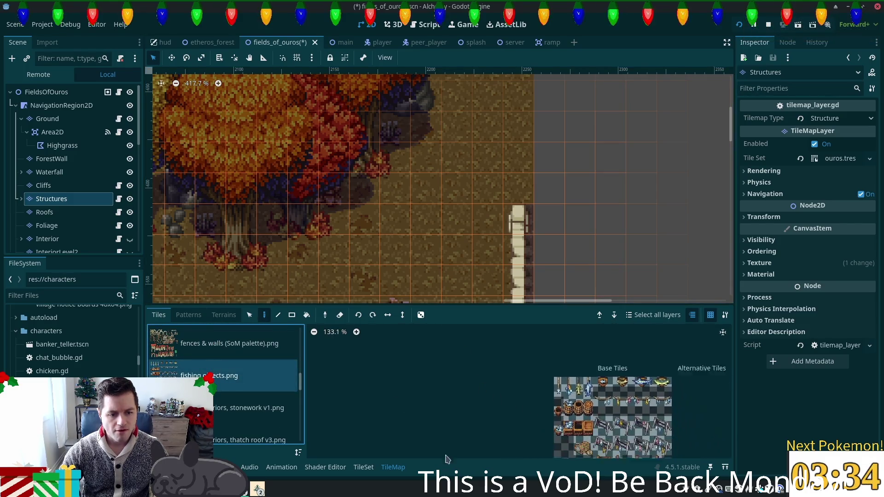
pyautogui.click(171, 350)
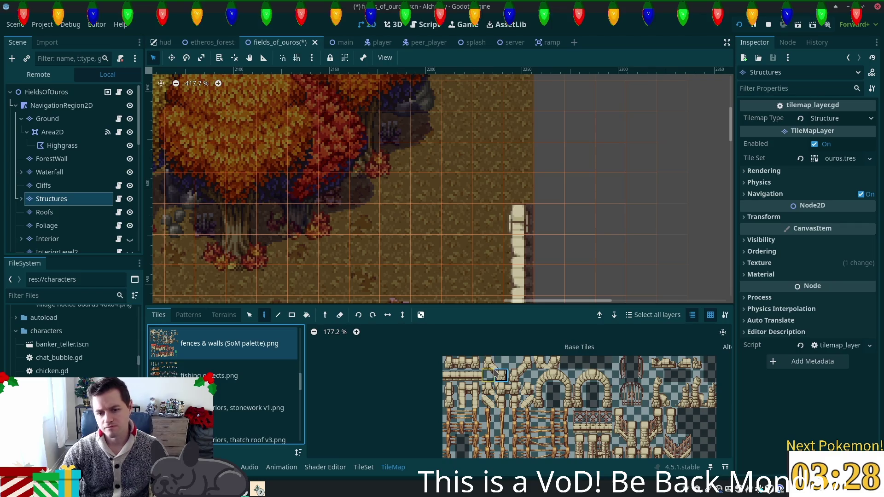
pyautogui.moveTo(496, 374); pyautogui.dragTo(488, 362)
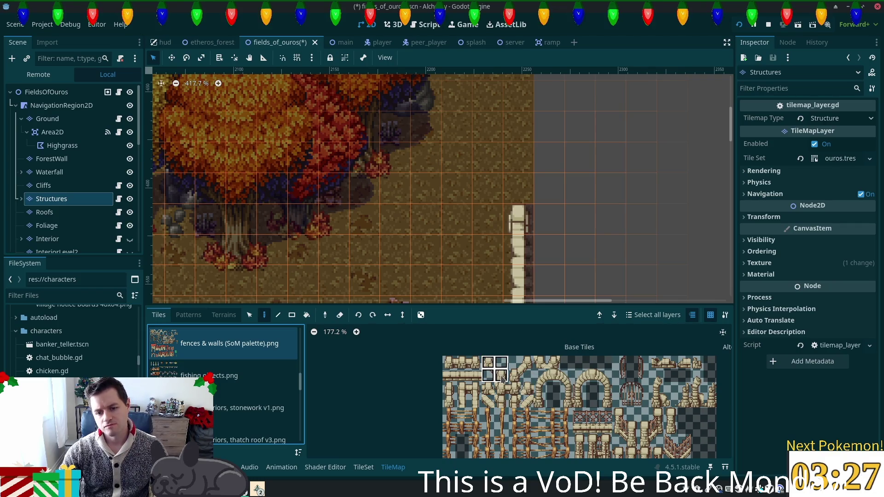
pyautogui.click(493, 190)
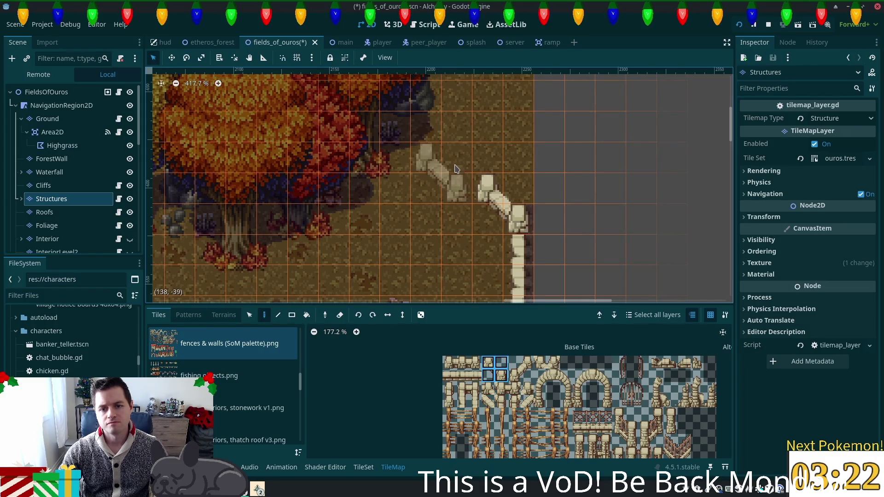
pyautogui.click(460, 170)
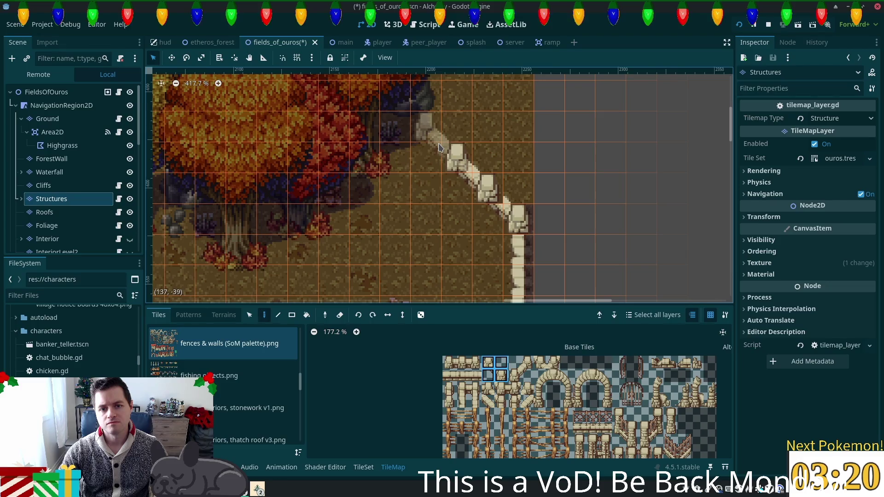
# - Pan around the map to survey it, then select the ForestWall layer
pyautogui.scroll(3, 447, 145)
pyautogui.hscroll(1, 553, 223)
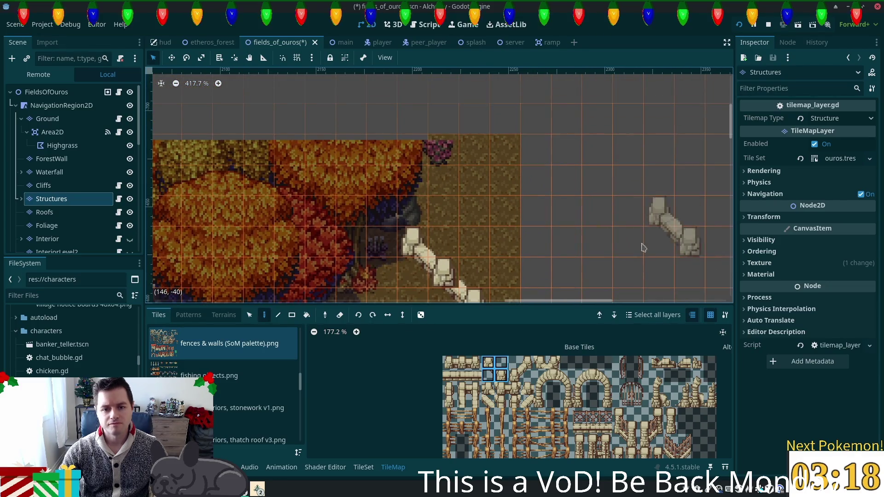
pyautogui.scroll(-2, 641, 247)
pyautogui.scroll(-1, 590, 177)
pyautogui.scroll(-4, 594, 284)
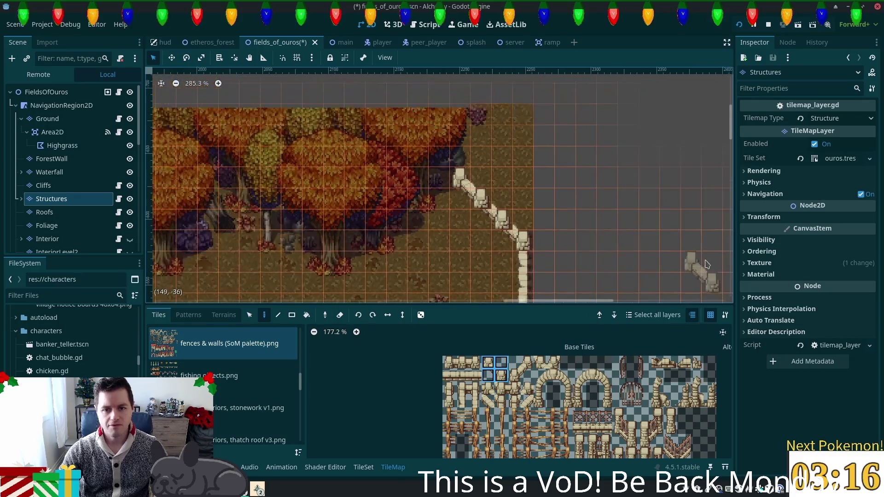
pyautogui.scroll(-3, 626, 239)
pyautogui.hscroll(-3, 626, 240)
pyautogui.hscroll(3, 612, 221)
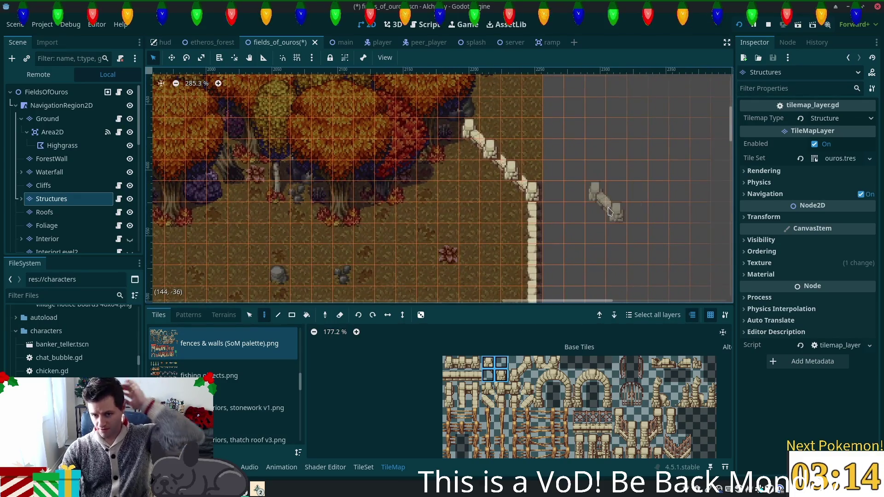
pyautogui.hscroll(-5, 599, 198)
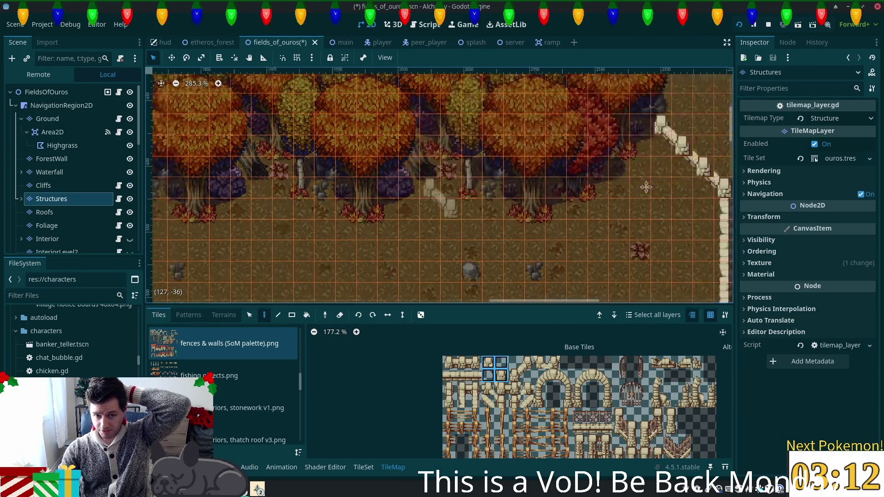
pyautogui.hscroll(-5, 209, 199)
pyautogui.scroll(-2, 367, 210)
pyautogui.scroll(1, 368, 210)
pyautogui.hscroll(-3, 367, 210)
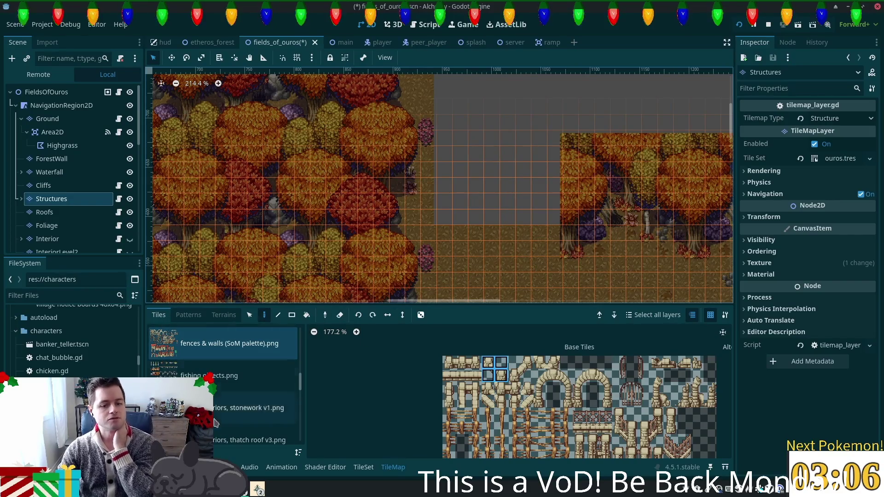
pyautogui.scroll(-2, 92, 217)
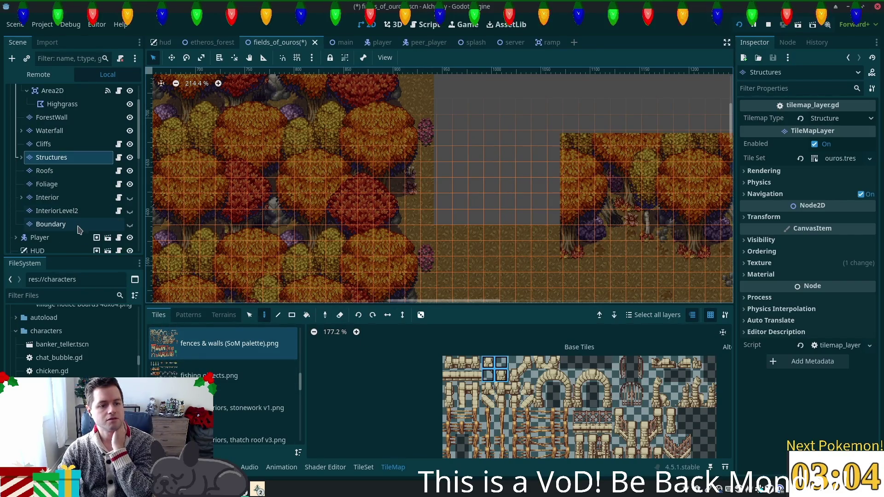
pyautogui.click(69, 119)
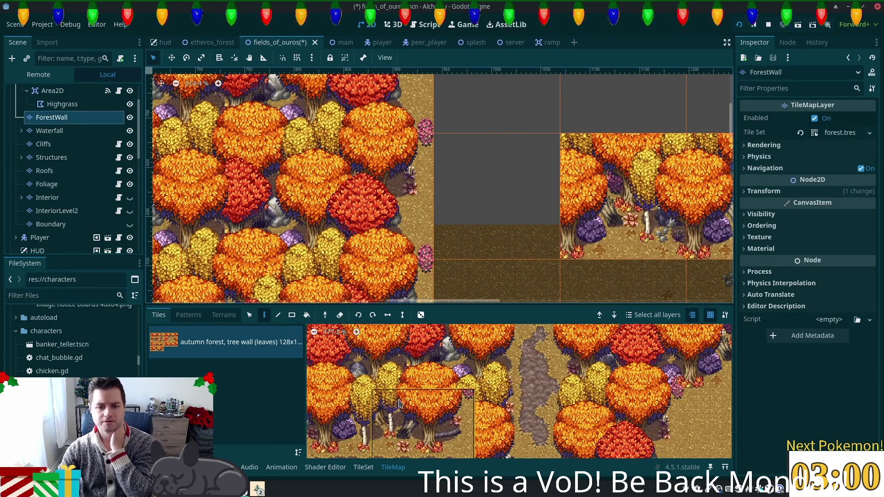
# - Pick an autumn tree-wall tile and paint it into the first empty cell
pyautogui.click(343, 393)
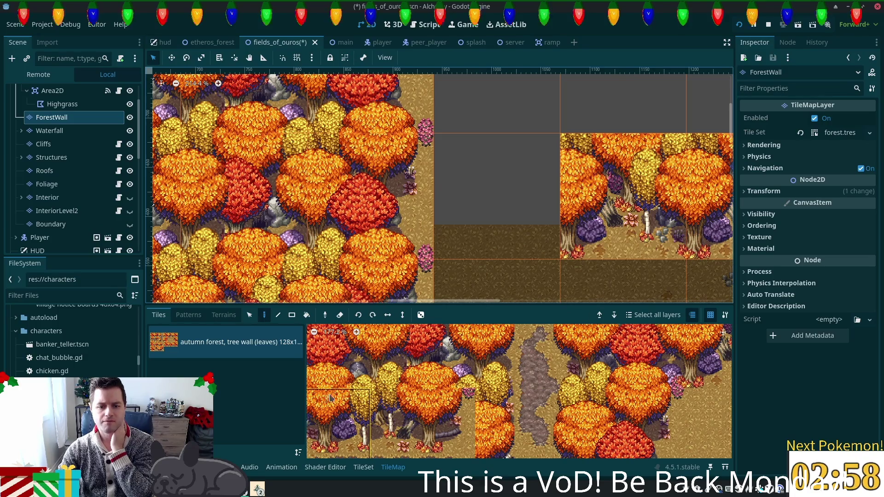
pyautogui.scroll(-5, 509, 377)
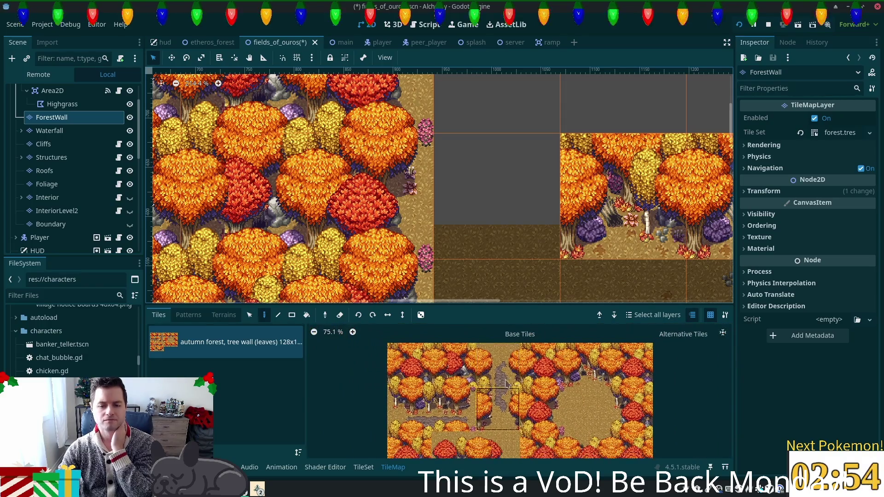
pyautogui.scroll(-1, 509, 378)
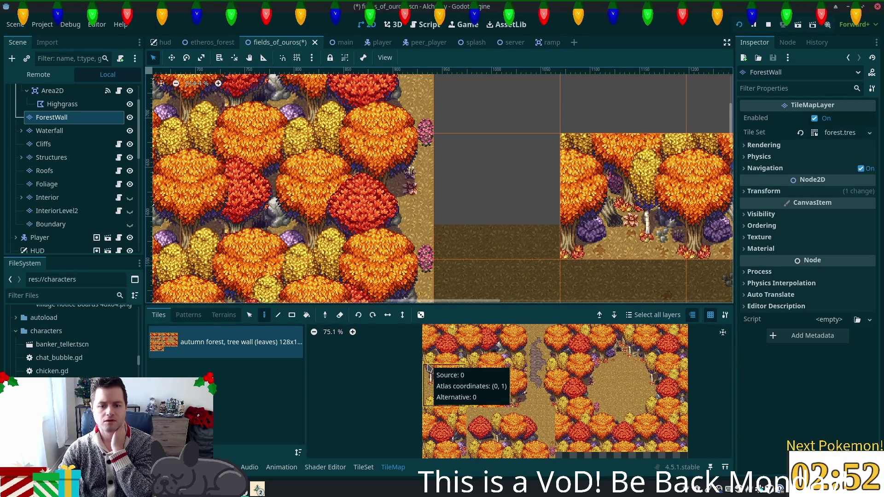
pyautogui.scroll(-5, 517, 441)
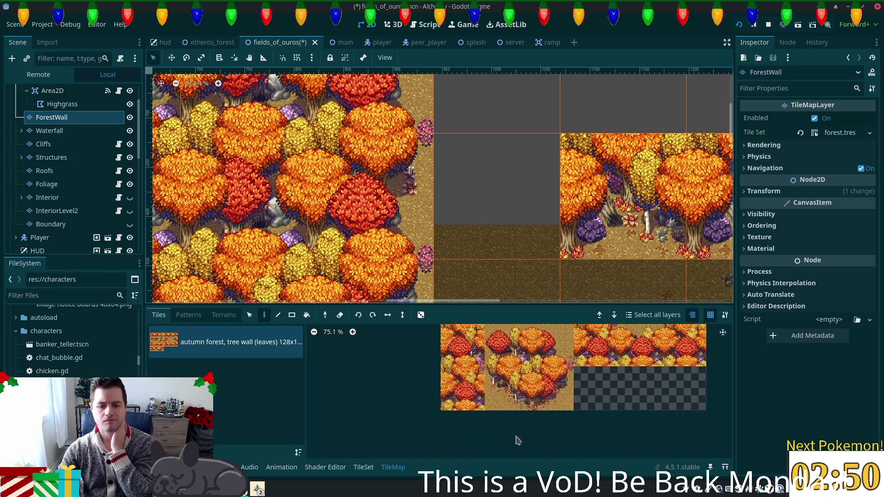
pyautogui.click(507, 389)
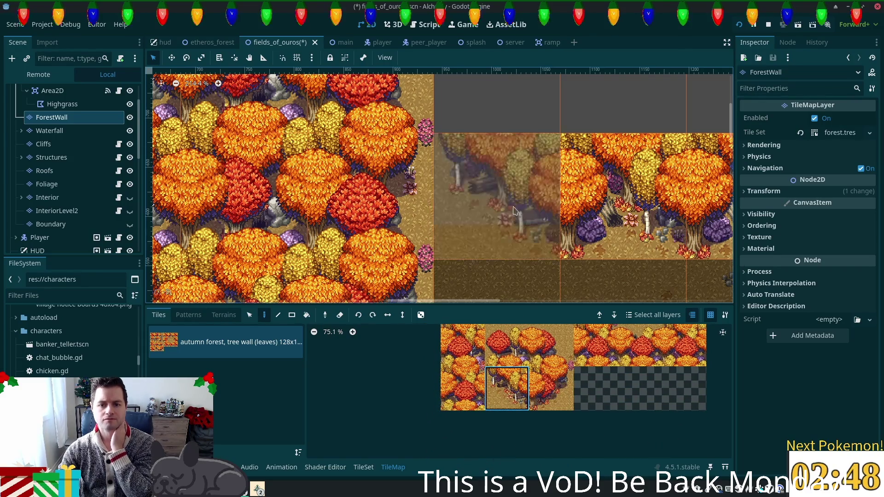
pyautogui.click(516, 202)
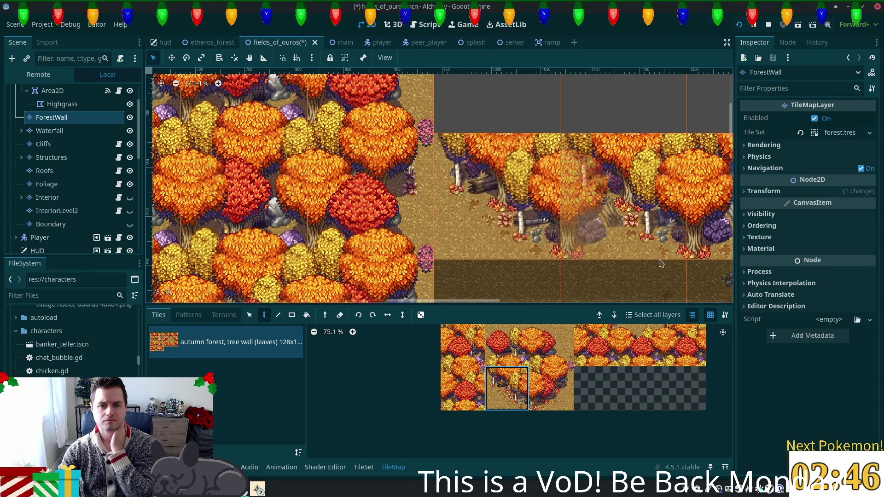
# - Paint more tree tiles into the grey gap, undoing the misplaced red tree tile
pyautogui.moveTo(664, 182)
pyautogui.mouseDown()
pyautogui.moveTo(532, 320)
pyautogui.moveTo(543, 347)
pyautogui.mouseUp()
pyautogui.scroll(5, 566, 184)
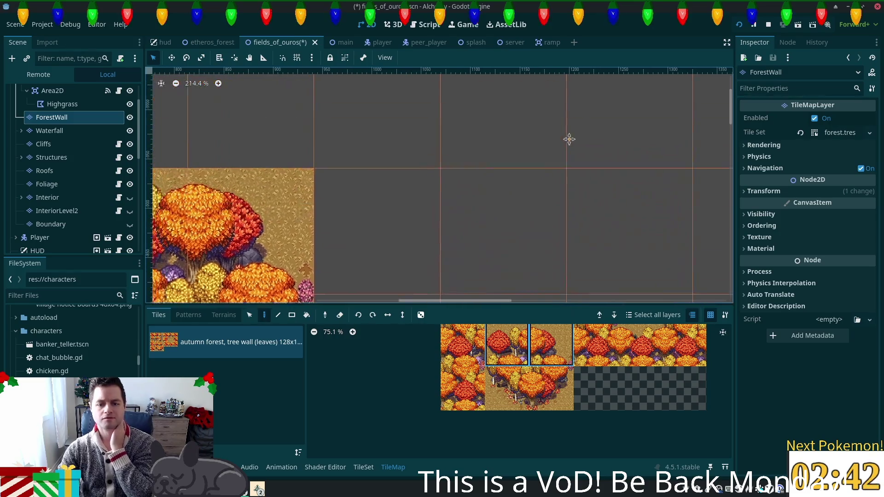
pyautogui.scroll(-2, 571, 368)
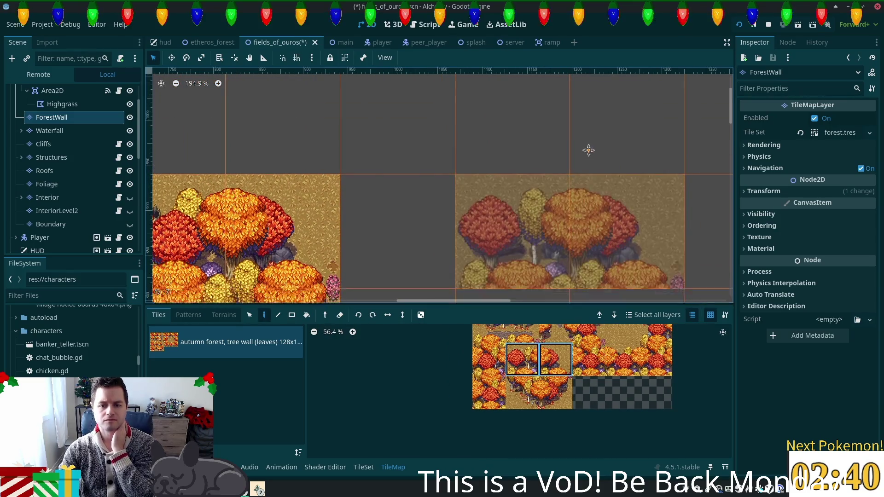
pyautogui.scroll(-3, 588, 148)
pyautogui.scroll(-3, 537, 70)
pyautogui.scroll(1, 551, 354)
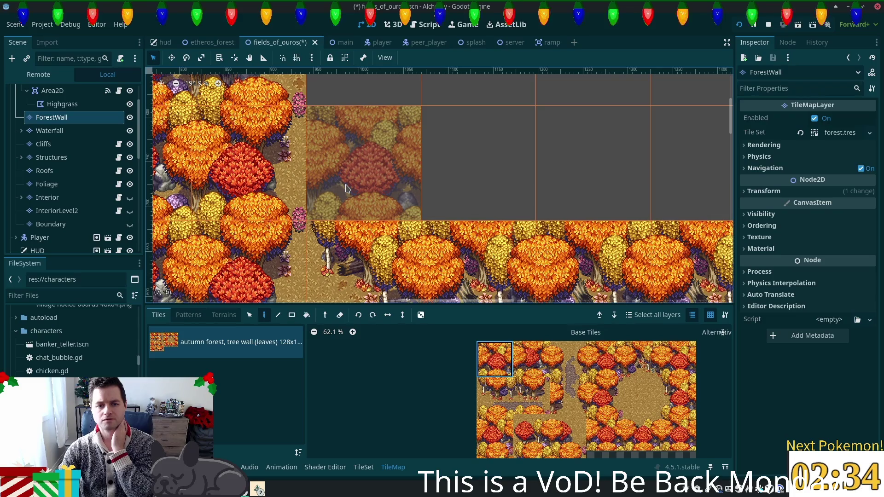
pyautogui.click(346, 187)
pyautogui.click(531, 359)
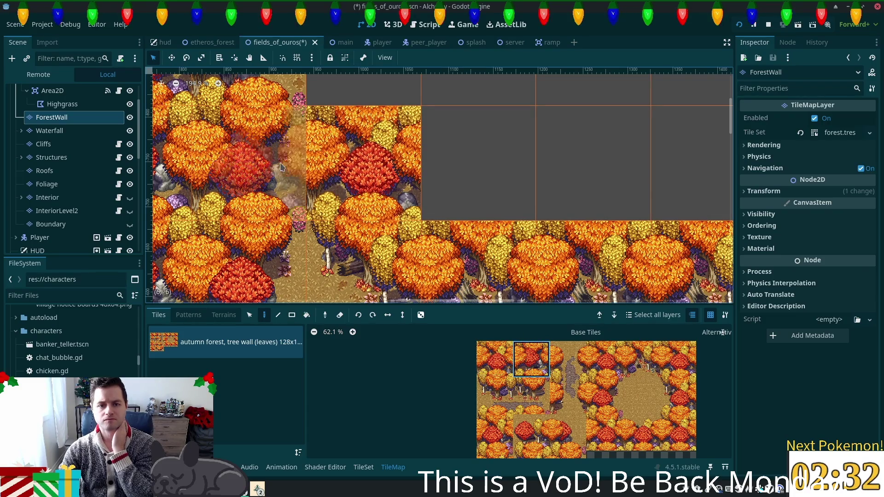
pyautogui.hotkey('ctrl', 'z')
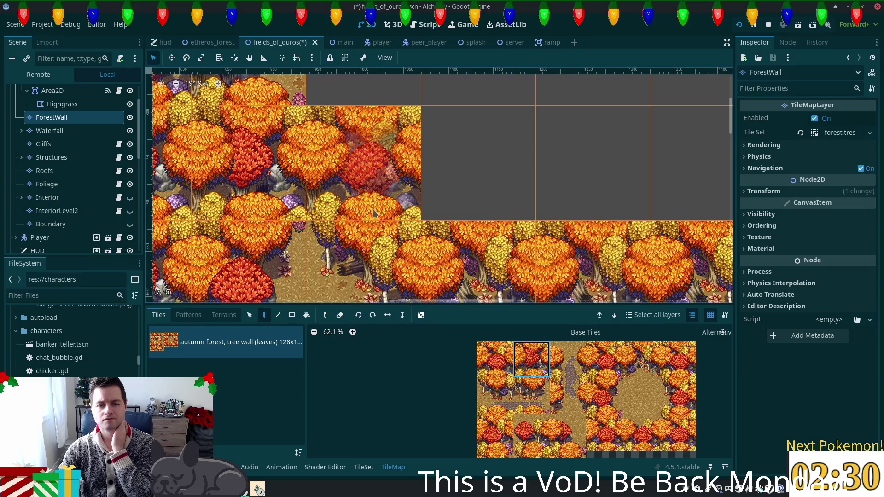
# - Choose other tree-wall tiles and fill the remaining bare cells in the gap
pyautogui.scroll(-3, 334, 221)
pyautogui.hscroll(-3, 335, 221)
pyautogui.moveTo(532, 362); pyautogui.dragTo(545, 395)
pyautogui.click(501, 427)
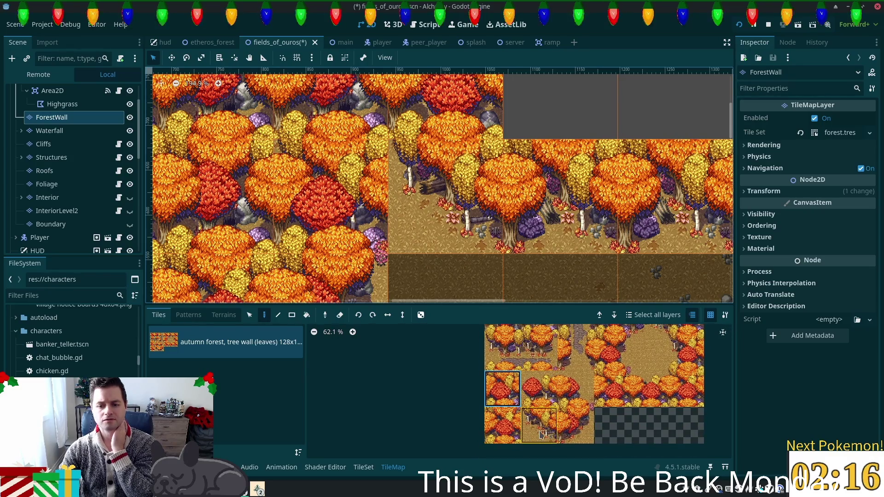
pyautogui.click(575, 426)
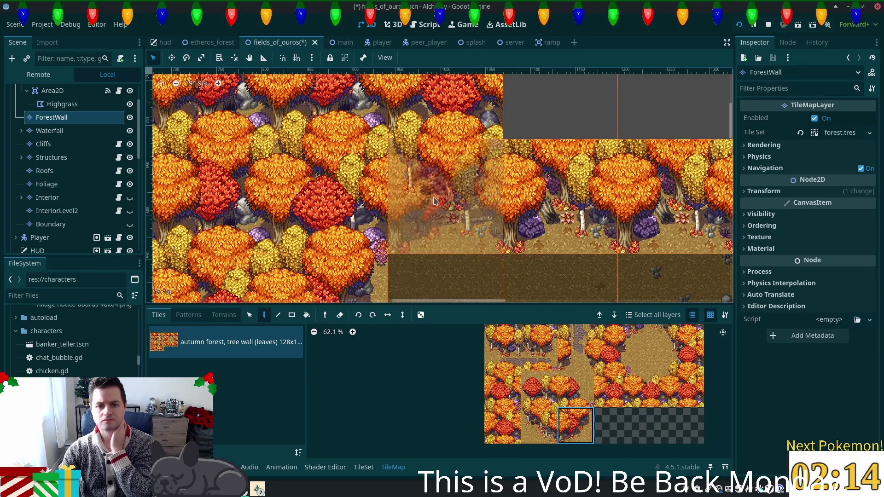
pyautogui.click(455, 216)
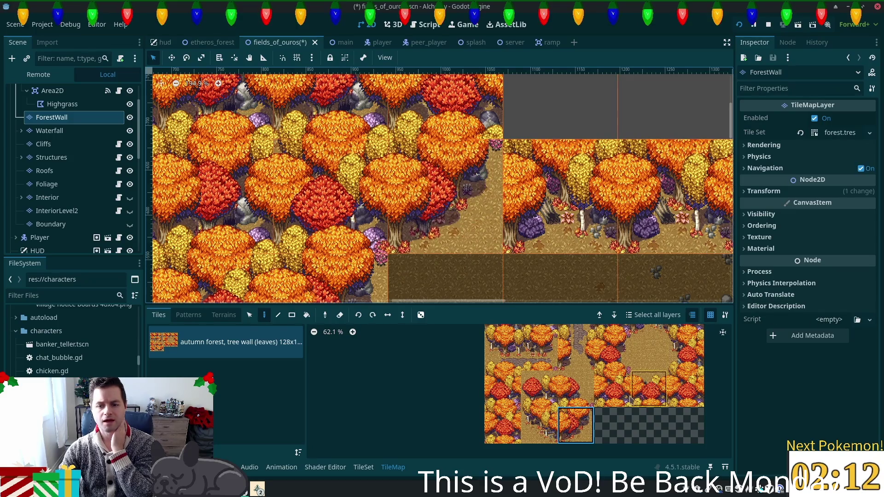
pyautogui.scroll(2, 626, 349)
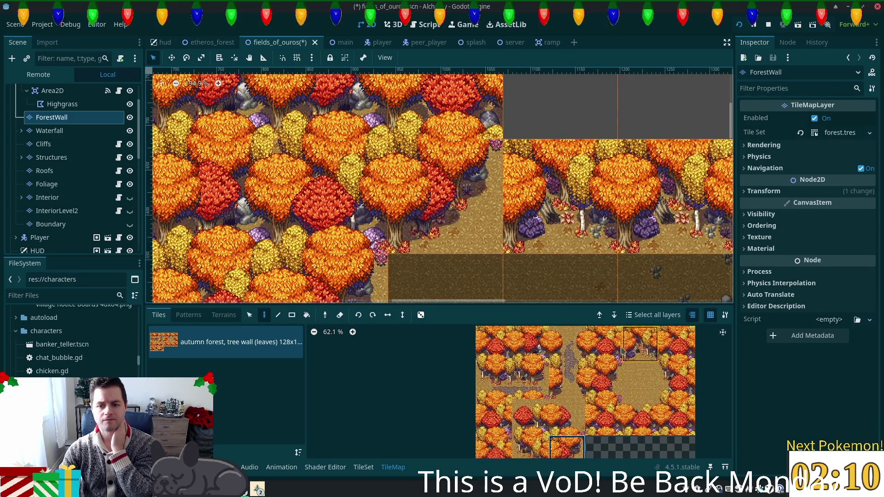
pyautogui.click(631, 350)
pyautogui.click(417, 194)
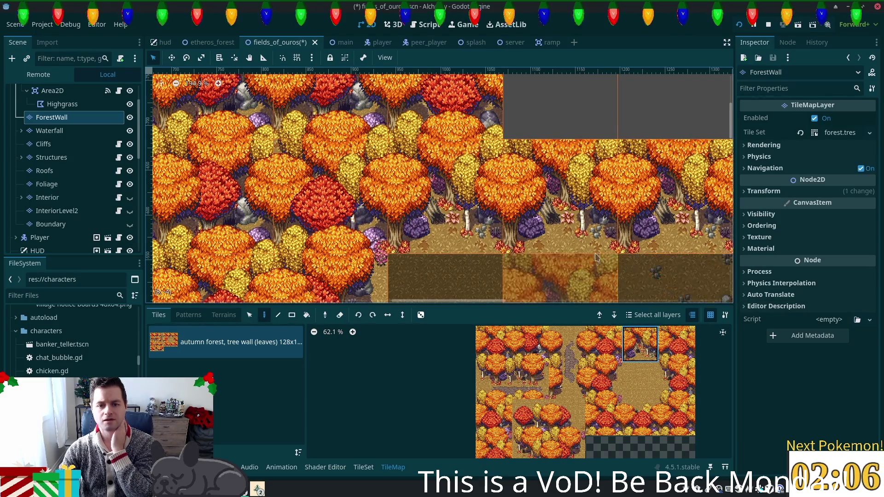
# - Select a single tree tile and paint two rows of it to the right
pyautogui.scroll(-2, 603, 253)
pyautogui.scroll(3, 553, 185)
pyautogui.hscroll(5, 552, 184)
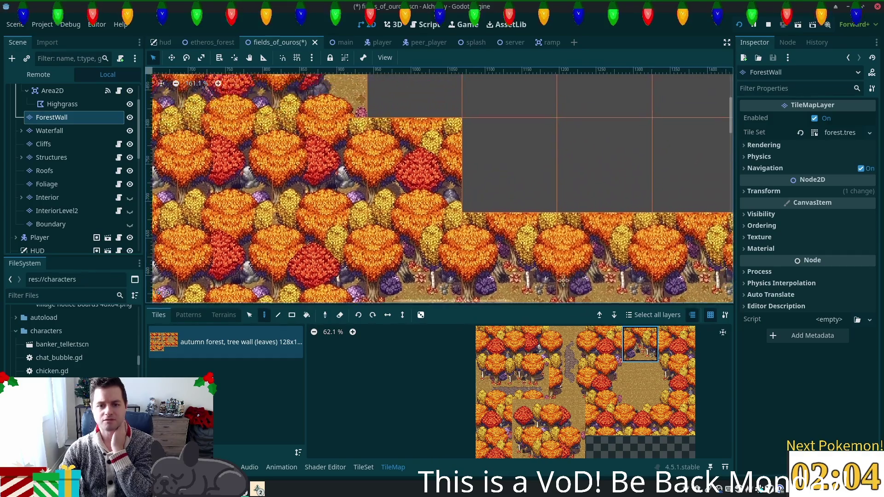
pyautogui.scroll(1, 657, 189)
pyautogui.hscroll(-1, 657, 189)
pyautogui.scroll(-2, 621, 386)
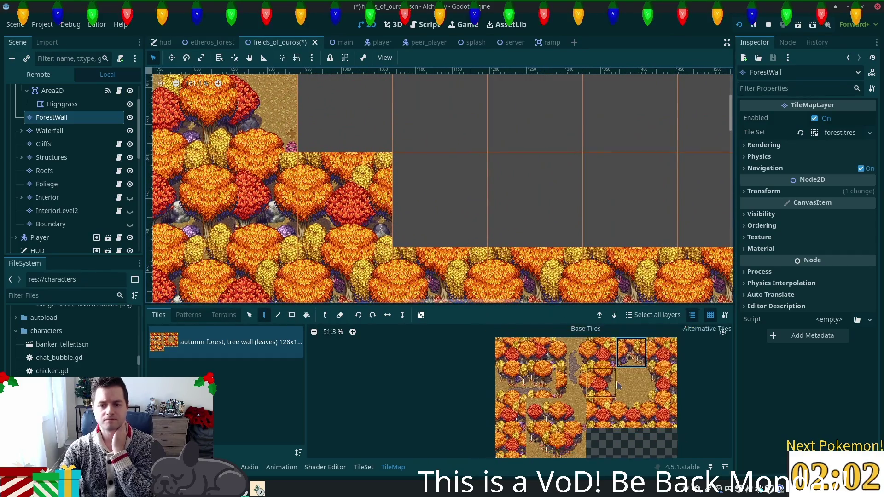
pyautogui.moveTo(510, 353); pyautogui.dragTo(571, 352)
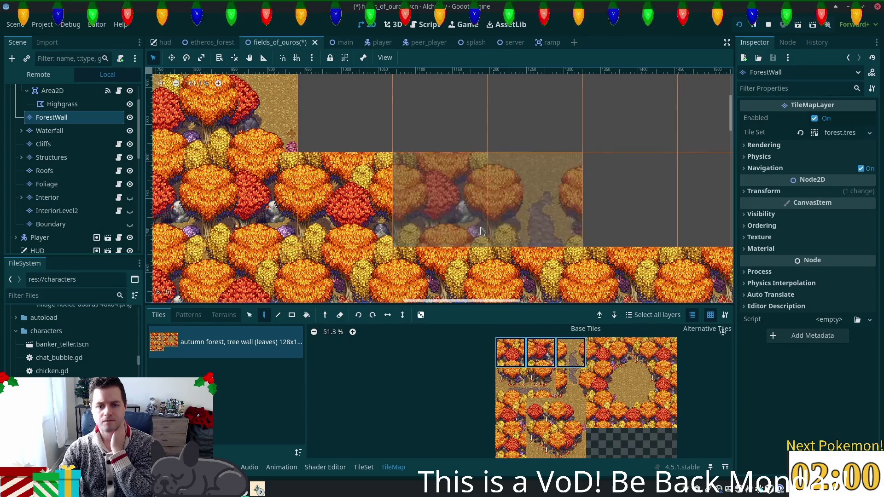
pyautogui.click(510, 352)
pyautogui.moveTo(443, 200); pyautogui.dragTo(631, 200)
pyautogui.moveTo(620, 87)
pyautogui.mouseDown()
pyautogui.moveTo(573, 105)
pyautogui.moveTo(456, 184)
pyautogui.moveTo(691, 184)
pyautogui.moveTo(439, 149)
pyautogui.mouseUp()
# - Fill the leftover empty cell and place a neighbouring tree tile at the forest's edge
pyautogui.scroll(1, 439, 150)
pyautogui.hscroll(3, 460, 152)
pyautogui.click(484, 156)
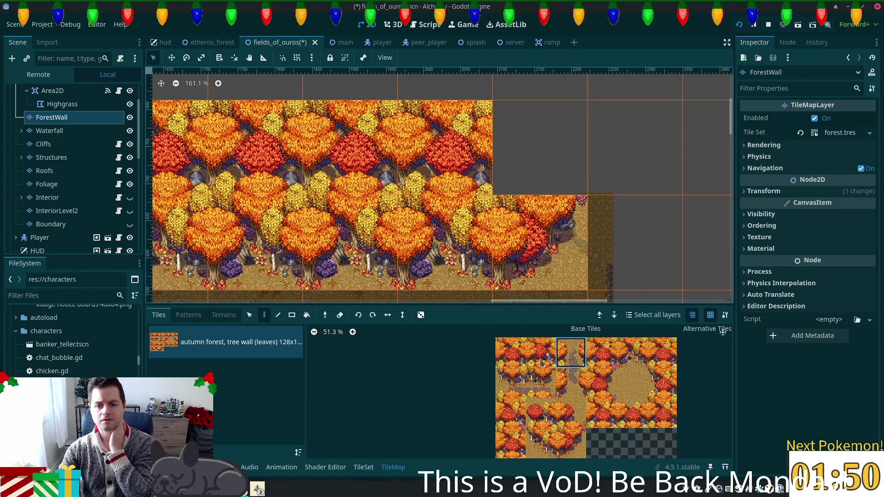
pyautogui.click(601, 413)
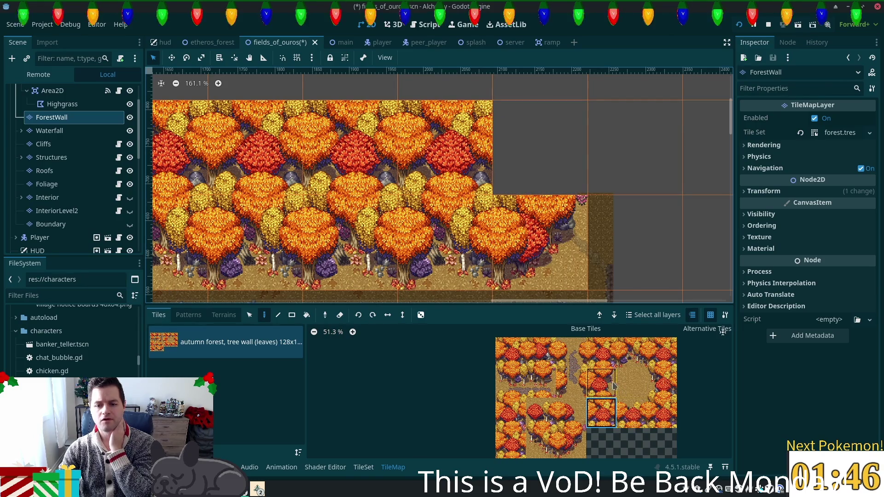
pyautogui.click(566, 421)
pyautogui.click(523, 169)
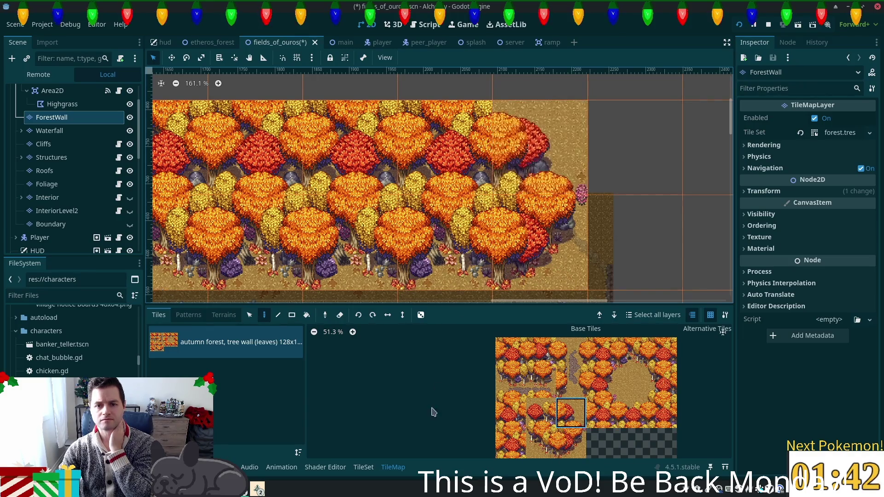
# - Pan the map to bring the empty area on the right into view
pyautogui.scroll(-4, 459, 213)
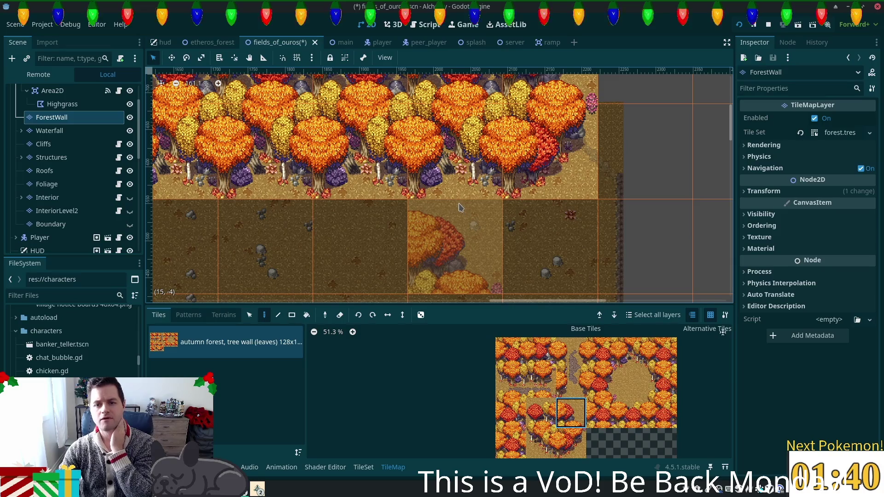
pyautogui.scroll(-9, 459, 208)
pyautogui.hscroll(-5, 610, 186)
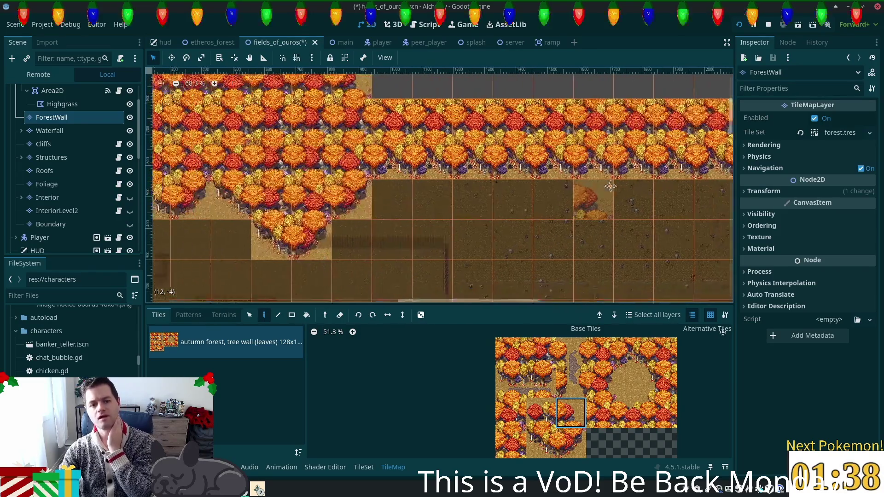
pyautogui.hscroll(-1, 610, 186)
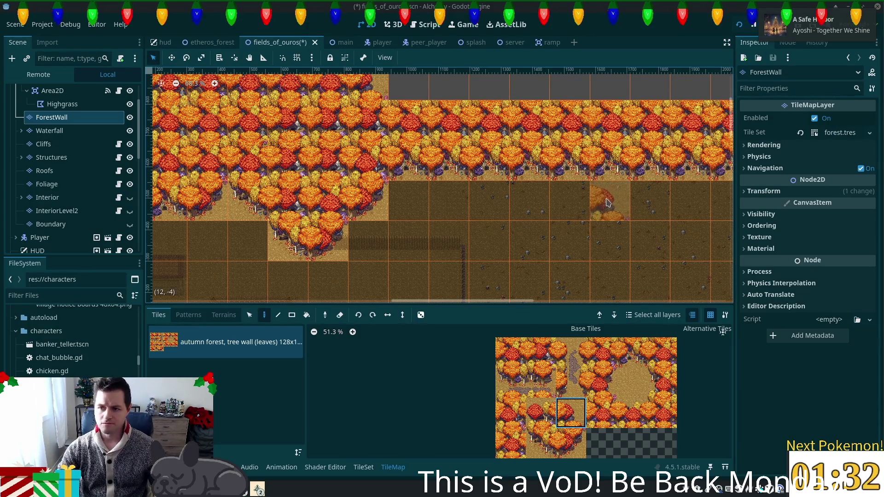
pyautogui.scroll(-2, 608, 201)
pyautogui.moveTo(682, 205); pyautogui.dragTo(474, 124)
pyautogui.scroll(-5, 483, 177)
pyautogui.hscroll(-5, 484, 177)
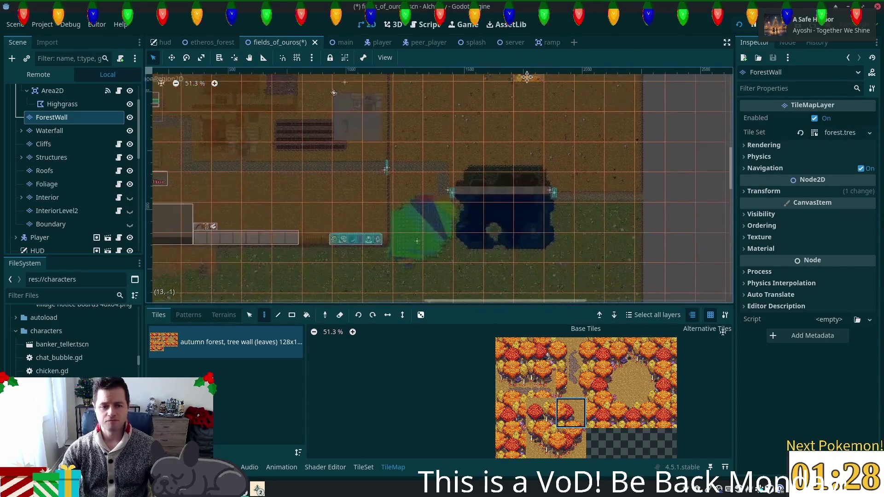
pyautogui.scroll(5, 357, 157)
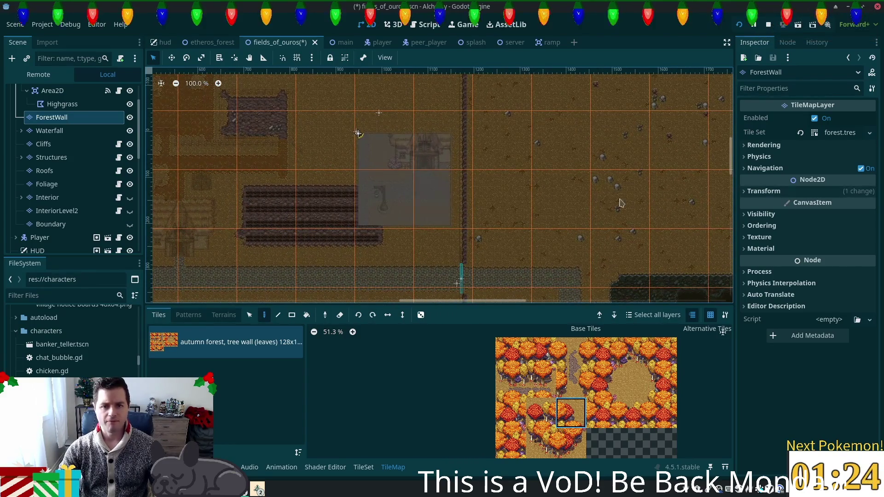
pyautogui.scroll(-1, 456, 149)
pyautogui.hscroll(5, 456, 149)
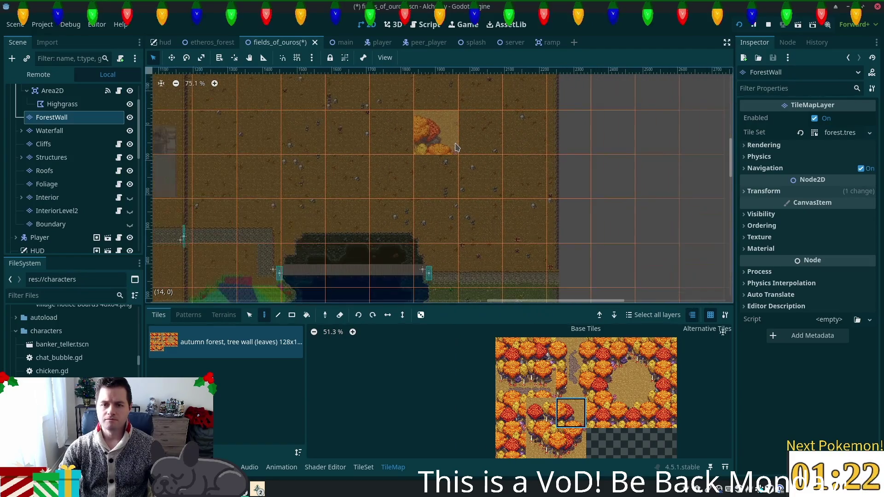
pyautogui.scroll(-10, 456, 152)
pyautogui.scroll(-5, 449, 211)
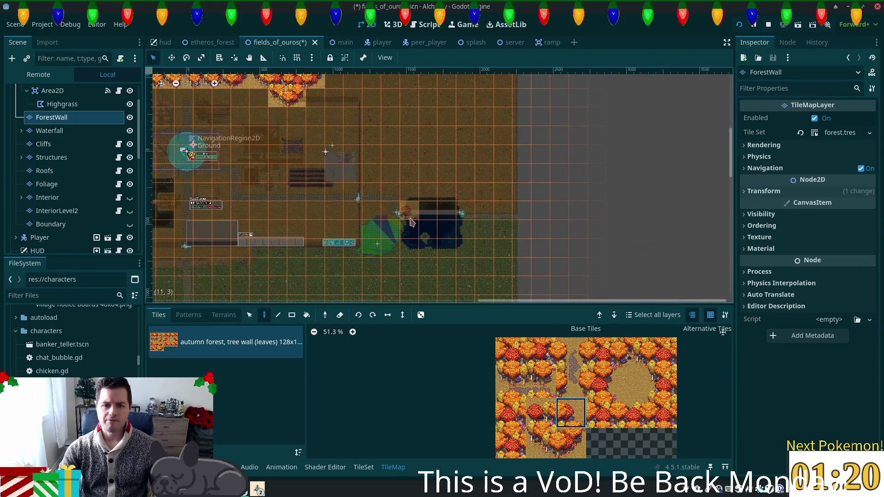
pyautogui.scroll(-3, 603, 268)
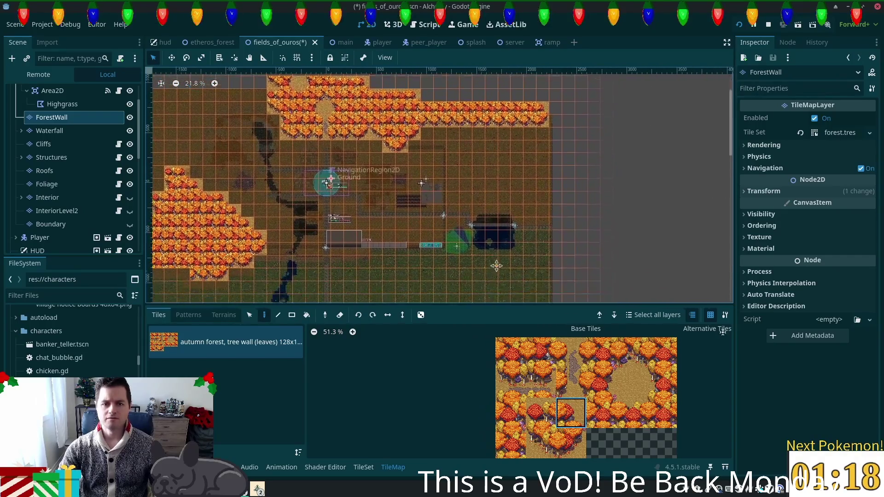
pyautogui.hscroll(-4, 604, 268)
pyautogui.hscroll(1, 604, 268)
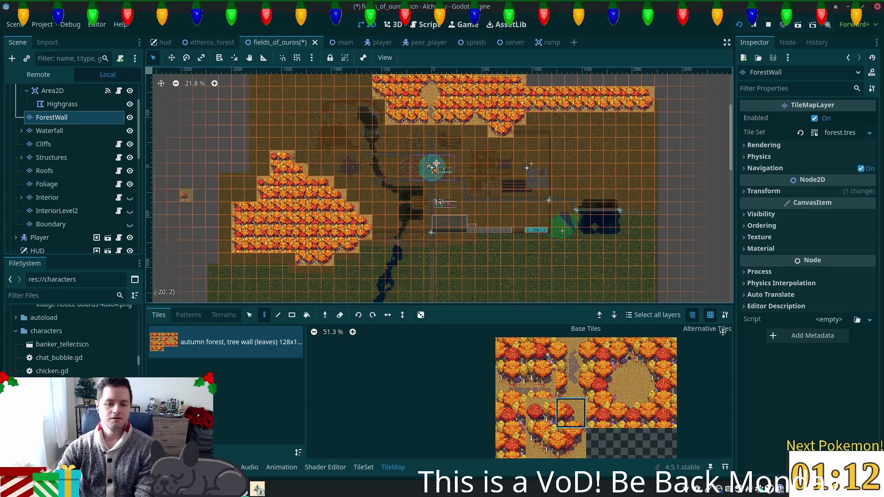
pyautogui.click(353, 467)
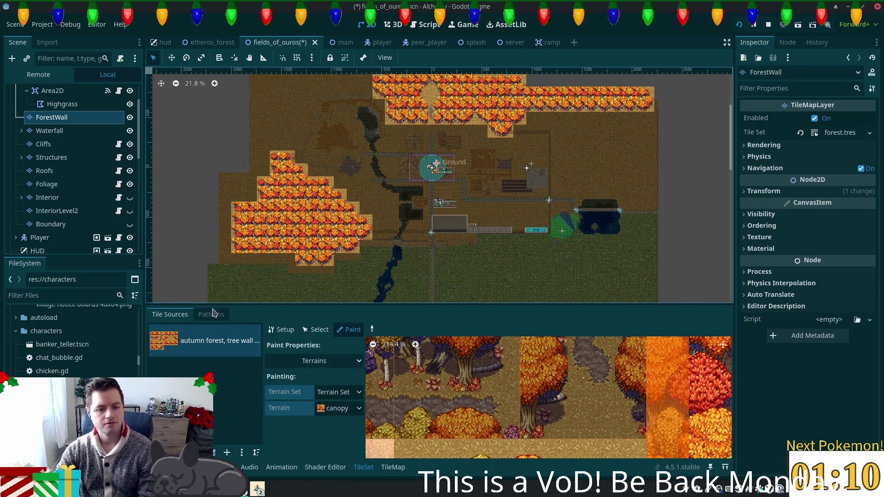
# - Switch to the Structures layer and load the fences & walls (SoM palette) source into the tile palette
pyautogui.click(317, 330)
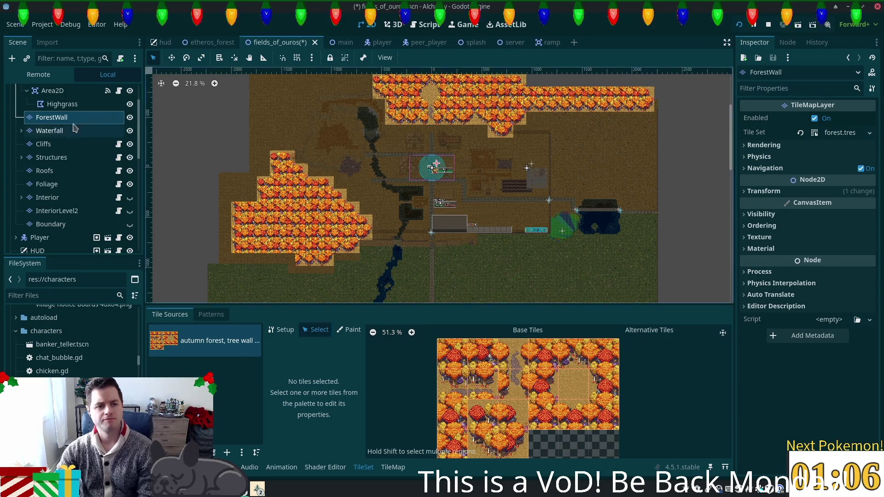
pyautogui.click(53, 161)
pyautogui.scroll(-5, 274, 350)
pyautogui.scroll(-8, 274, 371)
pyautogui.scroll(-3, 266, 381)
pyautogui.click(258, 407)
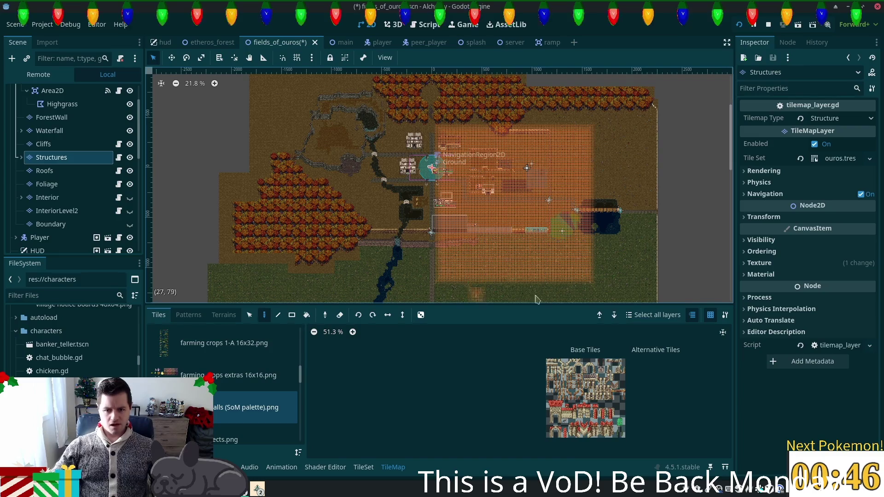
pyautogui.scroll(5, 538, 381)
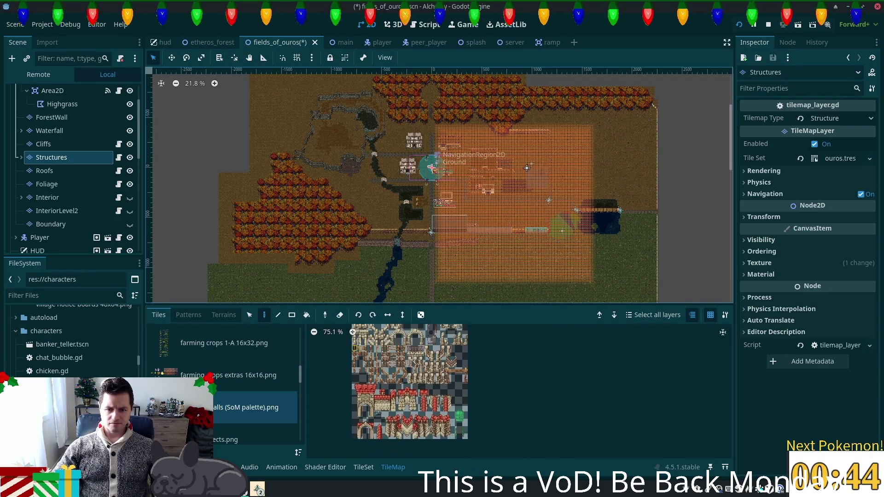
# - In the TileSet editor, zoom into the walls atlas and select a wall tile
pyautogui.scroll(1, 375, 352)
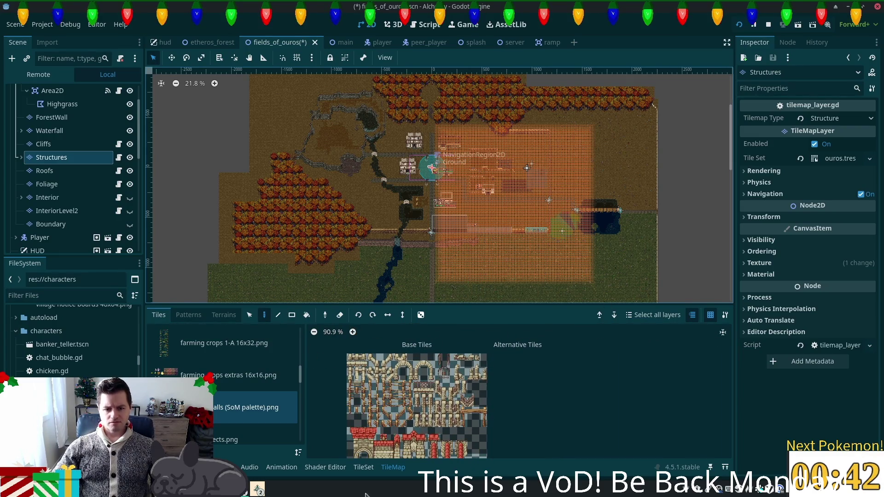
pyautogui.click(364, 467)
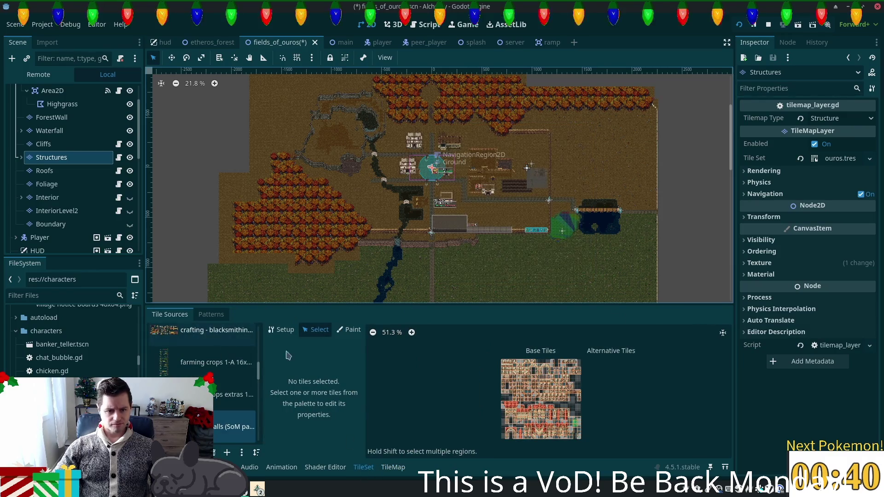
pyautogui.scroll(6, 498, 418)
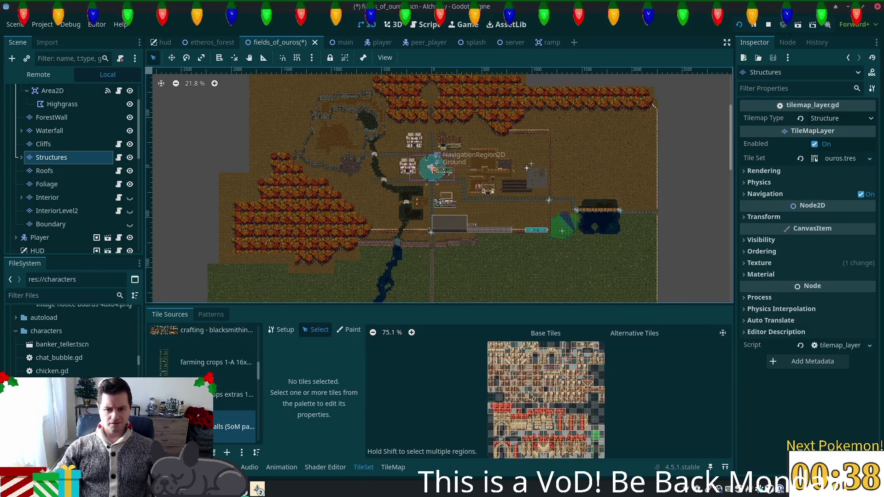
pyautogui.scroll(9, 545, 358)
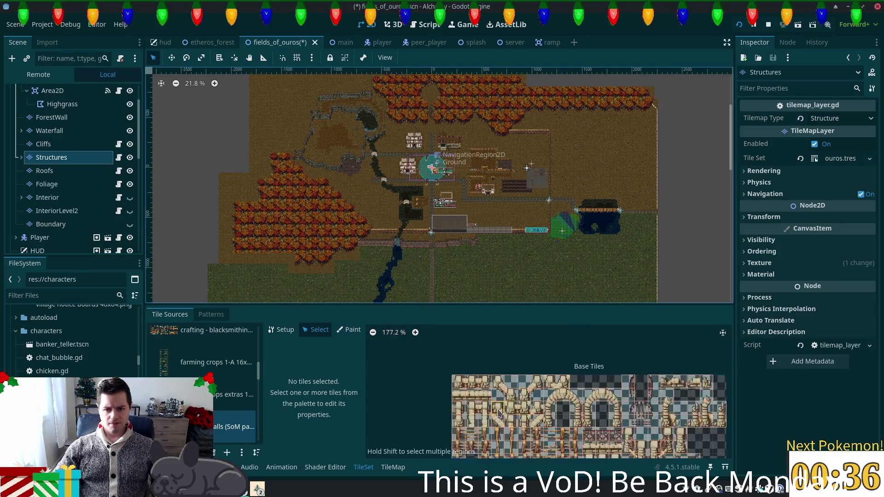
pyautogui.scroll(10, 513, 397)
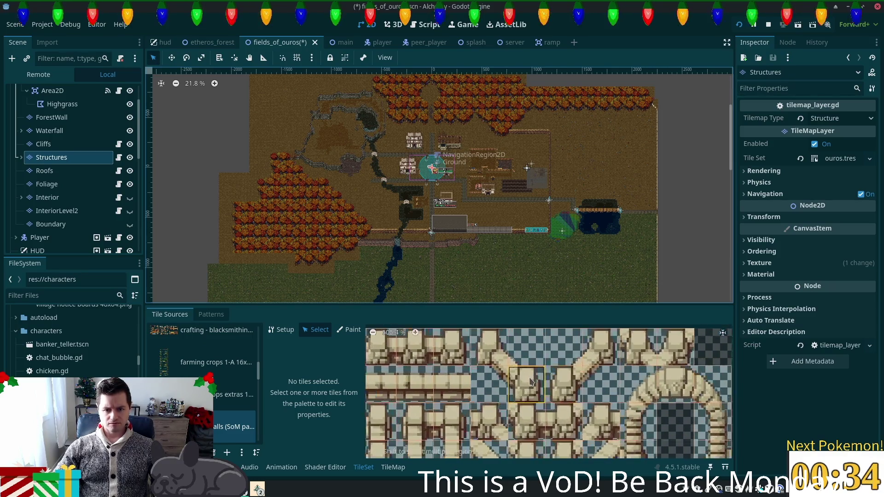
pyautogui.click(506, 413)
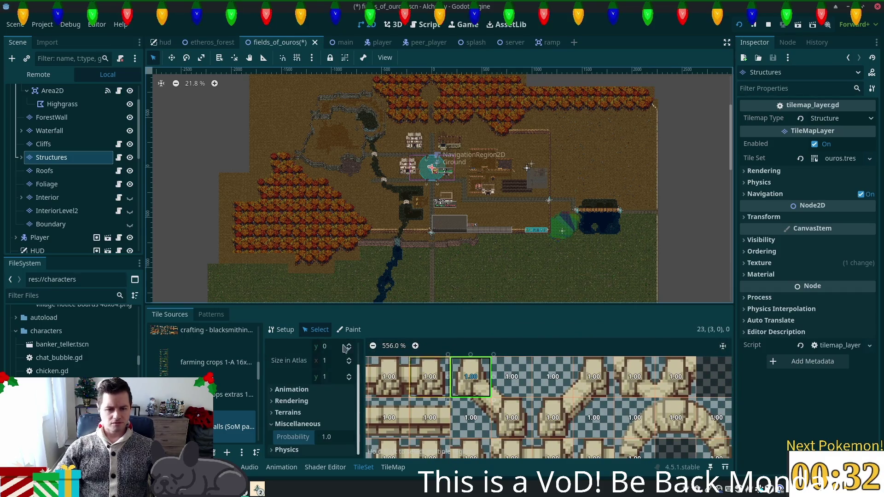
# - Expand the tile's Physics Layer 0 collision shape editor for drawing a polygon
pyautogui.click(288, 450)
pyautogui.scroll(-1, 324, 433)
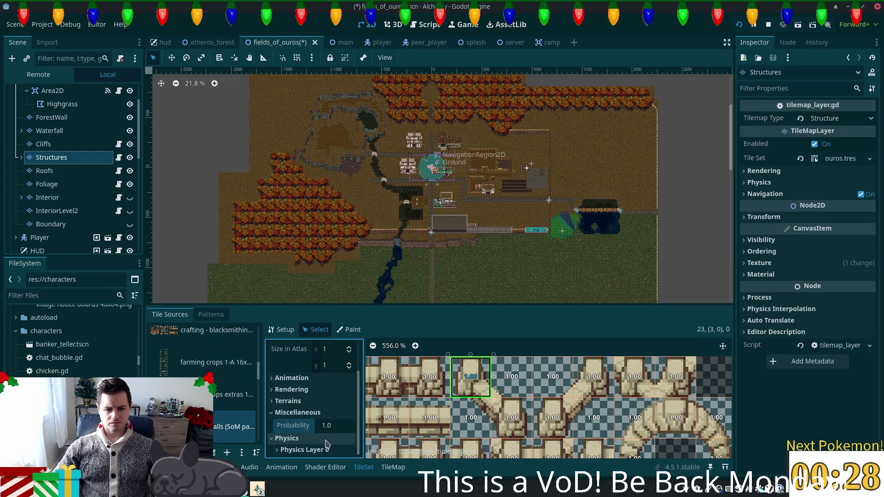
pyautogui.click(326, 443)
pyautogui.scroll(-4, 369, 428)
pyautogui.scroll(-2, 399, 418)
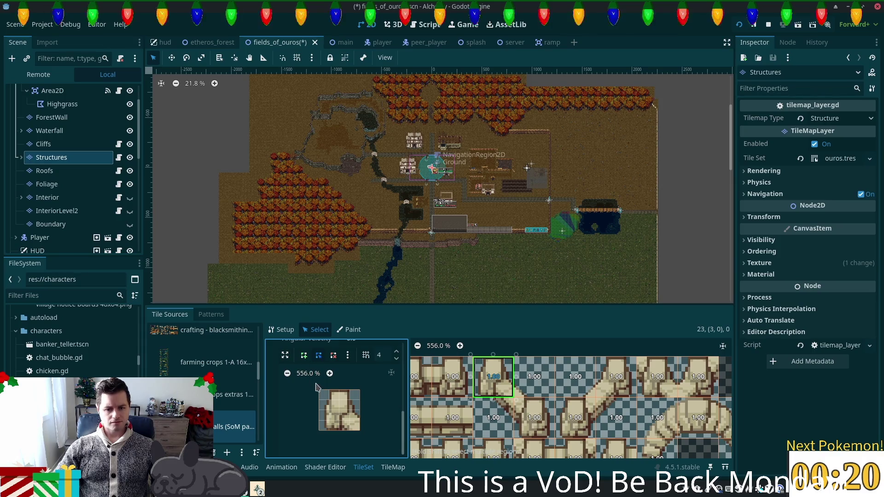
pyautogui.click(307, 358)
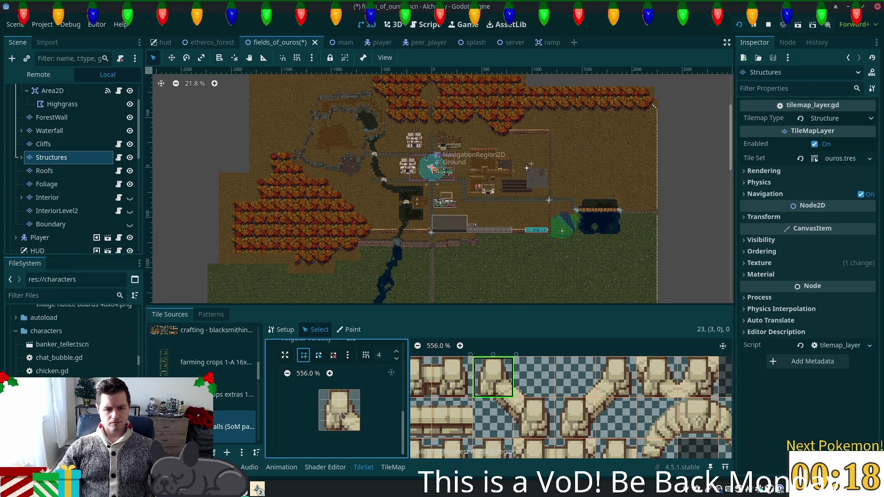
# - Draw Physics Layer 0 collision polygons on the first two wall tiles
pyautogui.click(328, 401)
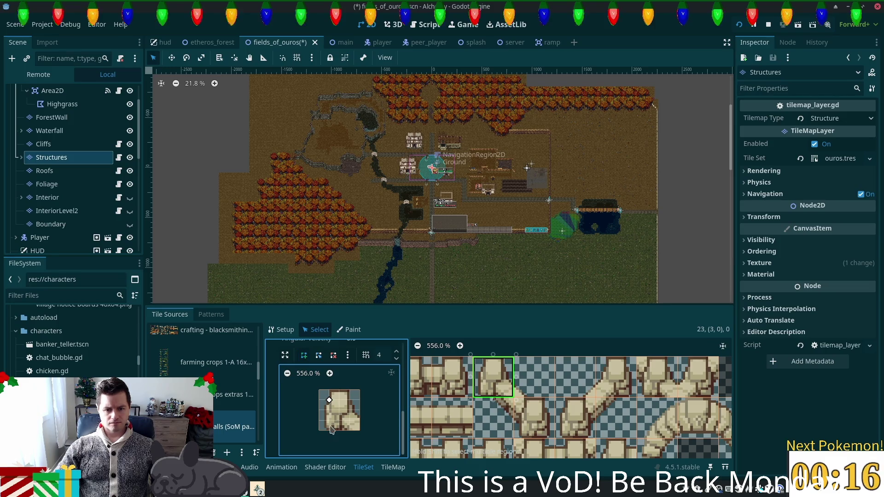
pyautogui.click(330, 430)
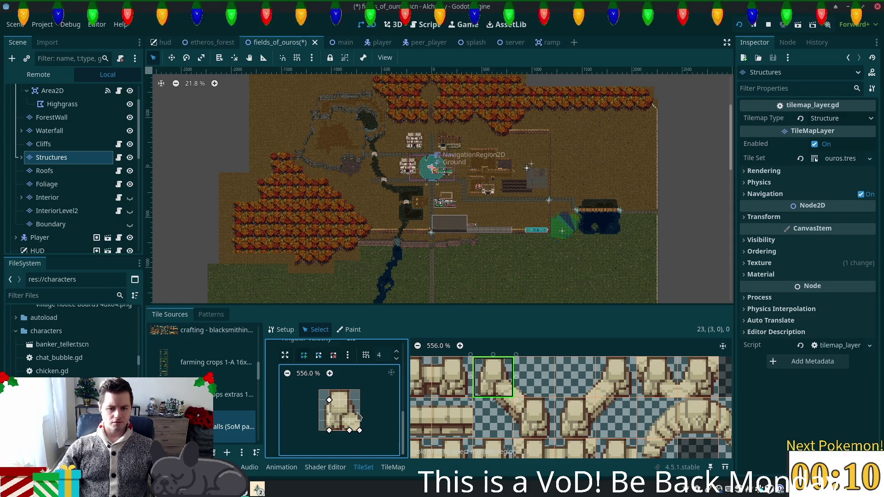
pyautogui.click(329, 400)
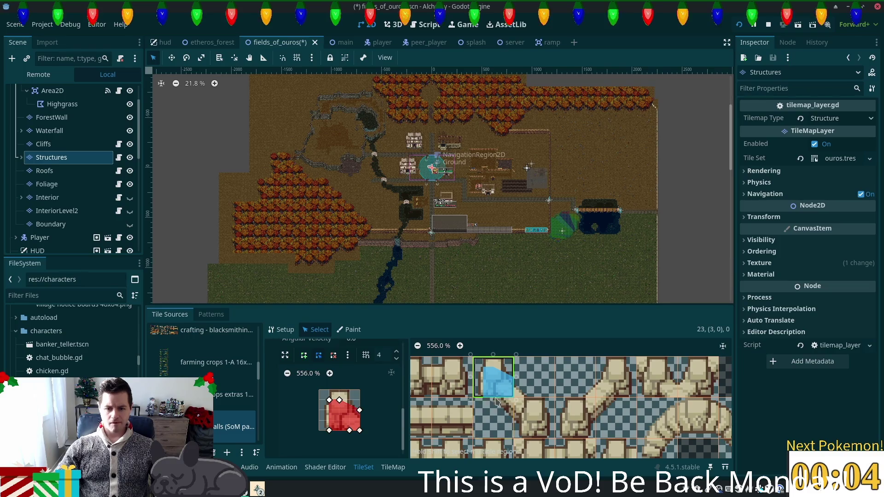
pyautogui.moveTo(359, 410); pyautogui.dragTo(360, 420)
pyautogui.click(521, 381)
pyautogui.click(324, 425)
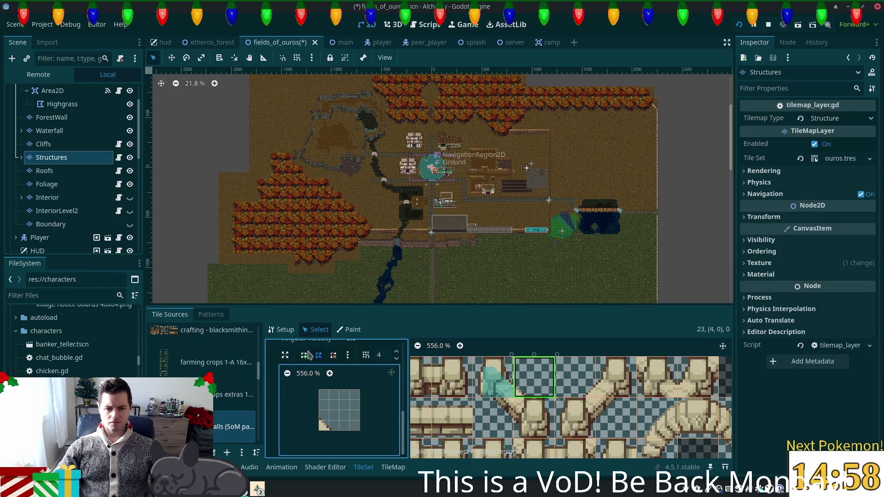
pyautogui.click(320, 421)
pyautogui.click(330, 431)
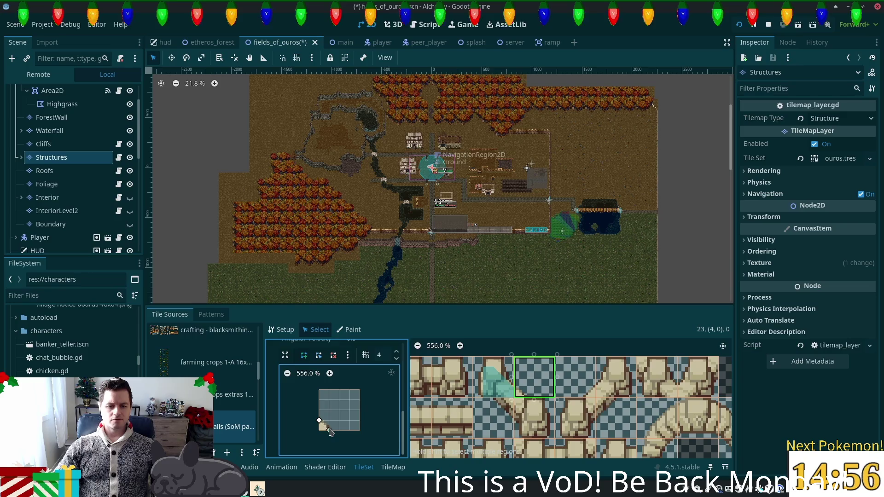
pyautogui.click(319, 431)
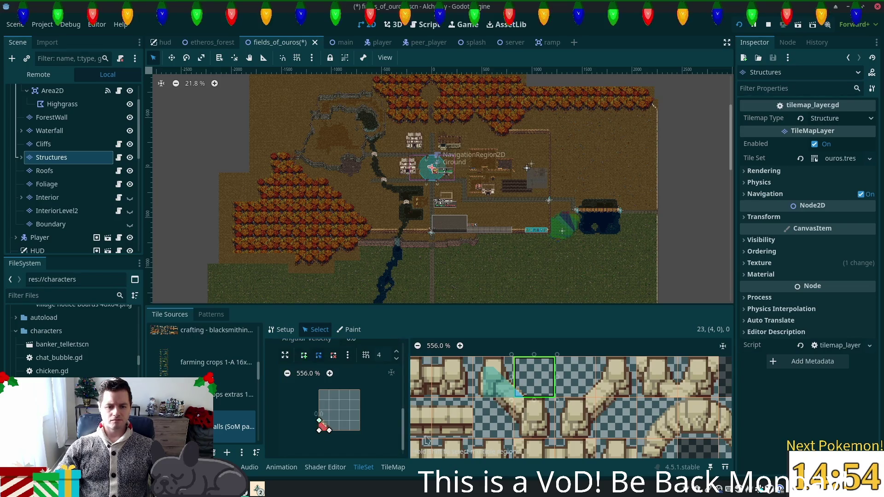
# - Draw a multi-point collision polygon on the wall tile below
pyautogui.click(516, 422)
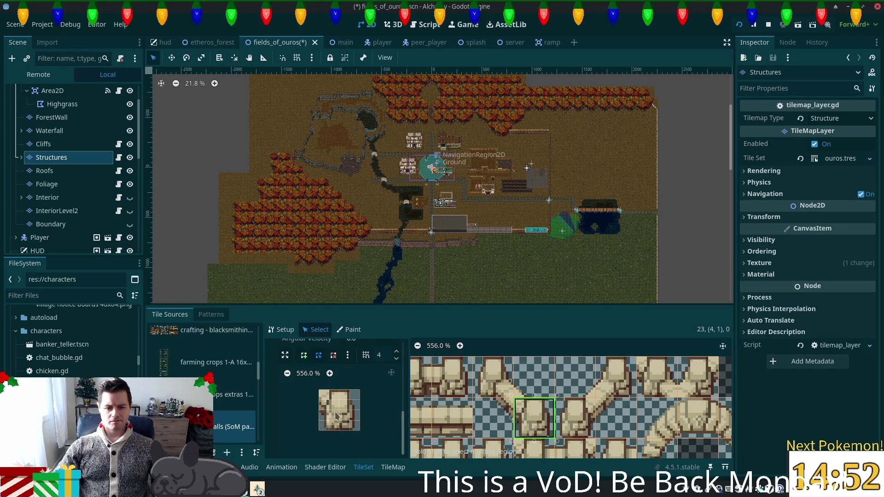
pyautogui.click(328, 392)
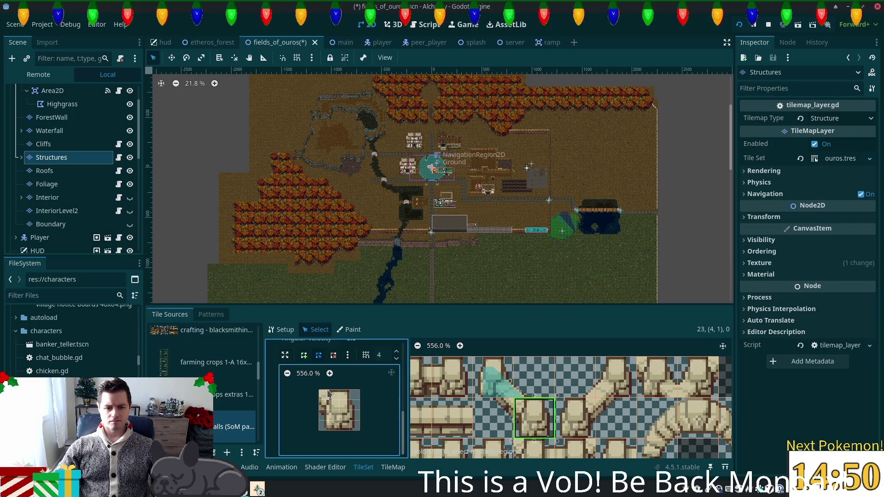
pyautogui.click(320, 391)
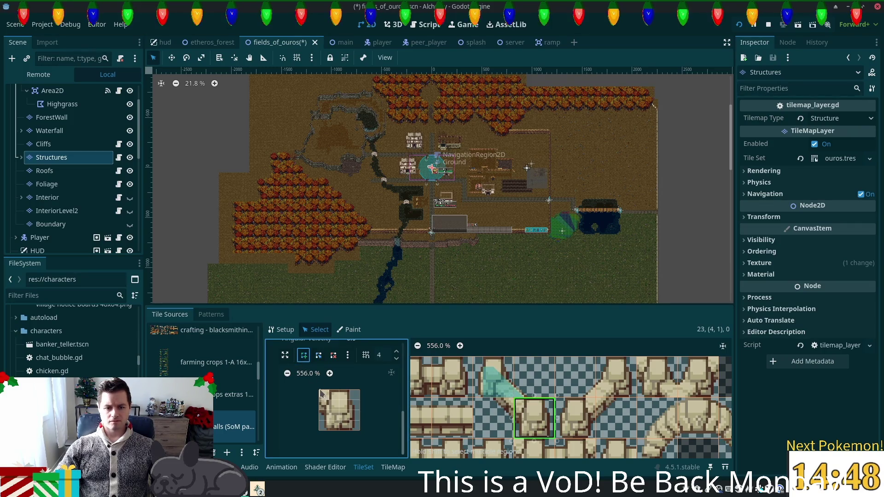
pyautogui.click(350, 411)
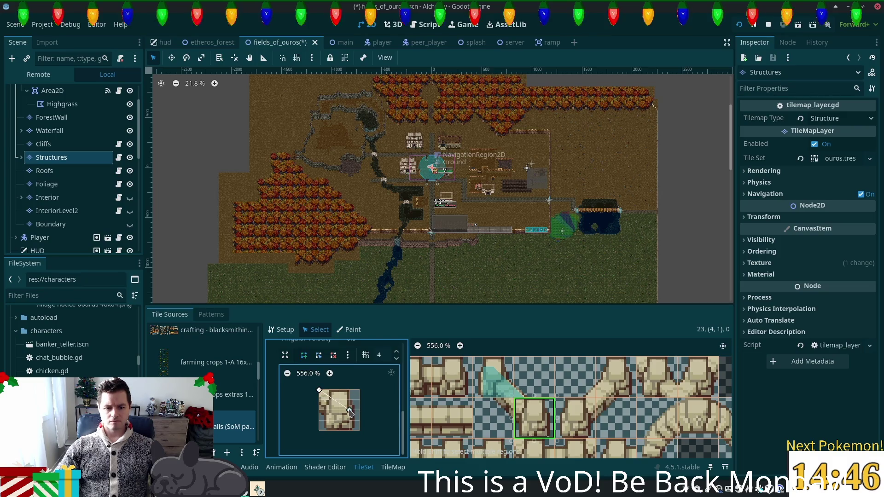
pyautogui.click(350, 430)
pyautogui.click(329, 430)
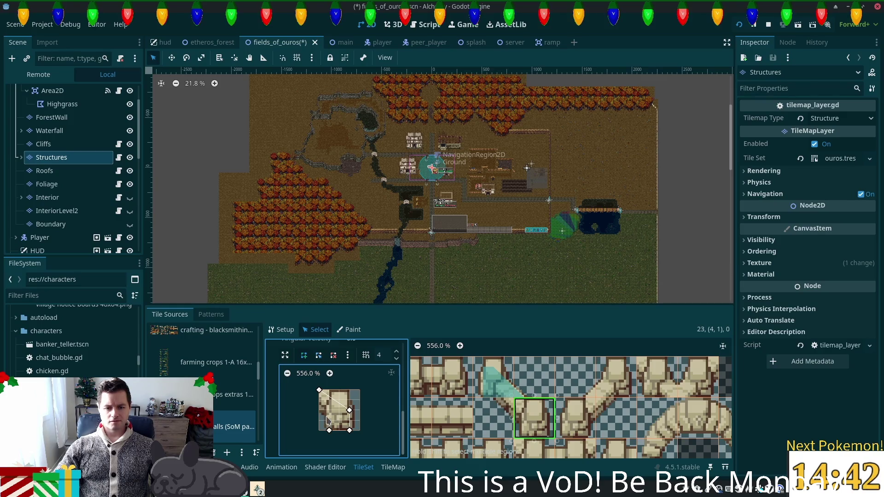
pyautogui.click(330, 420)
pyautogui.click(319, 410)
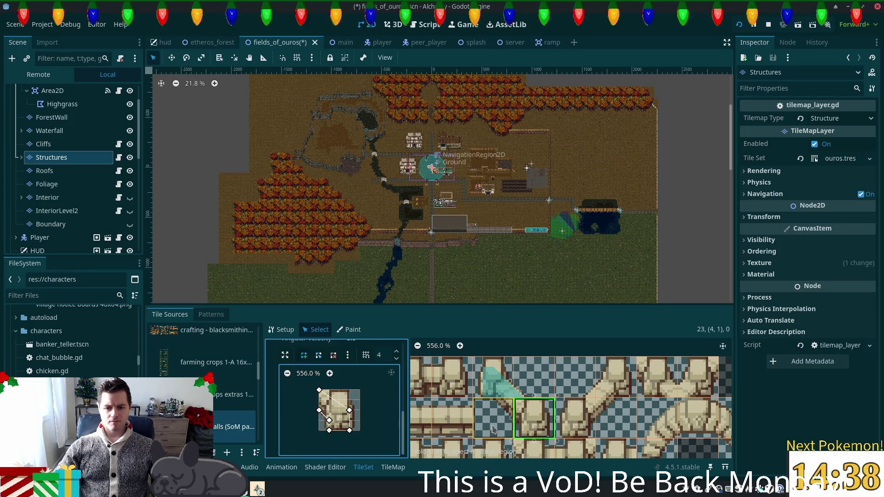
pyautogui.click(319, 391)
# - Add a triangular collision shape to the neighbouring tile and save the scene
pyautogui.click(503, 411)
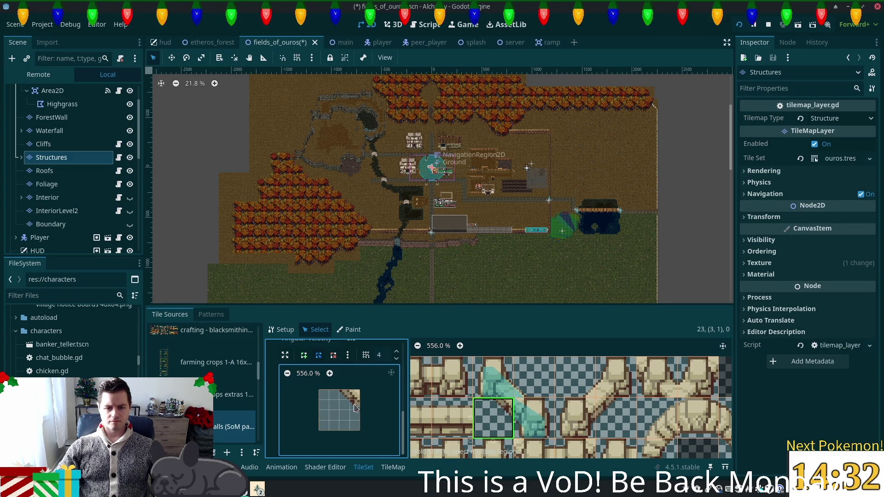
pyautogui.click(304, 355)
pyautogui.click(359, 411)
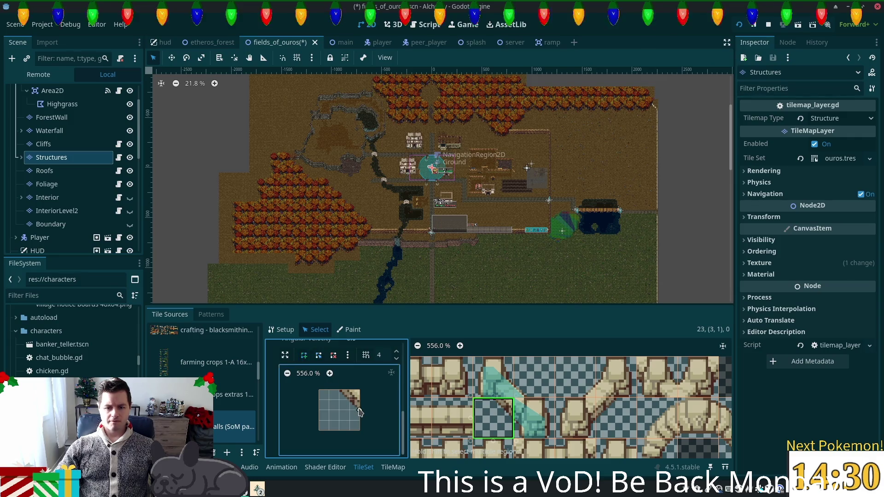
pyautogui.click(359, 411)
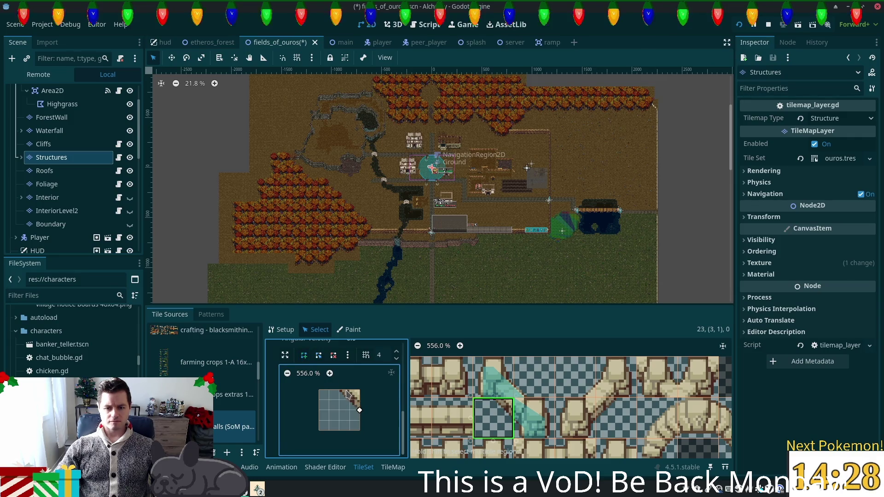
pyautogui.click(340, 391)
pyautogui.click(360, 410)
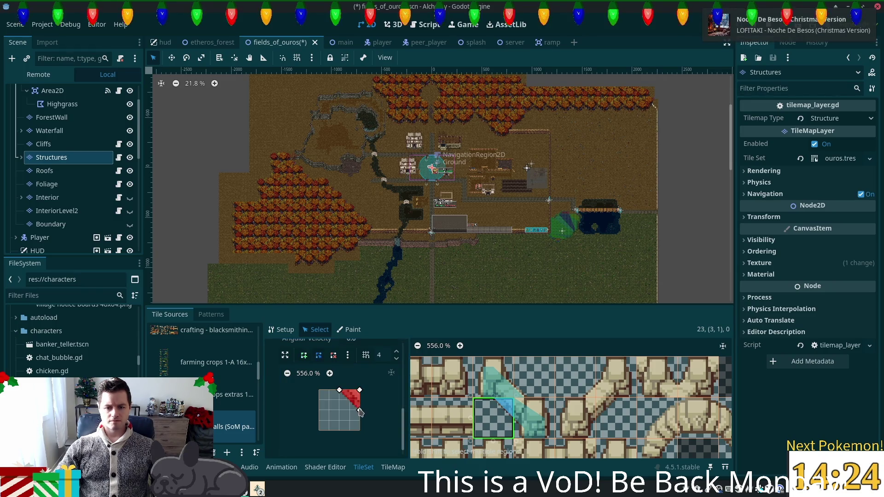
pyautogui.click(534, 418)
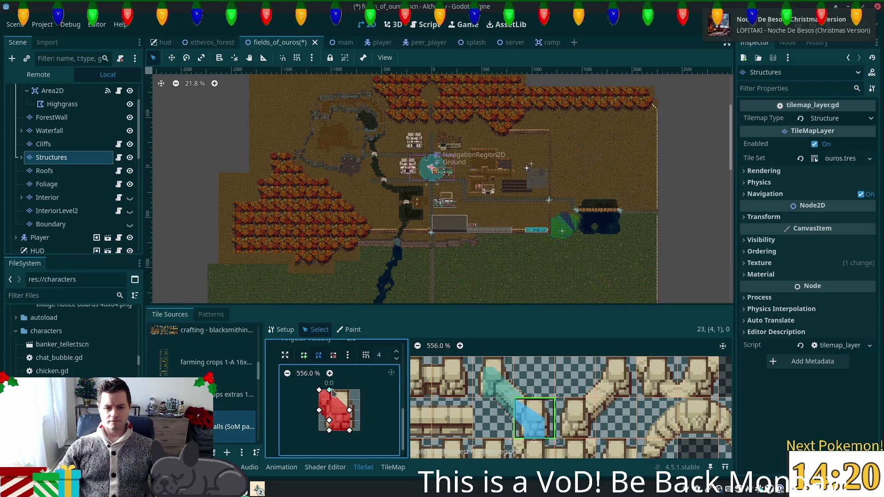
pyautogui.hotkey('ctrl', 's')
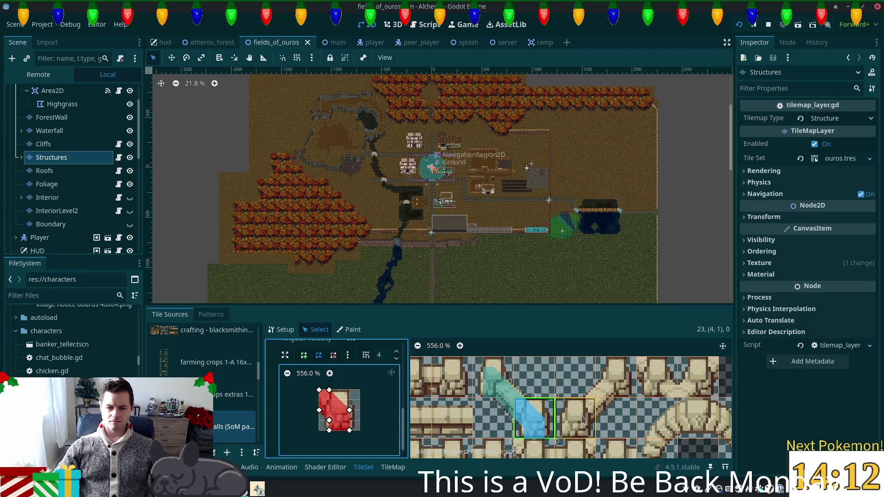
pyautogui.scroll(-2, 565, 417)
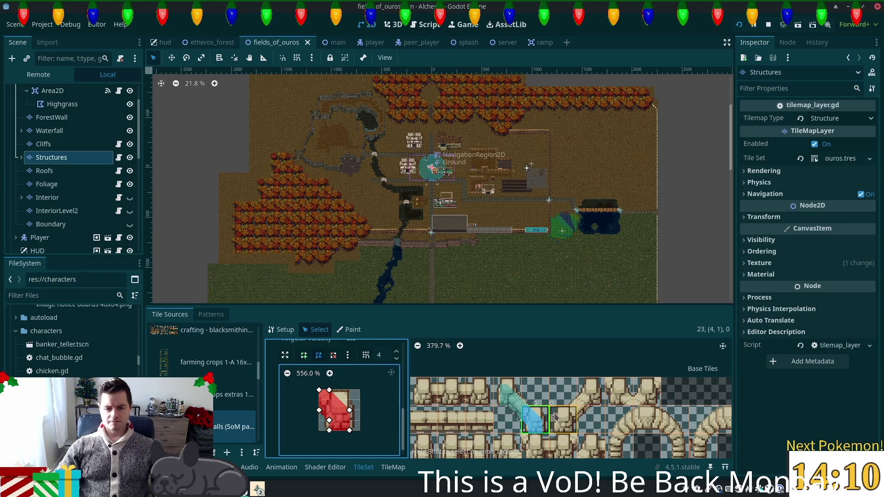
# - Draw a rectangular collision polygon on a wall tile further down the atlas
pyautogui.scroll(-5, 552, 417)
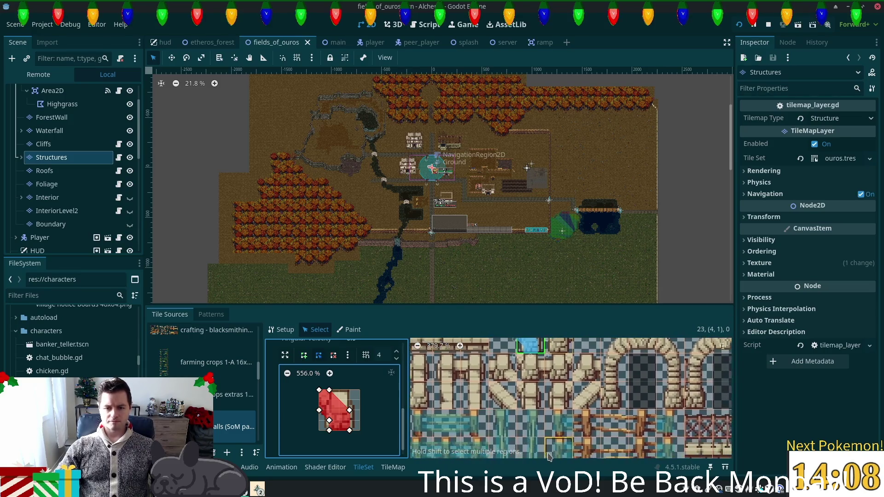
pyautogui.hscroll(-3, 514, 402)
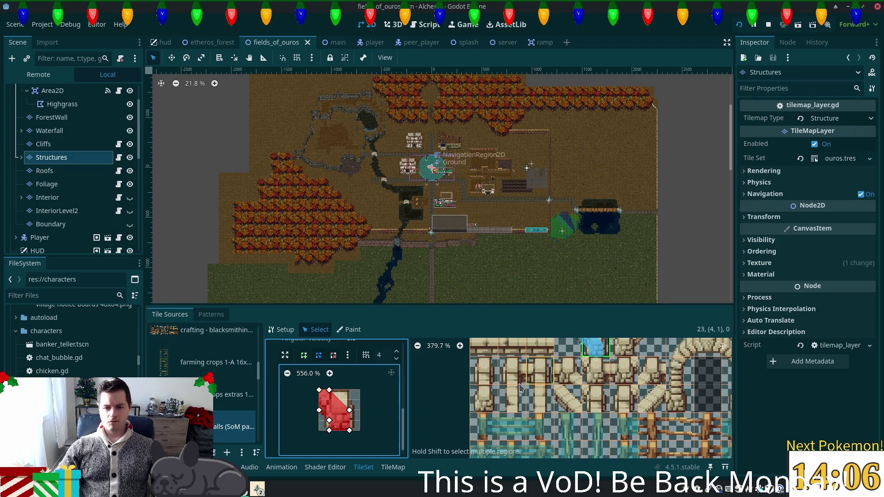
pyautogui.click(515, 402)
pyautogui.scroll(2, 348, 430)
pyautogui.scroll(-2, 348, 431)
pyautogui.click(303, 355)
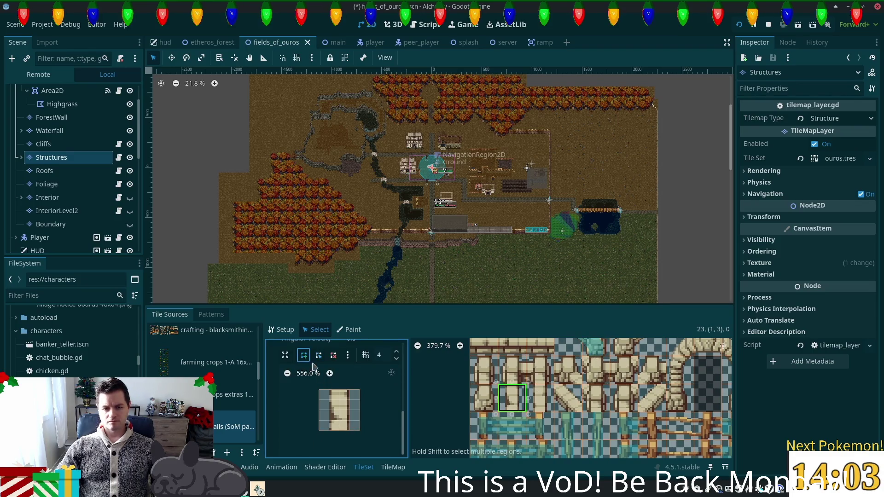
pyautogui.click(329, 390)
pyautogui.click(329, 430)
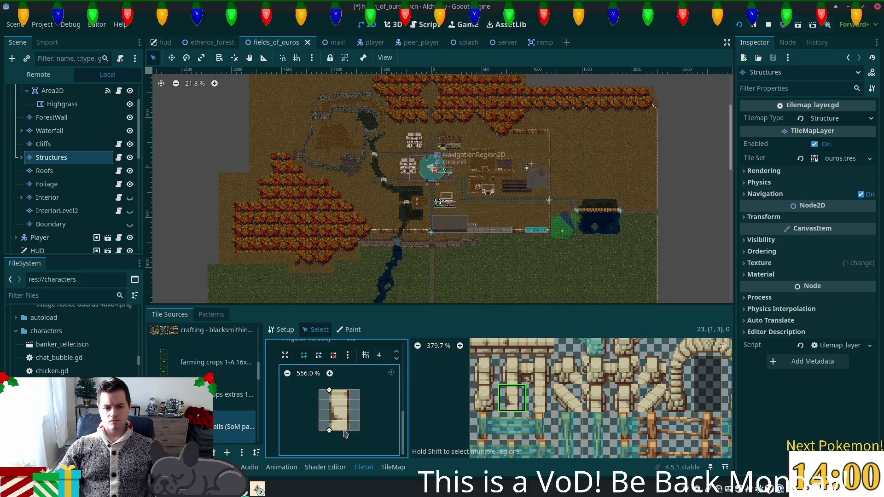
pyautogui.click(349, 430)
pyautogui.click(349, 390)
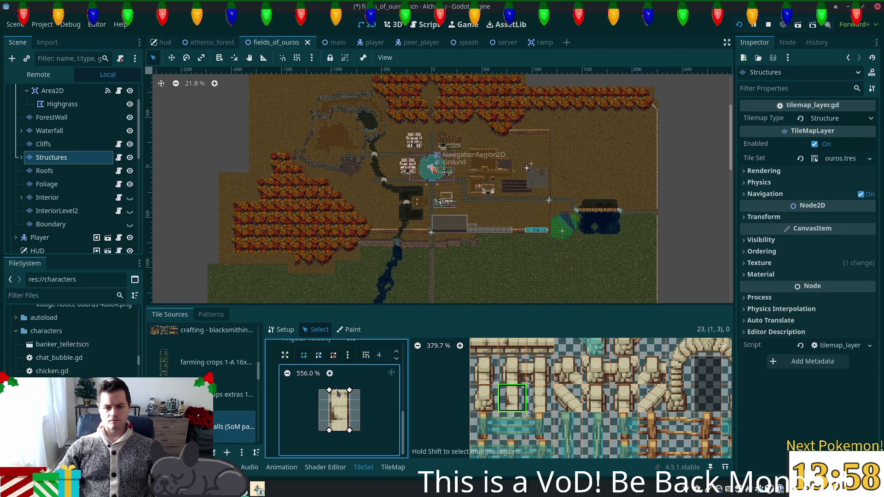
pyautogui.click(329, 390)
# - Undo and erase a mistaken collision polygon on the next wall tile
pyautogui.click(537, 396)
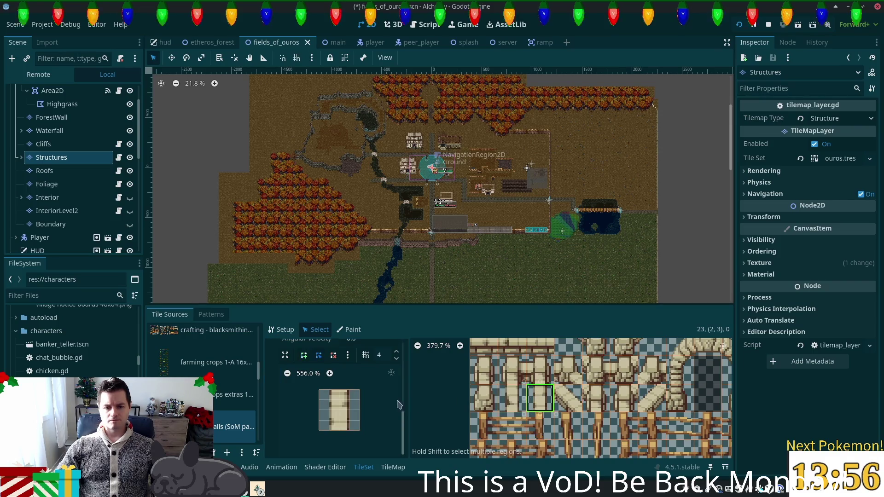
pyautogui.click(329, 390)
pyautogui.hotkey('ctrl', 'z')
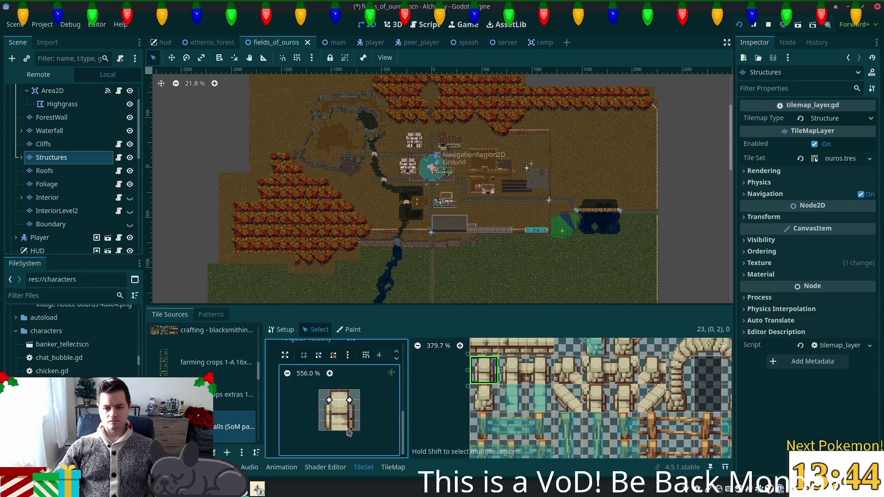
pyautogui.click(329, 400)
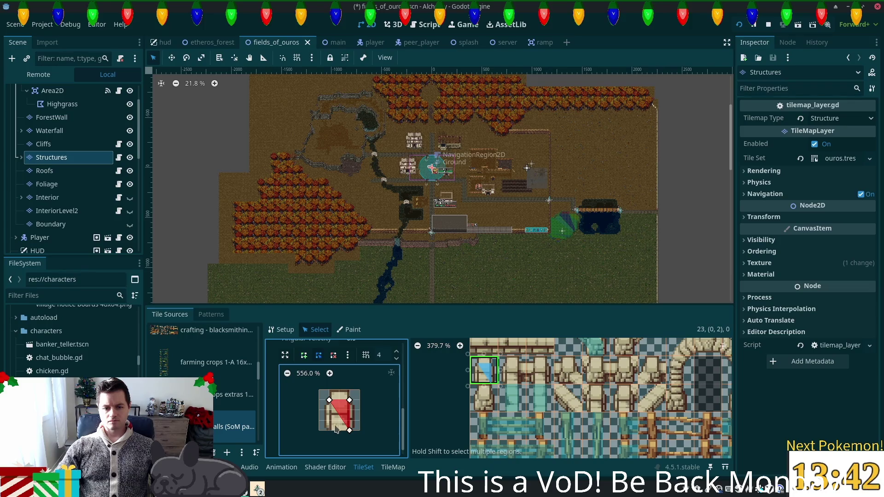
pyautogui.click(333, 355)
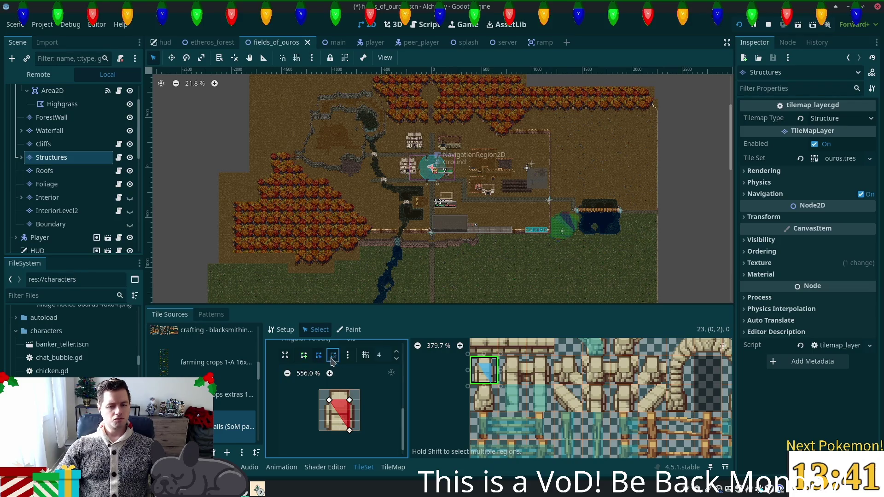
pyautogui.click(350, 401)
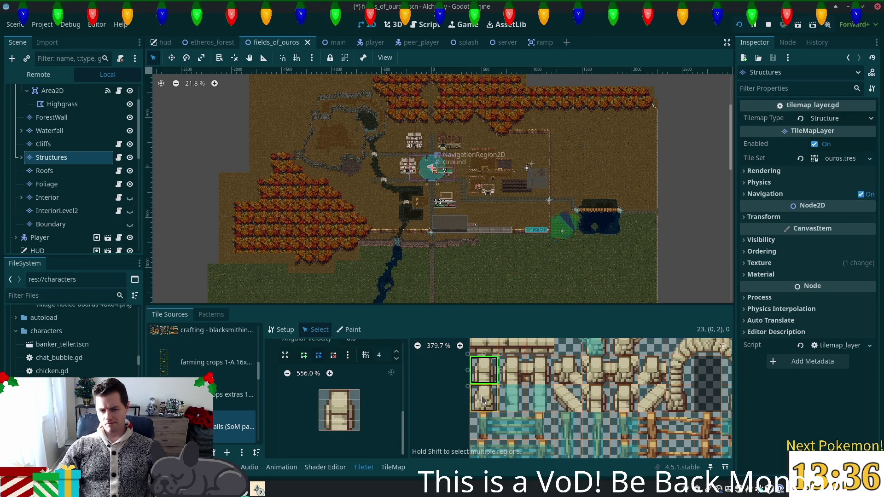
# - Select a single wall tile and draw a slanted collision shape partway down it
pyautogui.click(482, 398)
pyautogui.click(303, 355)
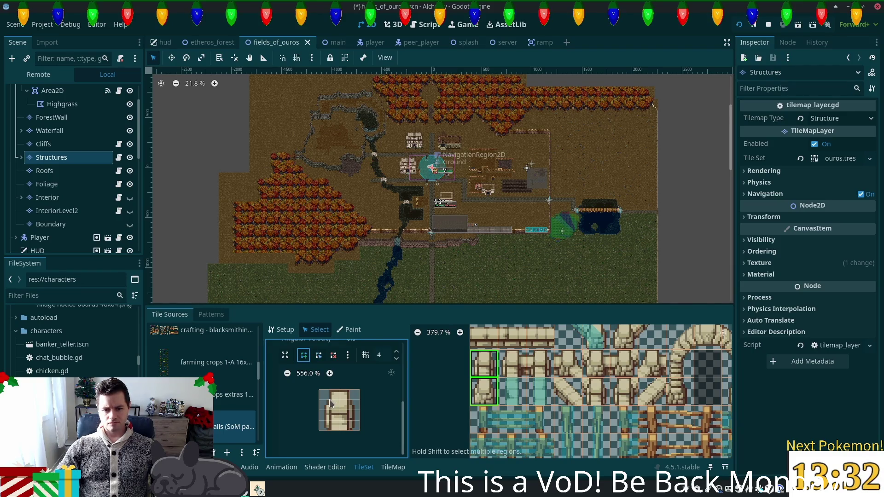
pyautogui.click(474, 377)
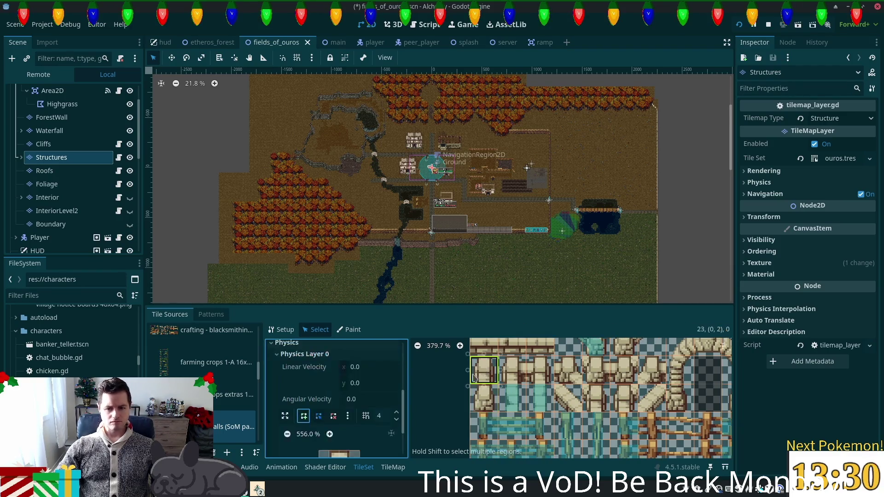
pyautogui.scroll(-3, 328, 413)
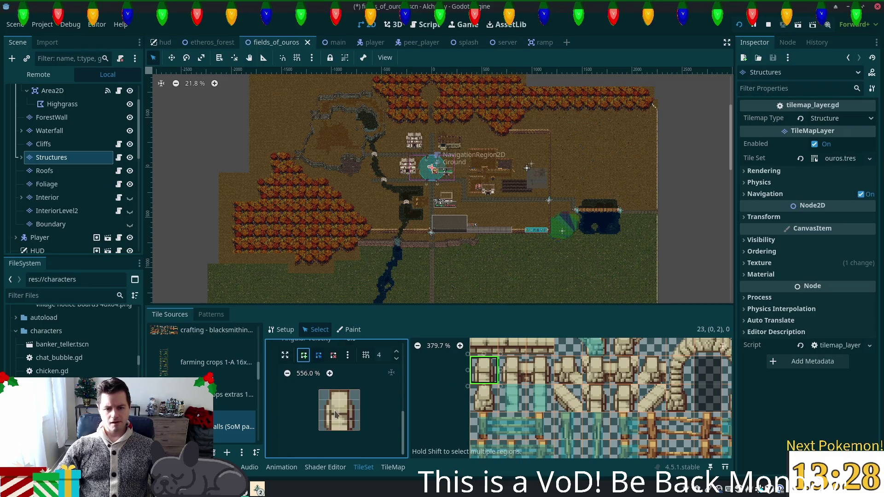
pyautogui.click(332, 403)
pyautogui.click(304, 355)
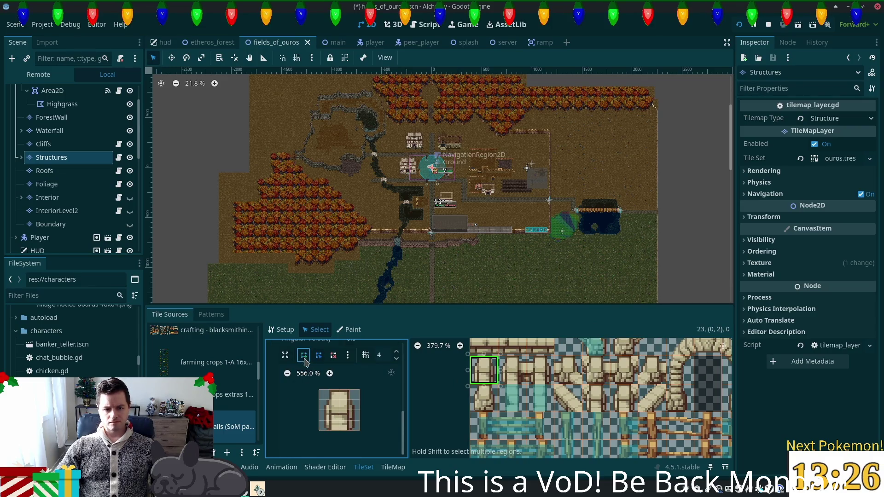
pyautogui.click(330, 400)
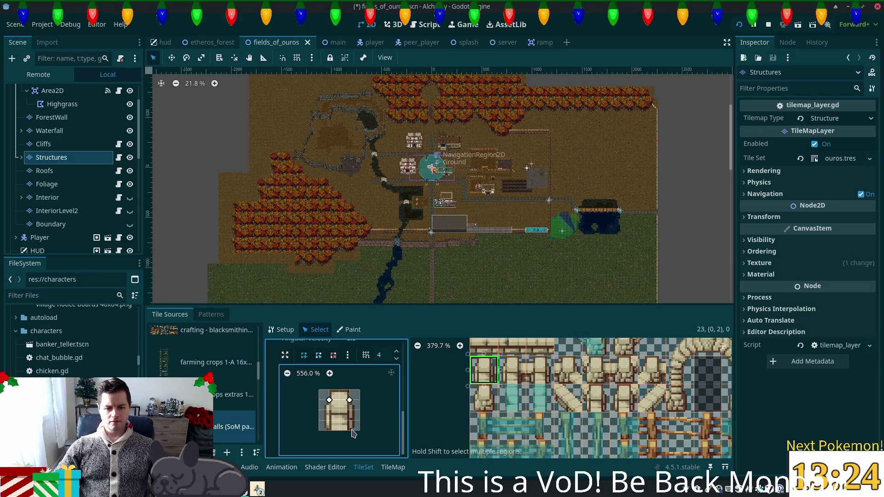
pyautogui.click(350, 432)
pyautogui.click(329, 401)
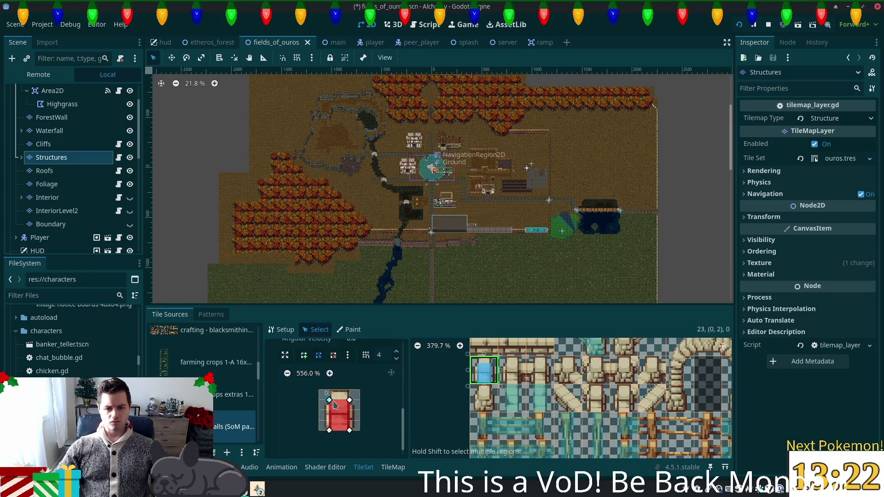
# - Cover the next wall tile below with a full-tile collision rectangle
pyautogui.click(488, 406)
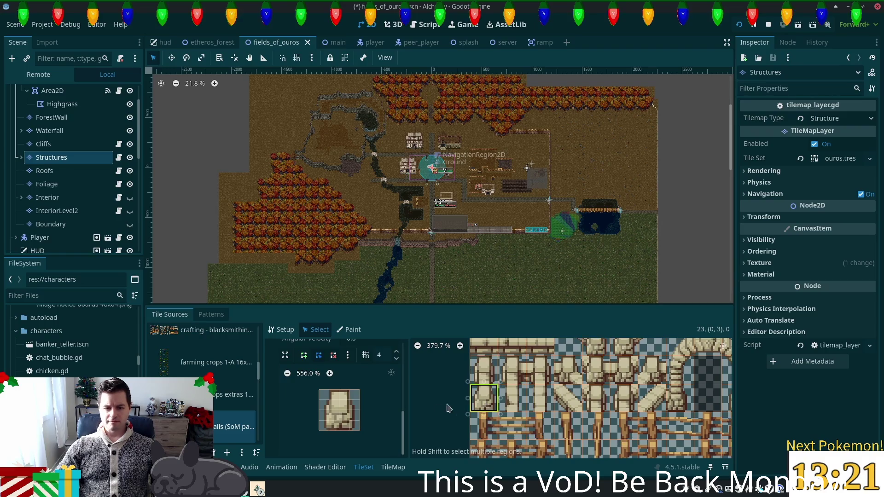
pyautogui.click(340, 399)
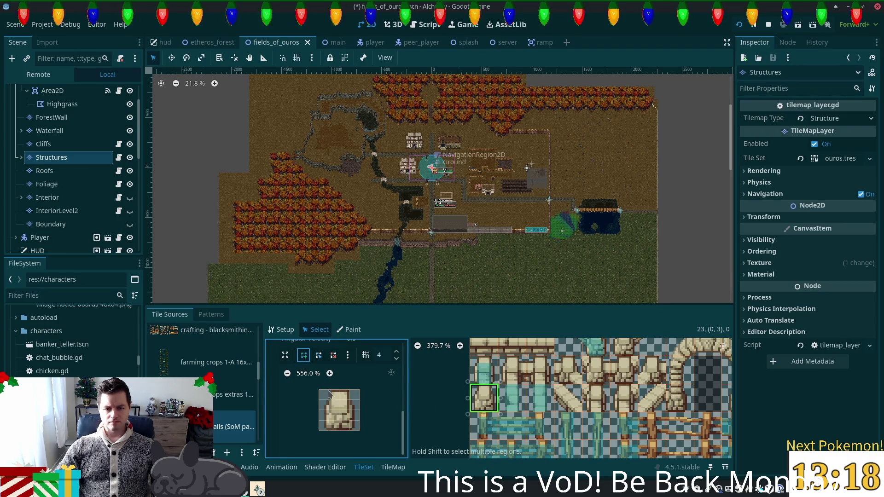
pyautogui.click(330, 390)
pyautogui.click(330, 430)
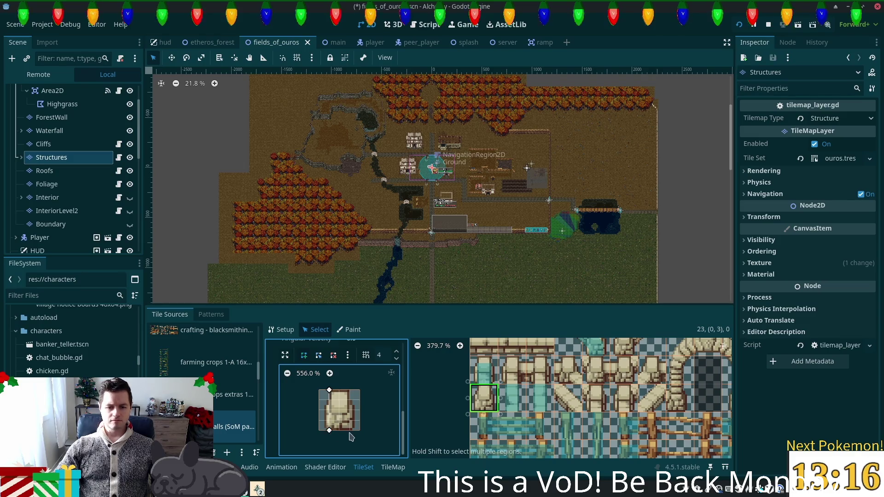
pyautogui.click(350, 430)
pyautogui.click(349, 390)
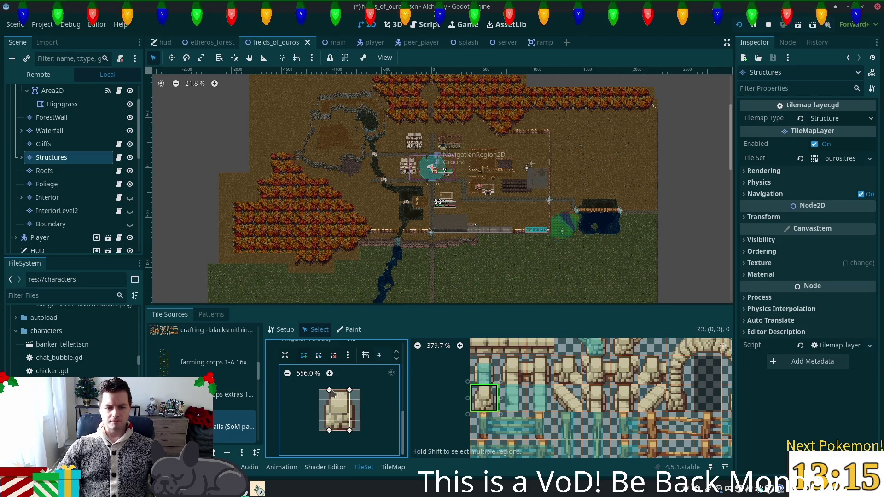
pyautogui.click(329, 391)
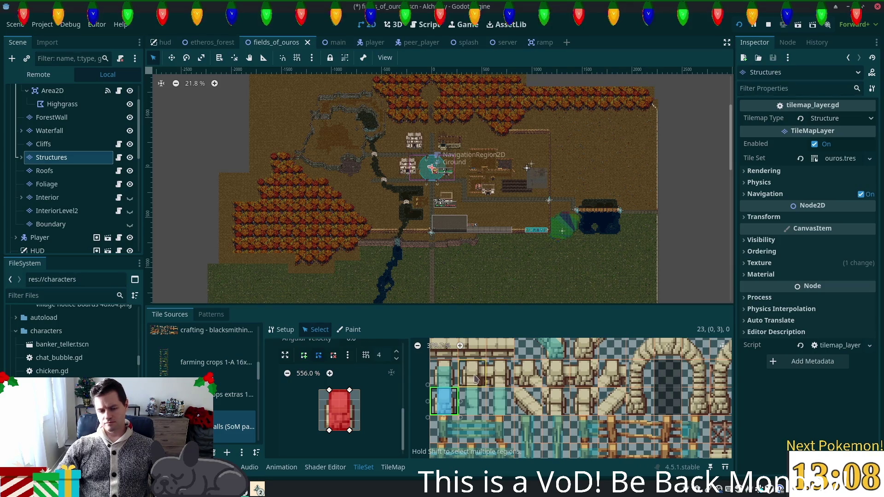
# - Draw a collision polygon across the middle of another wall tile
pyautogui.click(465, 383)
pyautogui.click(304, 355)
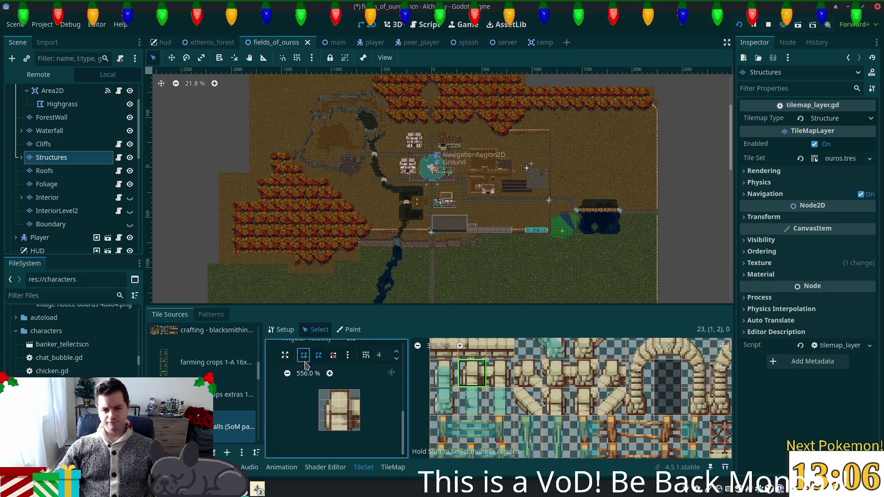
pyautogui.click(330, 430)
pyautogui.click(330, 400)
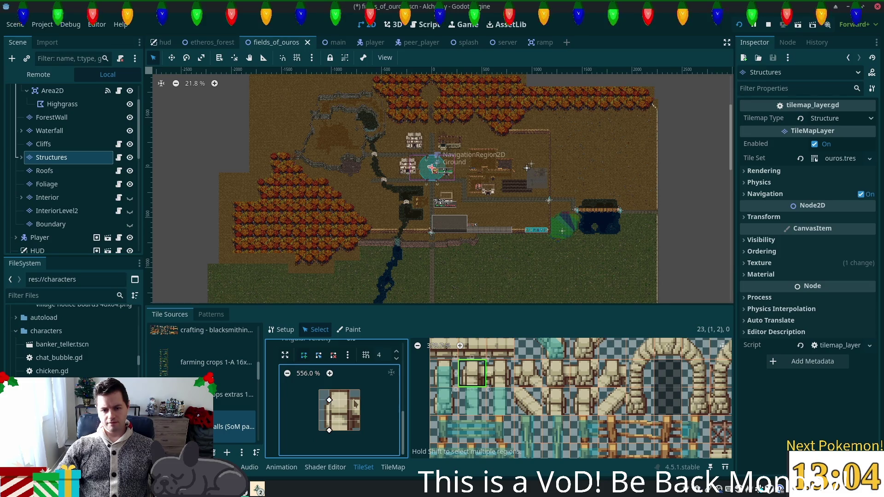
pyautogui.click(360, 400)
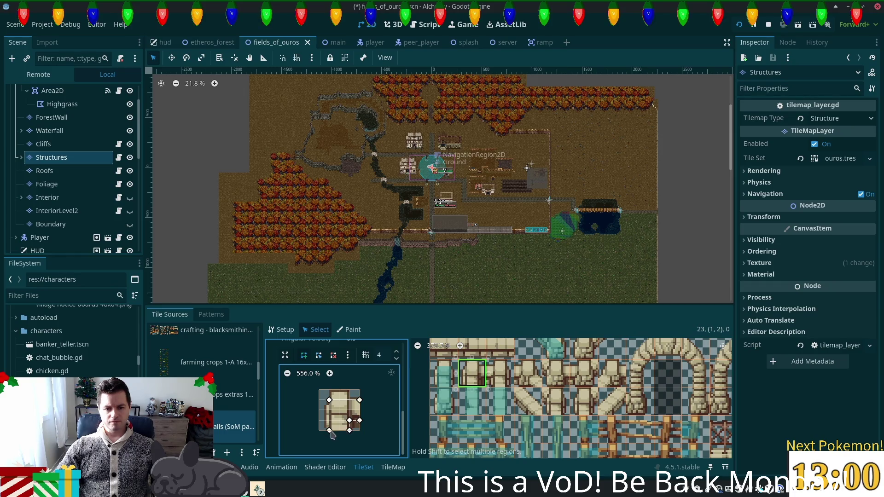
pyautogui.click(330, 430)
# - Give the tile to the right an L-shaped collision polygon
pyautogui.click(499, 372)
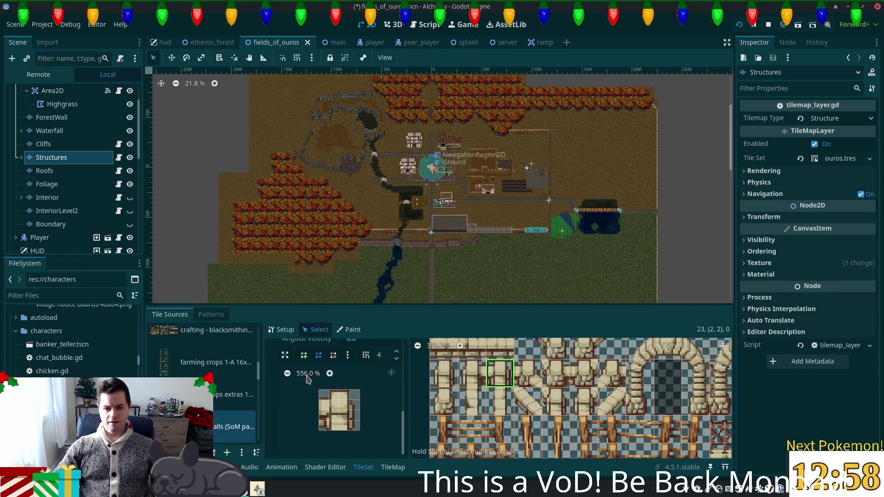
pyautogui.click(319, 400)
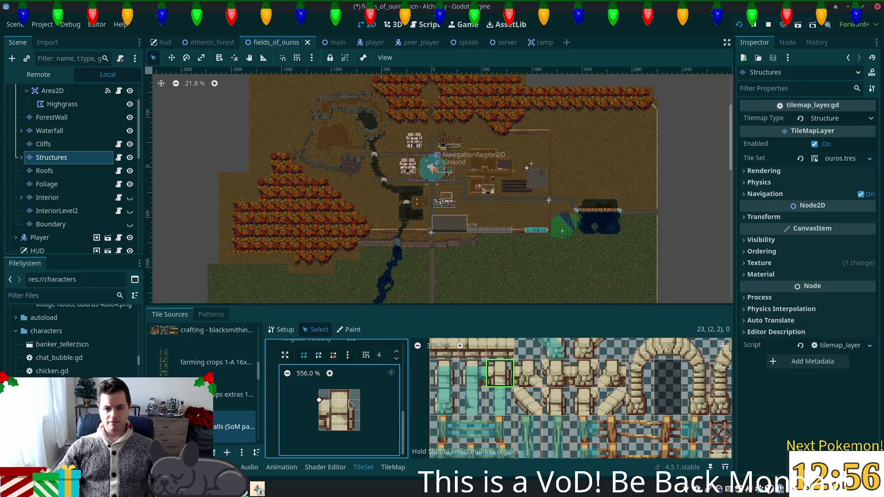
pyautogui.click(350, 430)
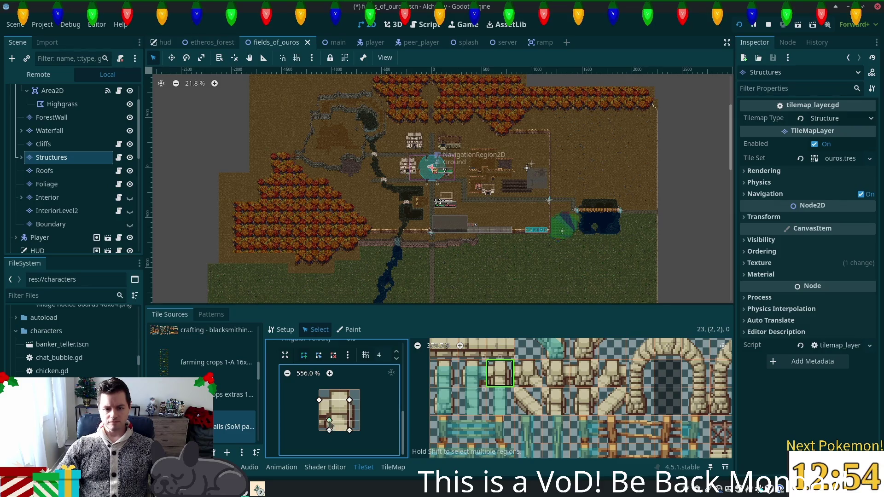
pyautogui.click(329, 421)
pyautogui.click(319, 420)
pyautogui.click(319, 400)
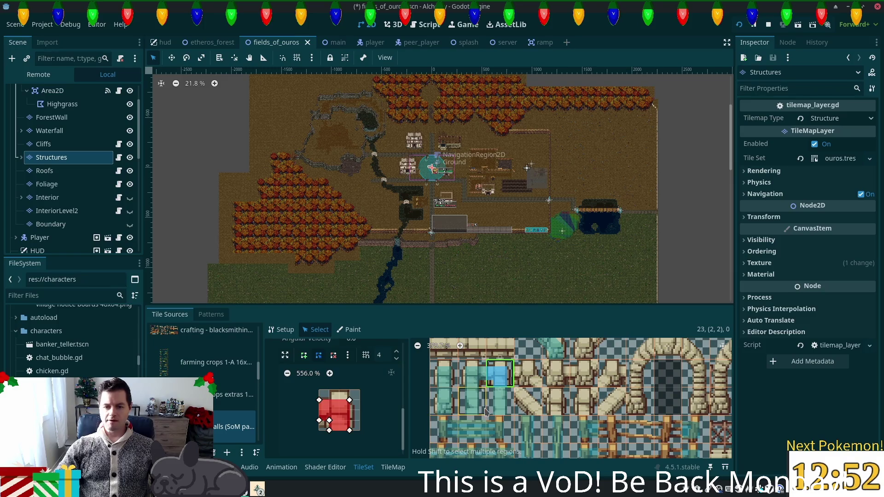
# - Save the fields_of_ouros scene and run the project to test the new collisions
pyautogui.scroll(-1, 514, 388)
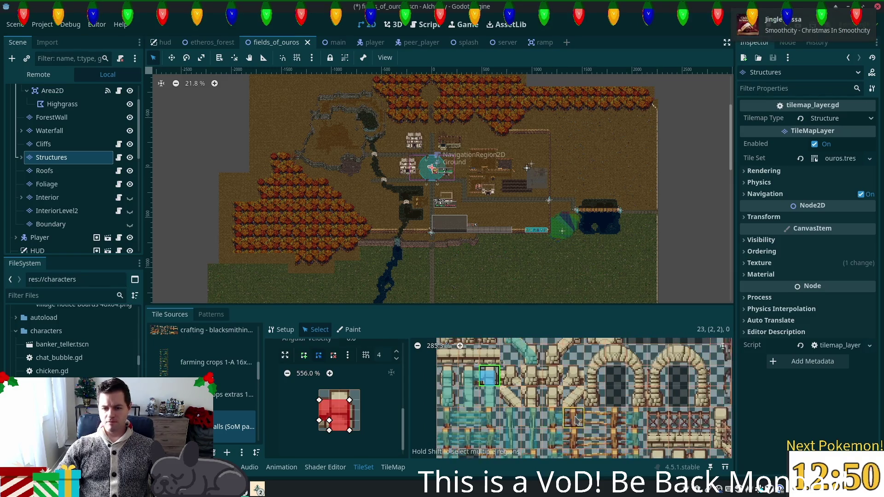
pyautogui.scroll(-1, 576, 420)
pyautogui.scroll(-2, 575, 420)
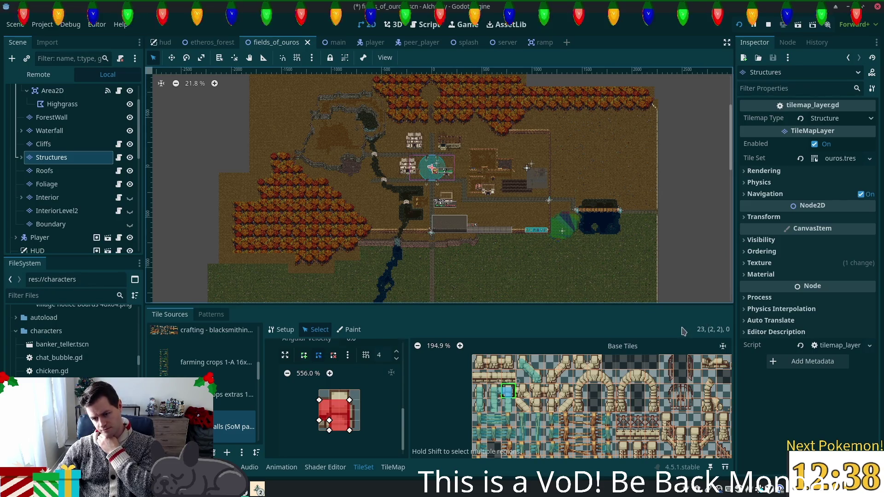
pyautogui.hotkey('ctrl', 's')
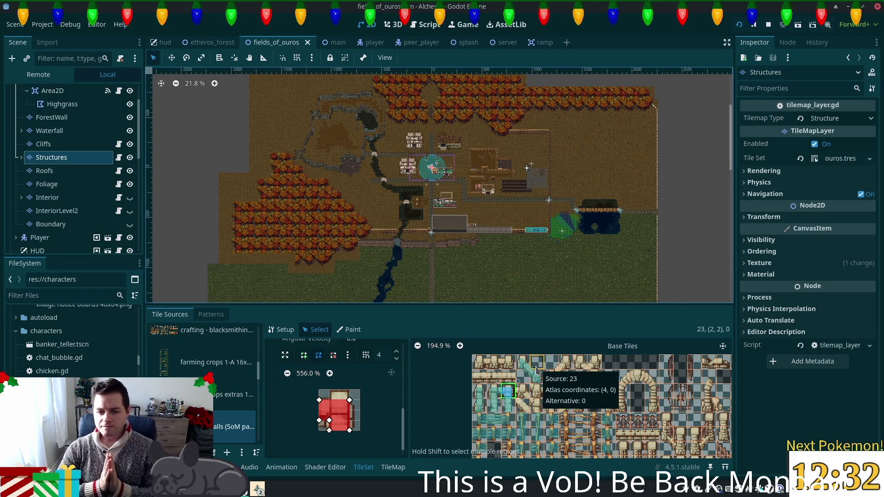
pyautogui.scroll(3, 565, 213)
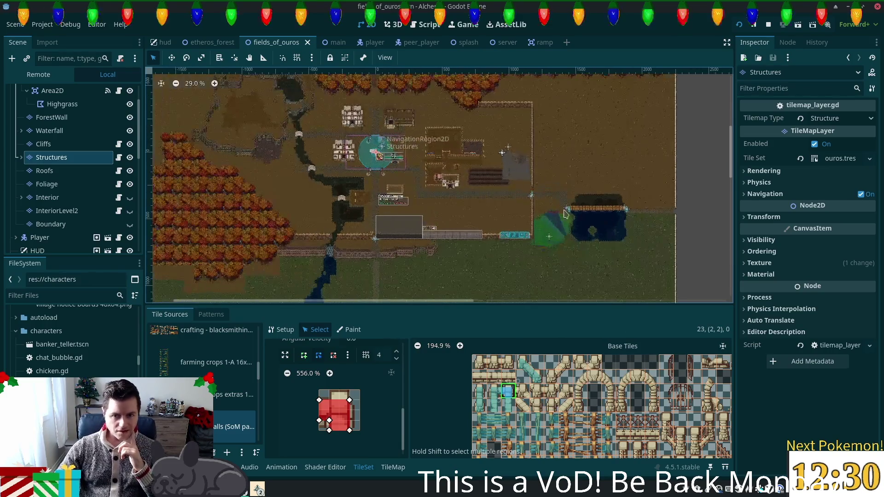
pyautogui.moveTo(651, 179); pyautogui.dragTo(511, 258)
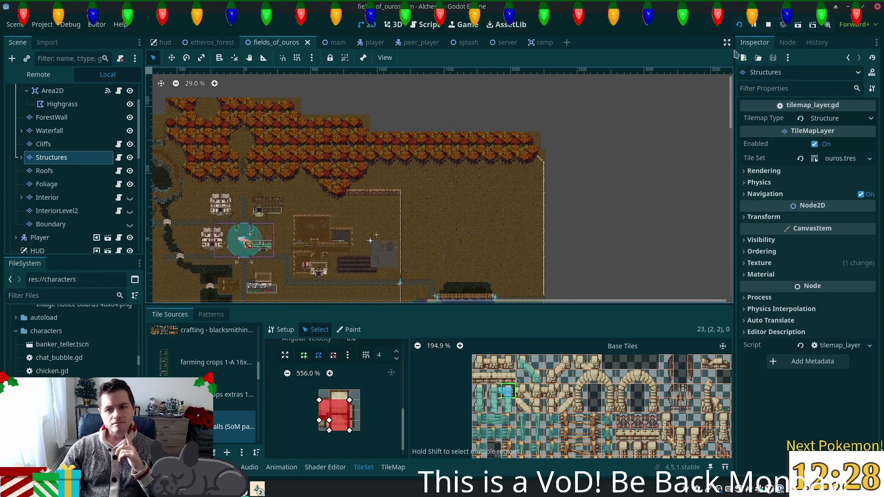
pyautogui.click(739, 26)
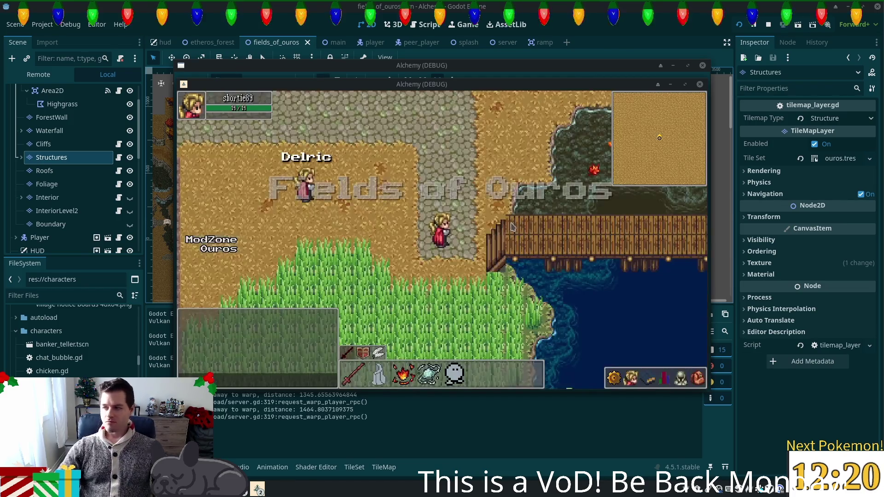
# - Walk the player over the bridge and along the eastern diagonal wall, then stop the game with F8
pyautogui.press('Down')
pyautogui.press('Right')
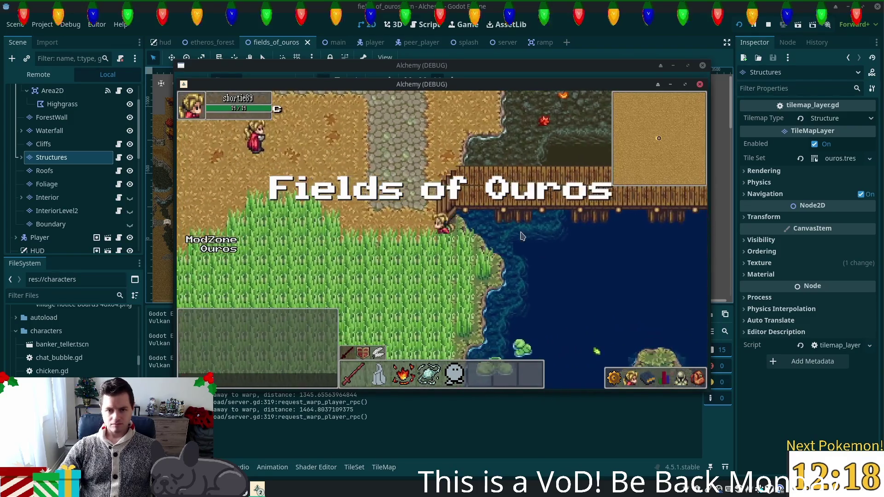
pyautogui.press('Up')
pyautogui.press('Right')
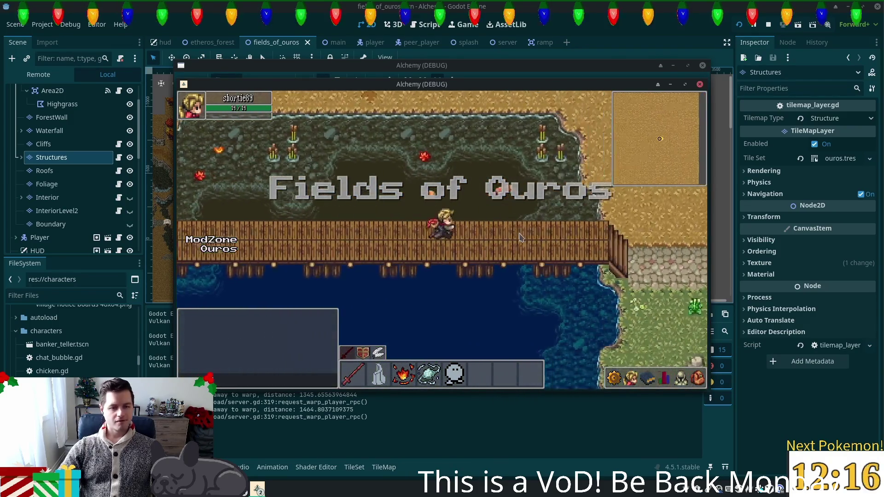
pyautogui.press('Right')
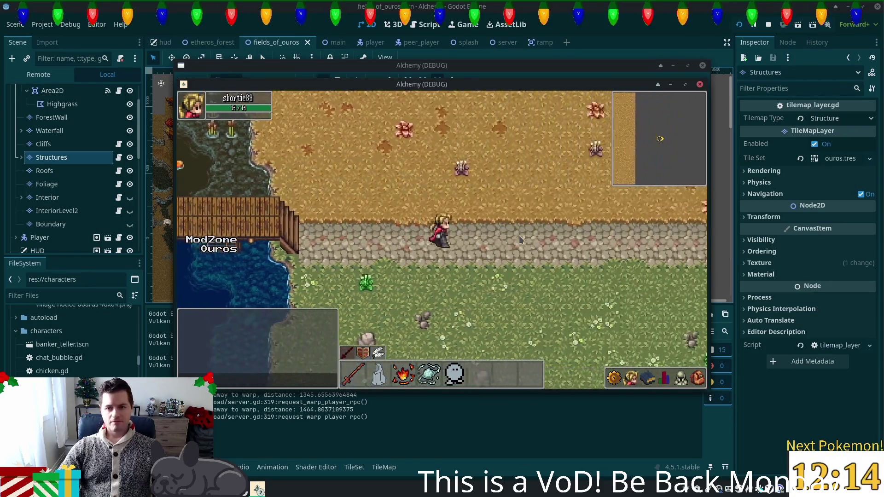
pyautogui.press('Right')
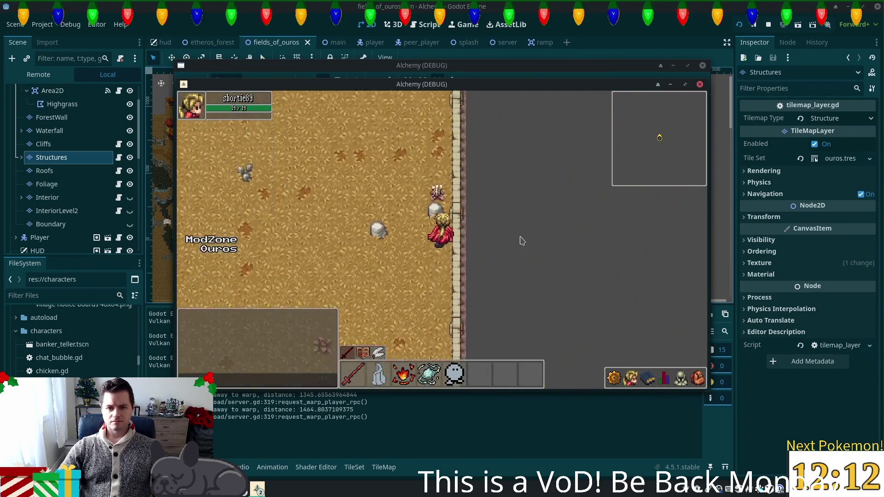
pyautogui.press('Up')
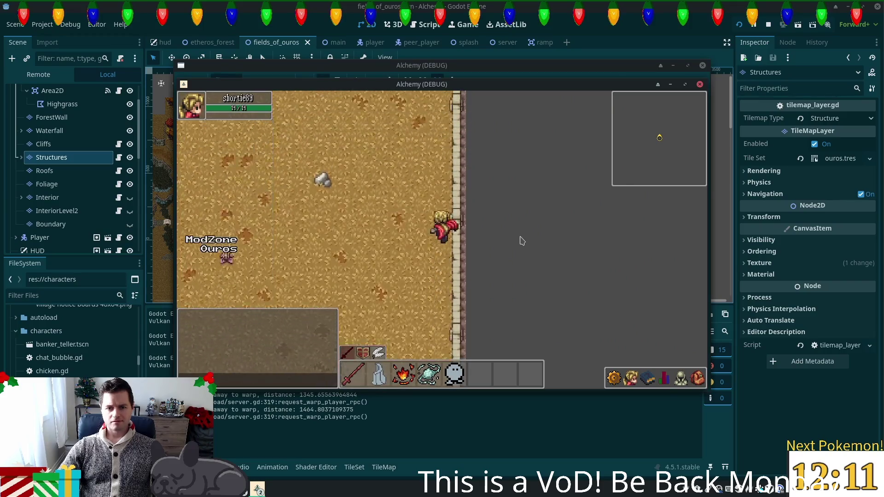
pyautogui.press('Up')
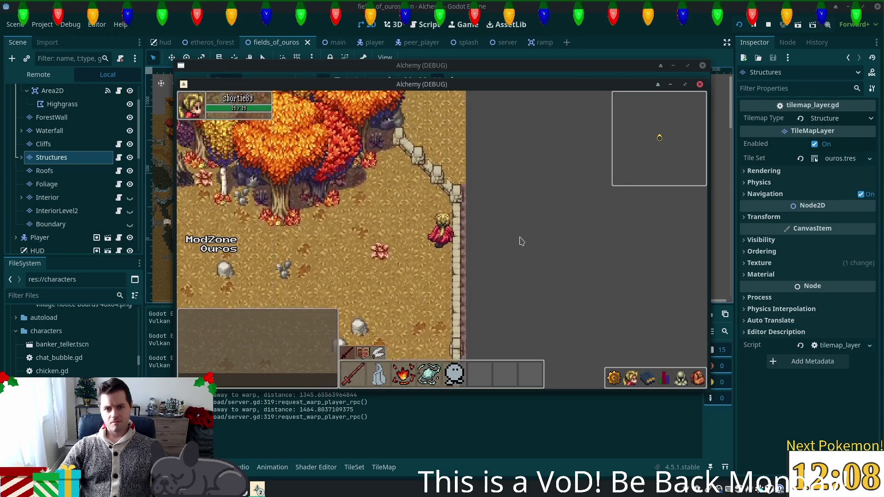
pyautogui.press('Up')
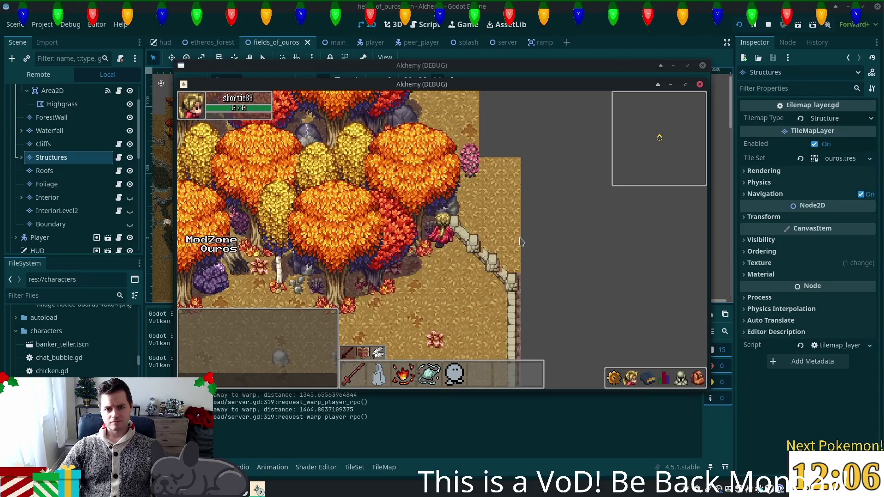
pyautogui.press('Down')
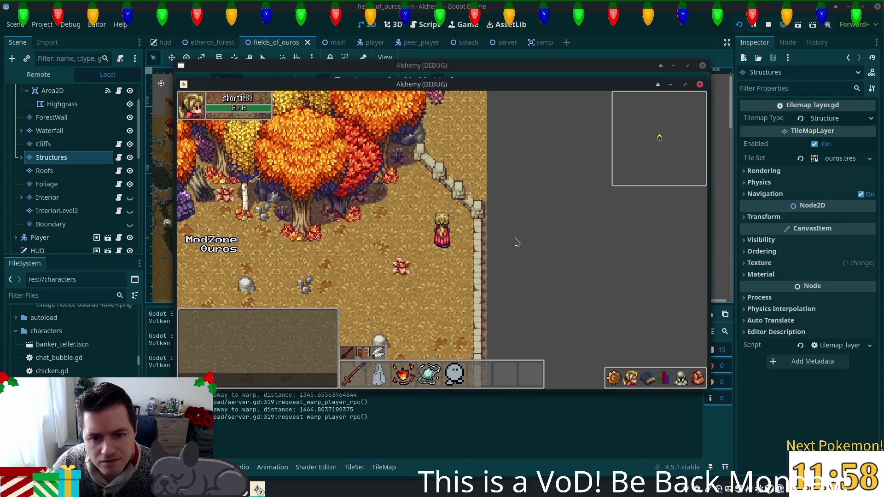
pyautogui.press('F8')
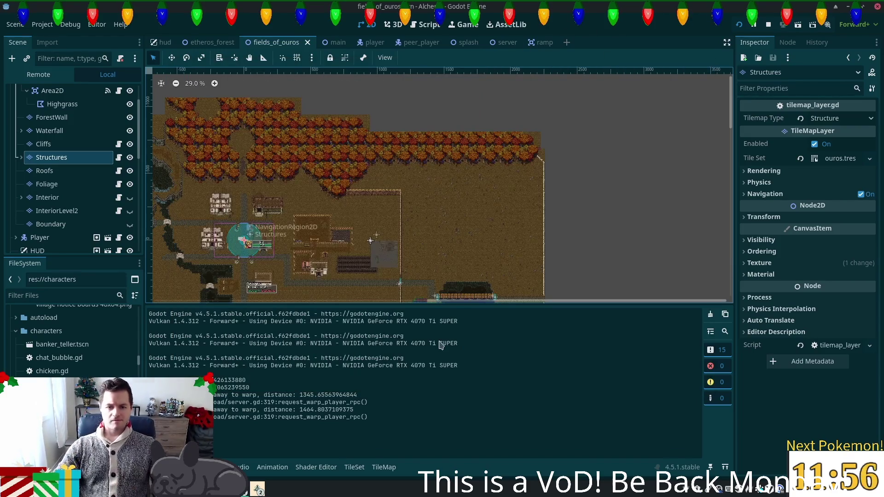
# - Open the TileMap palette and zoom the map to the top-right corner wall
pyautogui.click(51, 157)
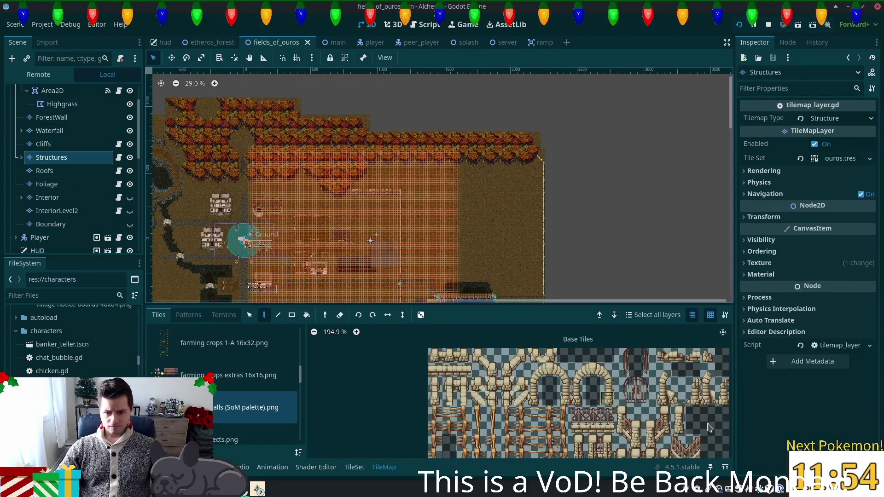
pyautogui.click(460, 427)
pyautogui.scroll(4, 461, 428)
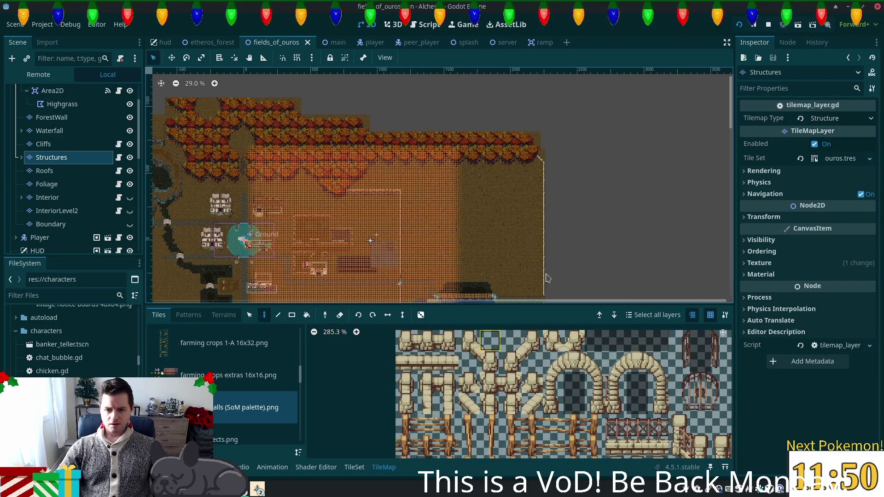
pyautogui.scroll(3, 541, 159)
pyautogui.scroll(6, 537, 155)
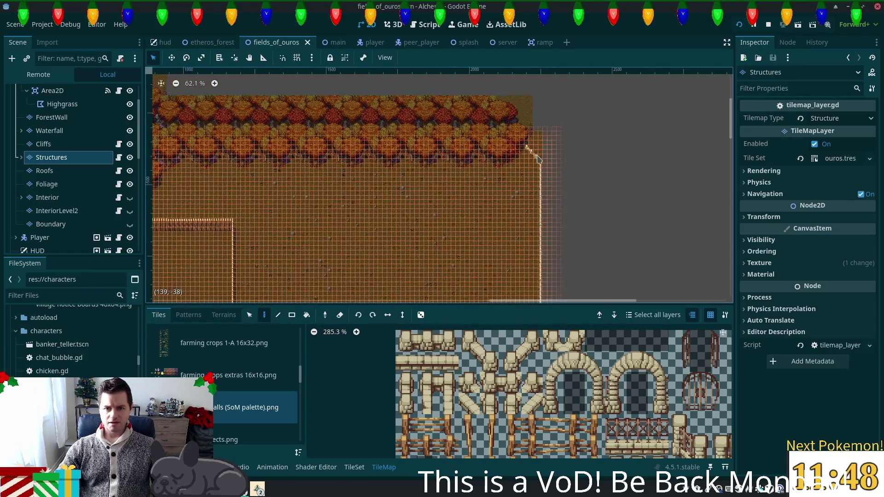
pyautogui.scroll(4, 570, 182)
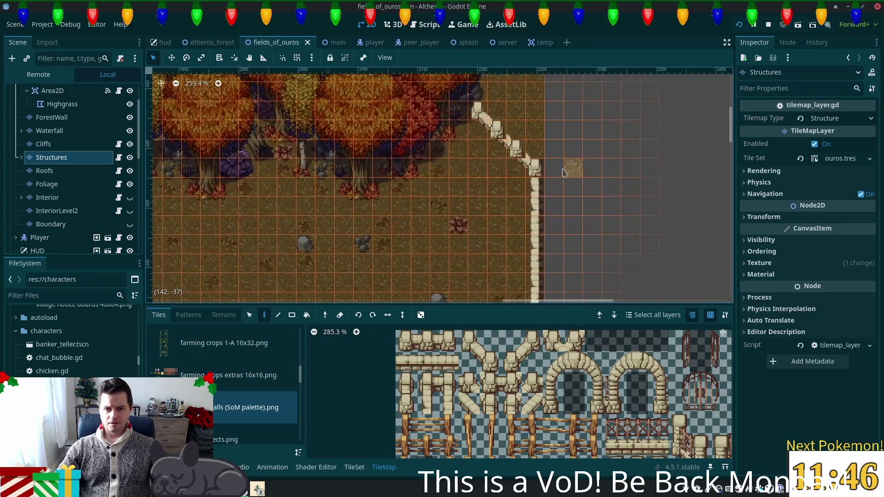
pyautogui.scroll(1, 541, 166)
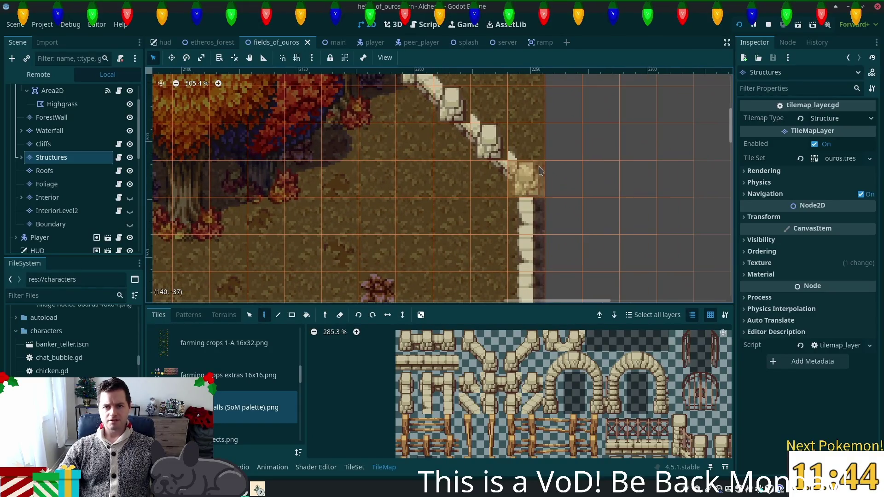
pyautogui.moveTo(537, 183); pyautogui.dragTo(538, 215)
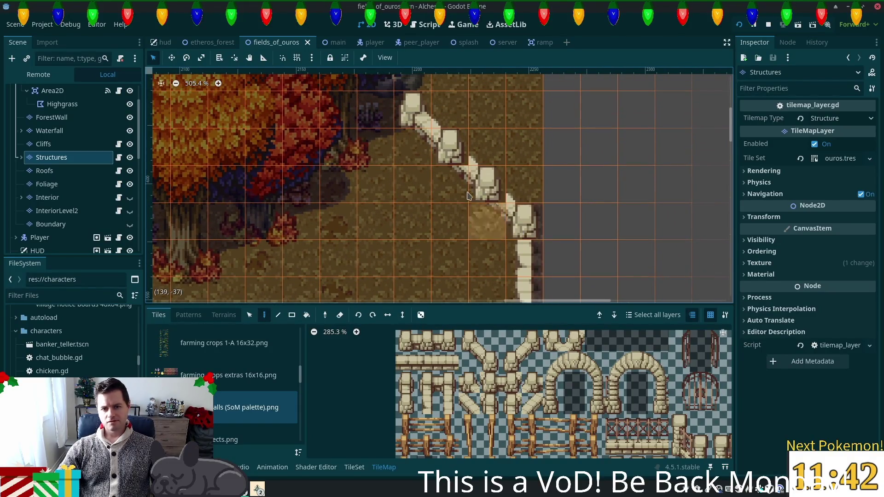
pyautogui.scroll(1, 459, 415)
# - Paint two diagonal wall tiles over the blocky stones and save the scene
pyautogui.click(459, 414)
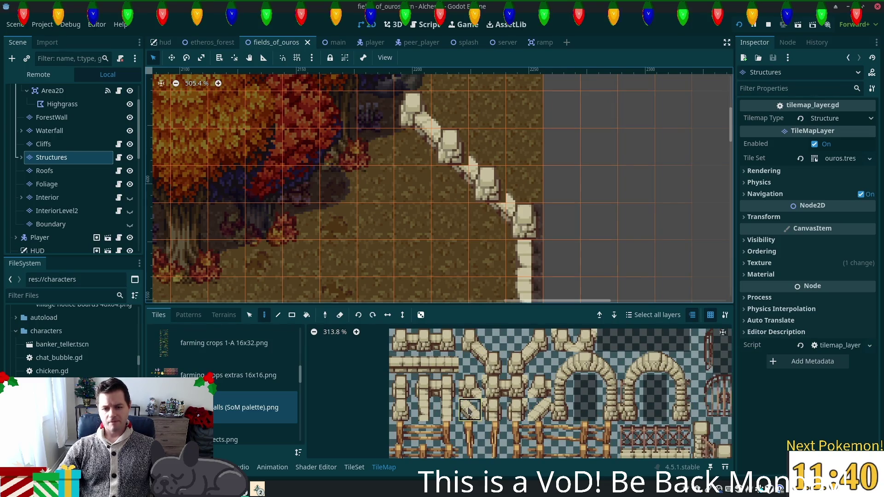
pyautogui.click(450, 147)
pyautogui.click(489, 187)
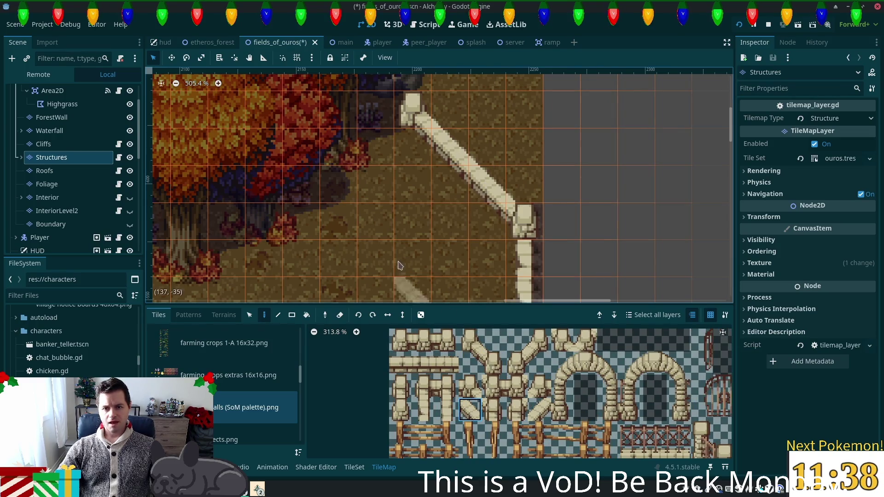
pyautogui.moveTo(414, 258)
pyautogui.mouseDown()
pyautogui.moveTo(424, 198)
pyautogui.moveTo(424, 235)
pyautogui.mouseUp()
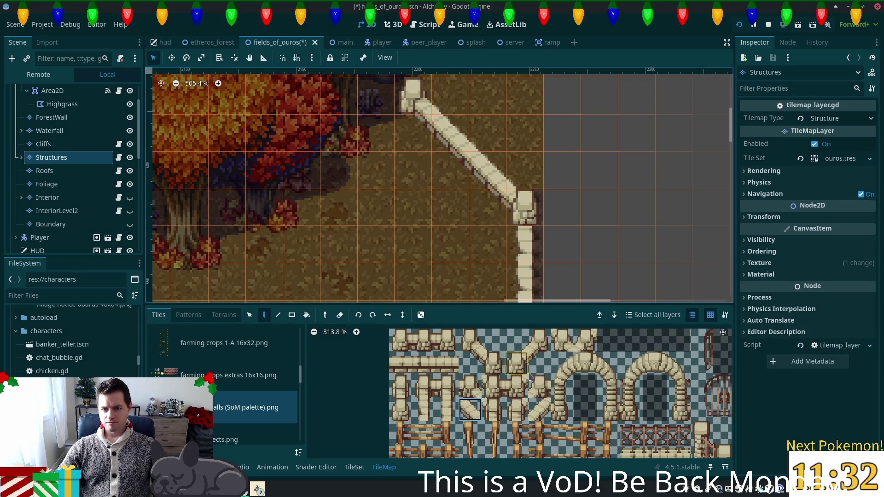
pyautogui.hotkey('ctrl', 's')
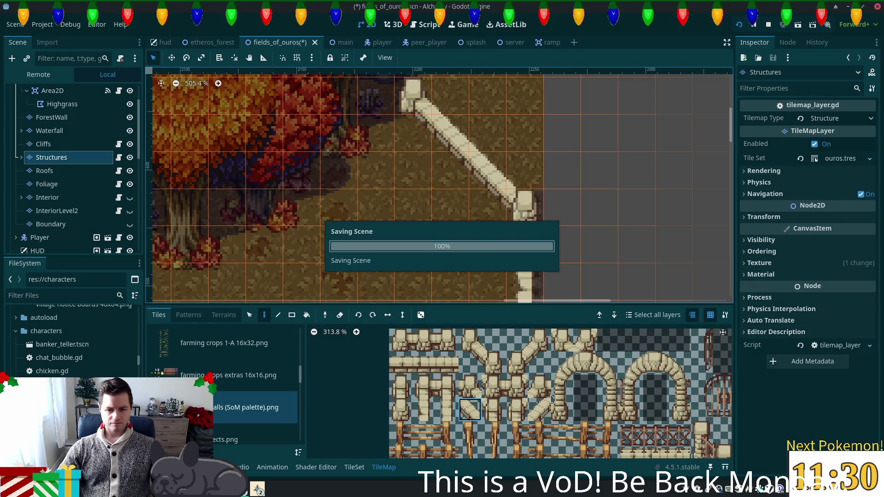
# - Give the diagonal wall tile a four-point collision polygon along its slant and save the scene
pyautogui.click(363, 468)
pyautogui.click(523, 405)
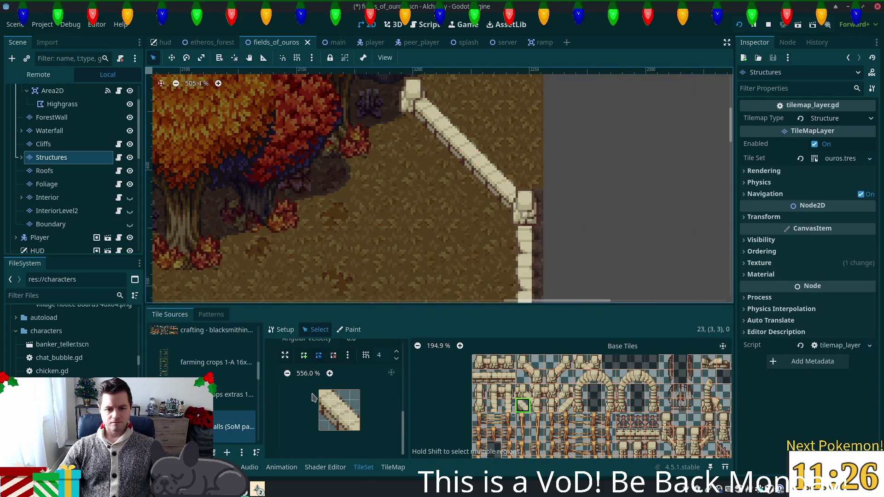
pyautogui.click(304, 356)
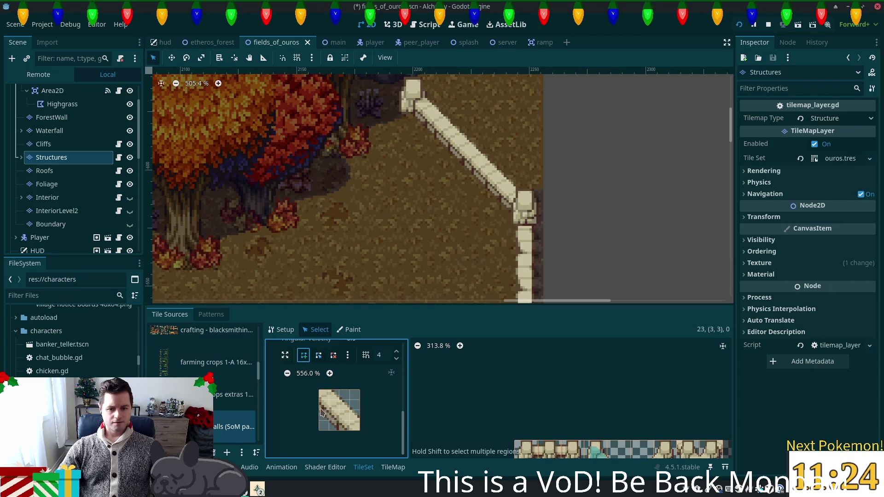
pyautogui.click(320, 410)
pyautogui.click(340, 431)
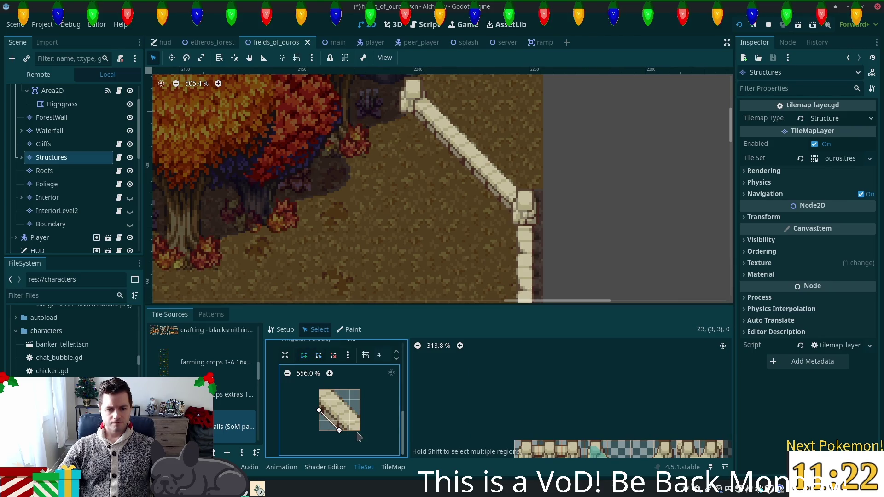
pyautogui.click(360, 430)
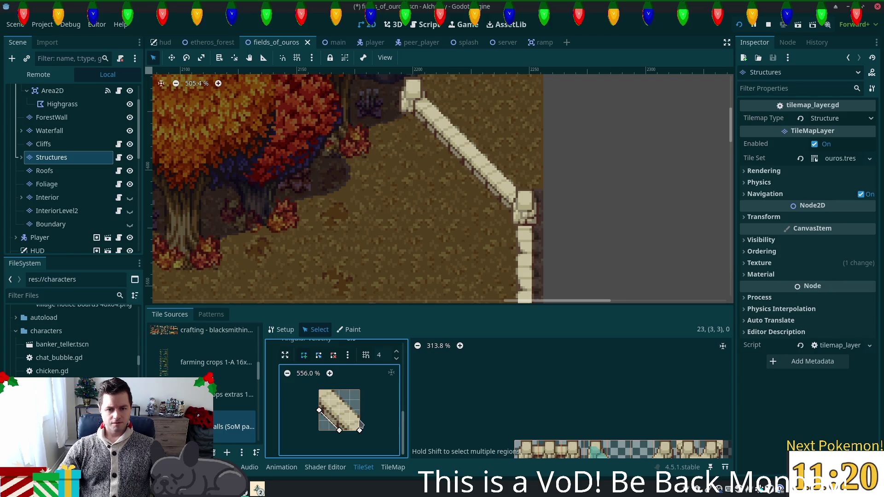
pyautogui.click(360, 420)
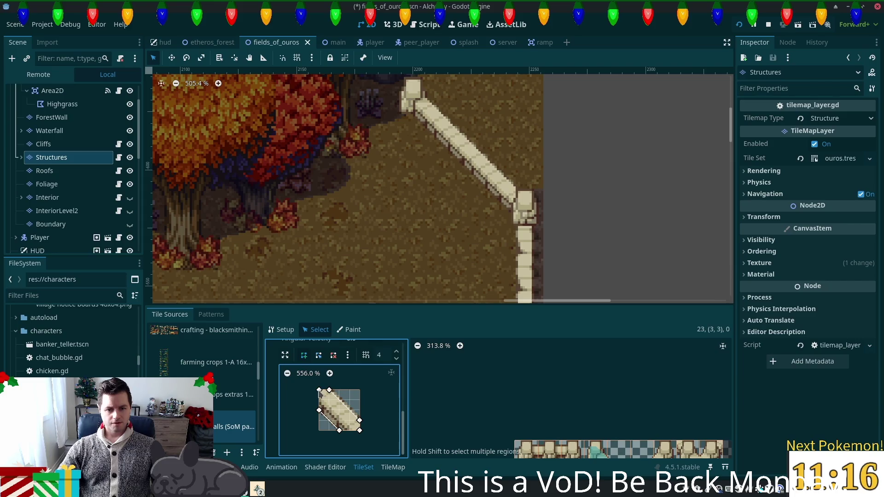
pyautogui.click(319, 410)
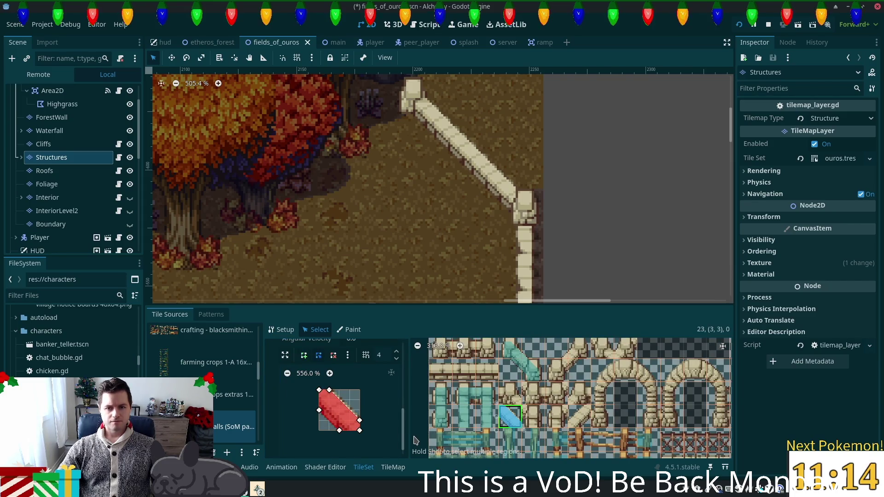
pyautogui.hotkey('ctrl', 's')
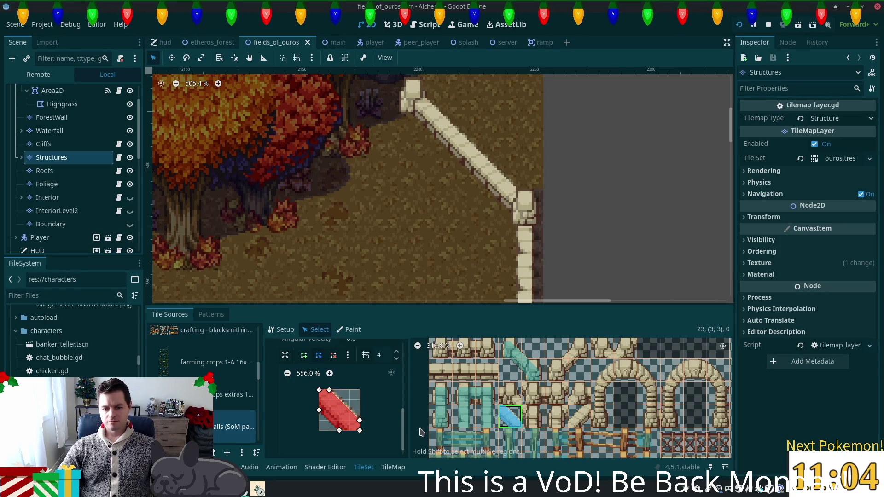
pyautogui.scroll(-3, 457, 420)
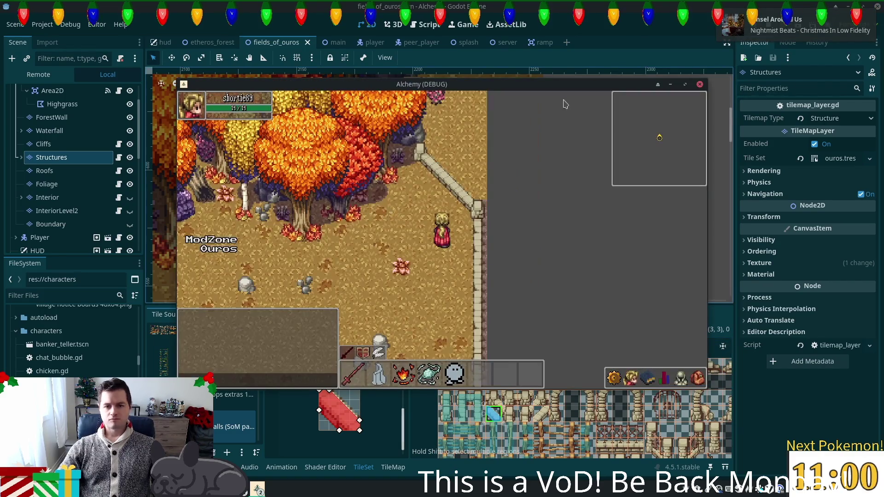
# - Walk the player around the field and forest edge to test wall collisions, ending at the fence
pyautogui.press('Left')
pyautogui.press('Down')
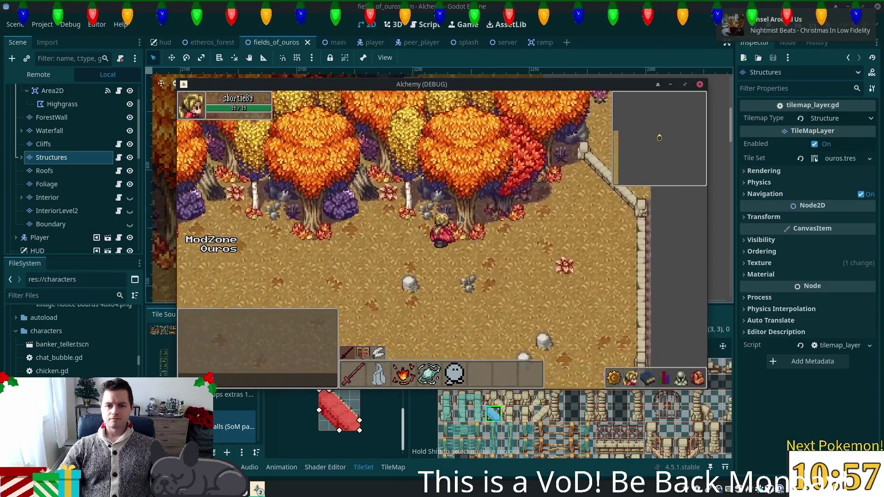
pyautogui.press('Left')
pyautogui.press('Up')
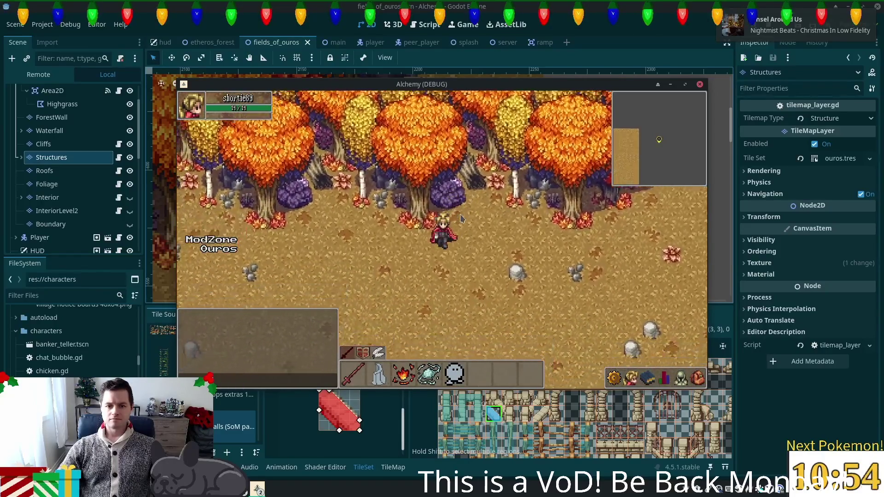
pyautogui.press('Left')
pyautogui.press('Down')
pyautogui.press('Up')
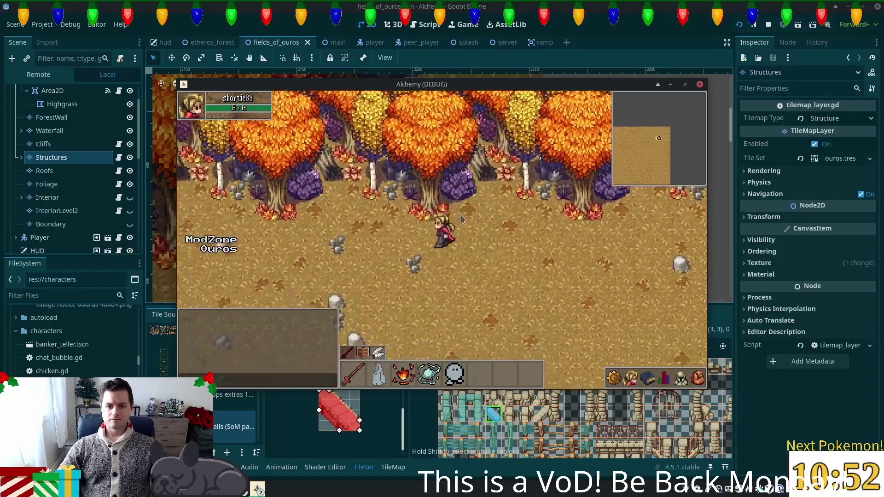
pyautogui.press('Down')
pyautogui.press('Right')
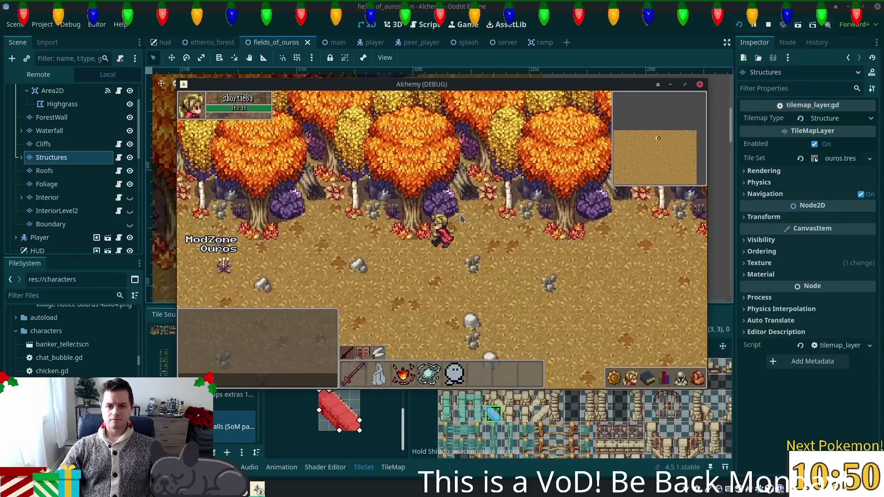
pyautogui.press('Up')
pyautogui.press('Left')
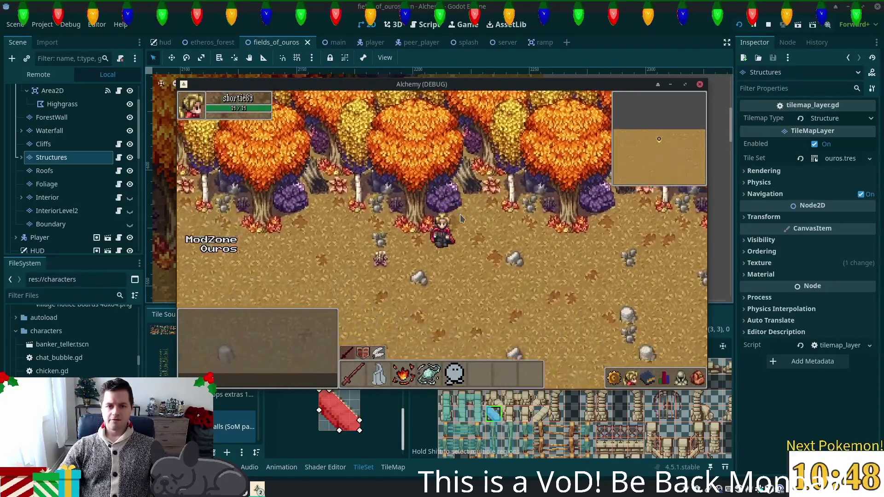
pyautogui.press('Down')
pyautogui.press('Left')
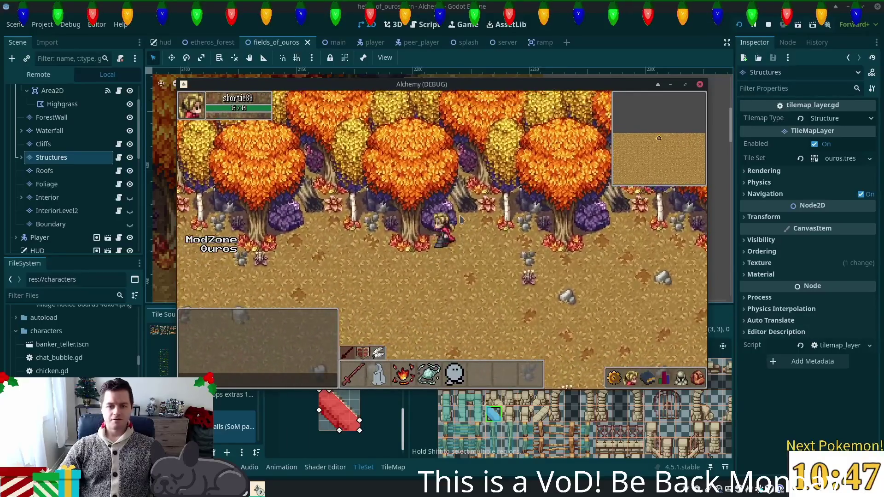
pyautogui.press('Right')
pyautogui.press('Up')
pyautogui.press('Left')
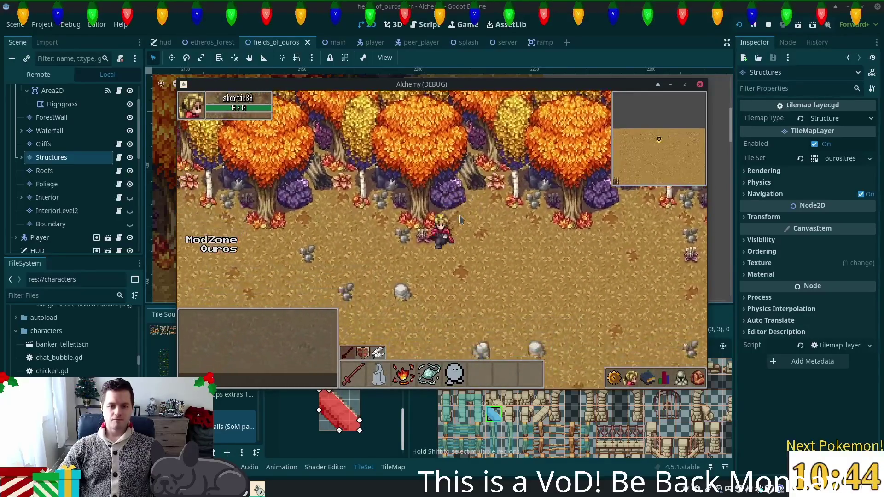
pyautogui.press('Down')
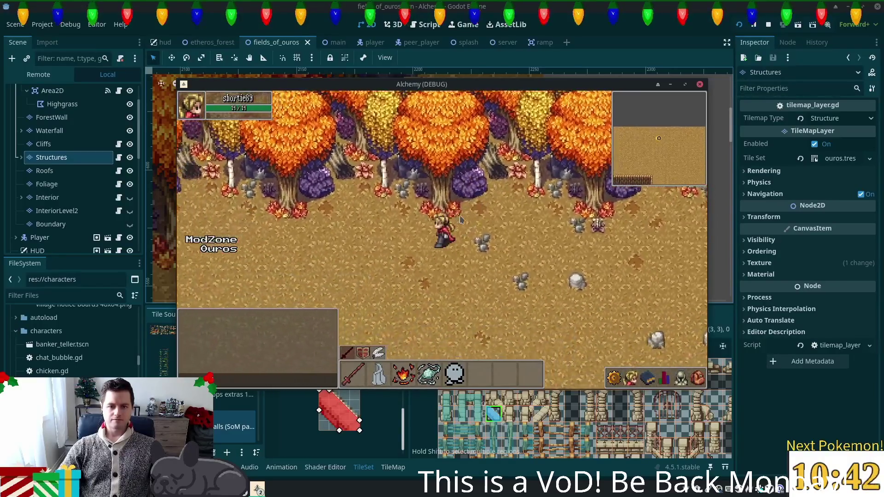
pyautogui.press('Up')
pyautogui.press('Left')
pyautogui.press('Down')
pyautogui.press('Right')
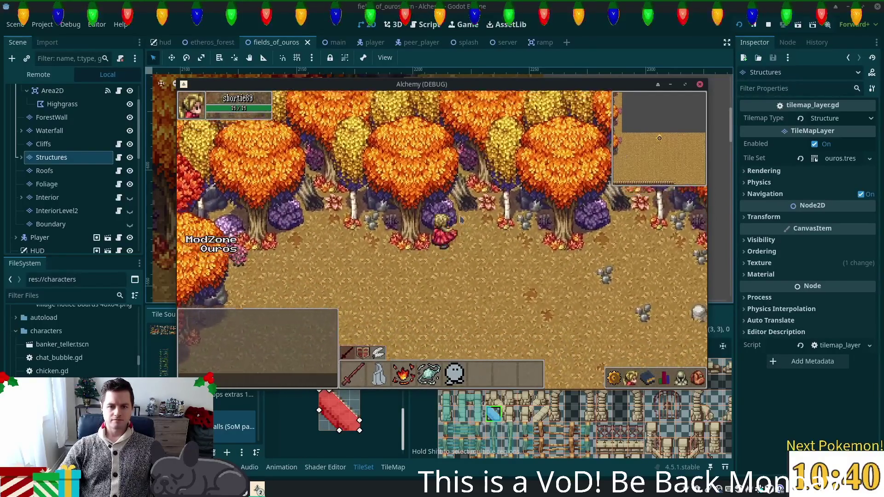
pyautogui.press('Up')
pyautogui.press('Left')
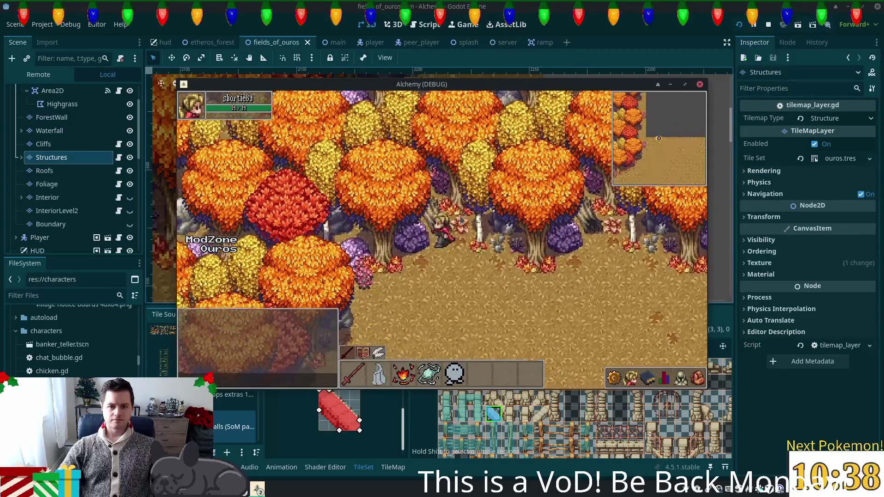
pyautogui.press('Down')
pyautogui.press('Left')
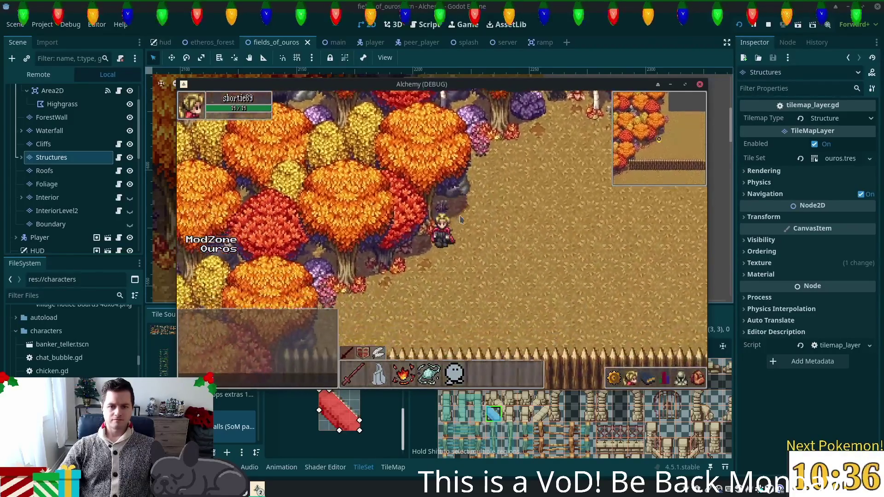
pyautogui.press('Down')
pyautogui.press('Left')
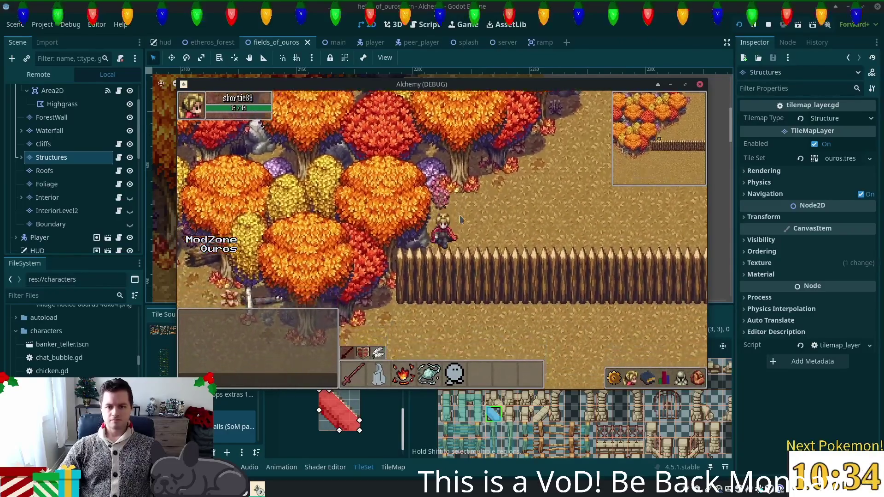
# - Walk the player east along the fence across the sandy field, then south to the water
pyautogui.press('Right')
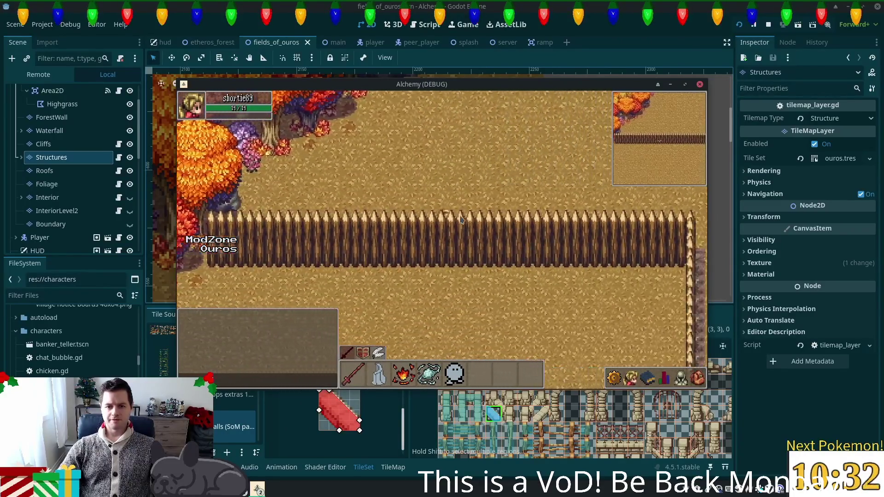
pyautogui.press('Right')
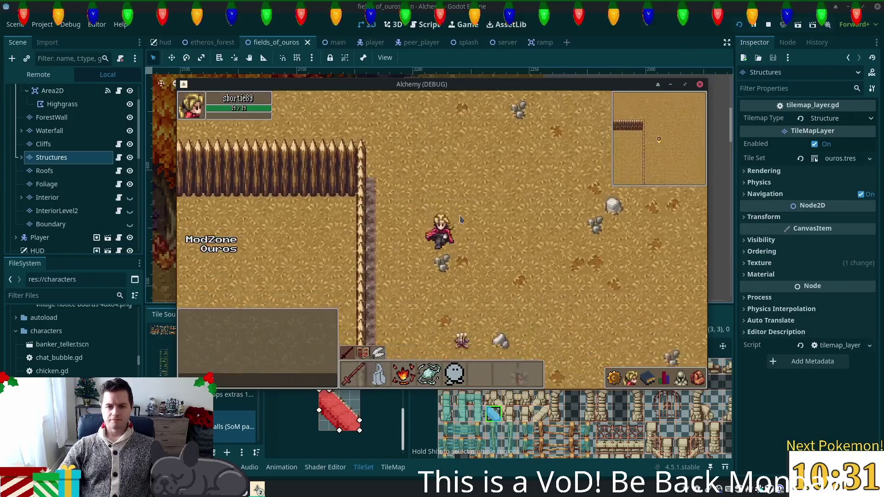
pyautogui.press('Right')
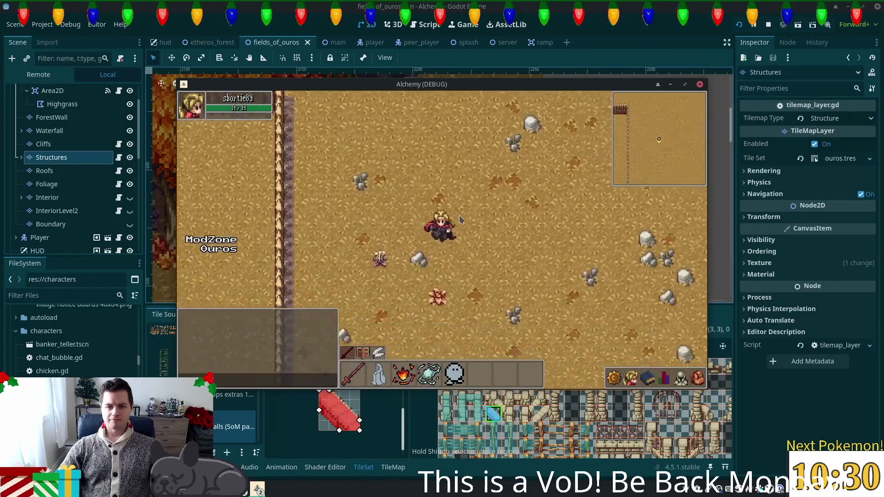
pyautogui.press('Right')
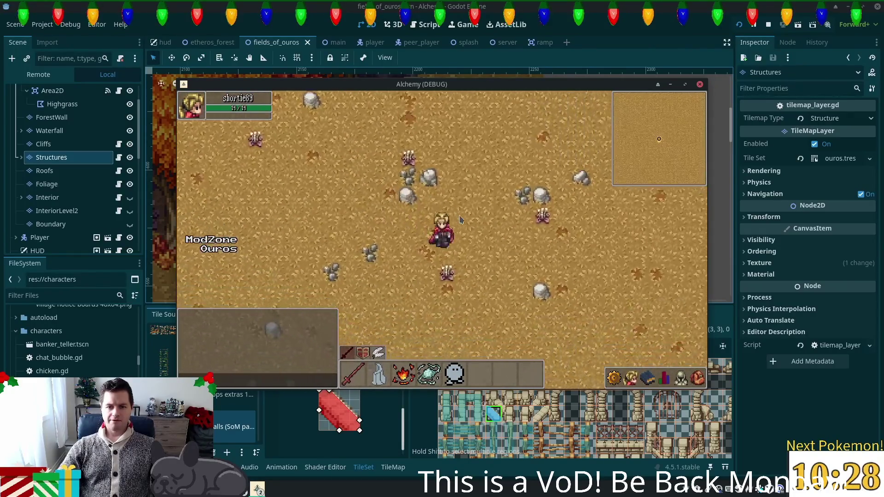
pyautogui.press('Right')
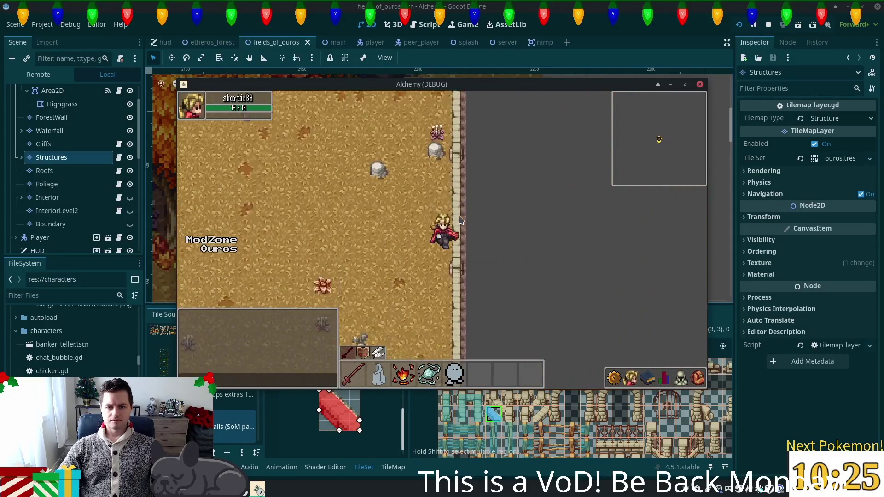
pyautogui.press('Down')
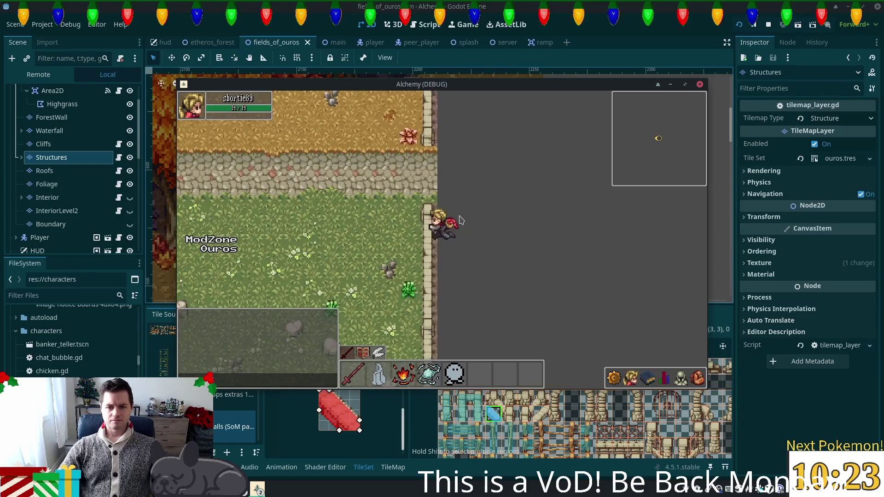
pyautogui.press('Down')
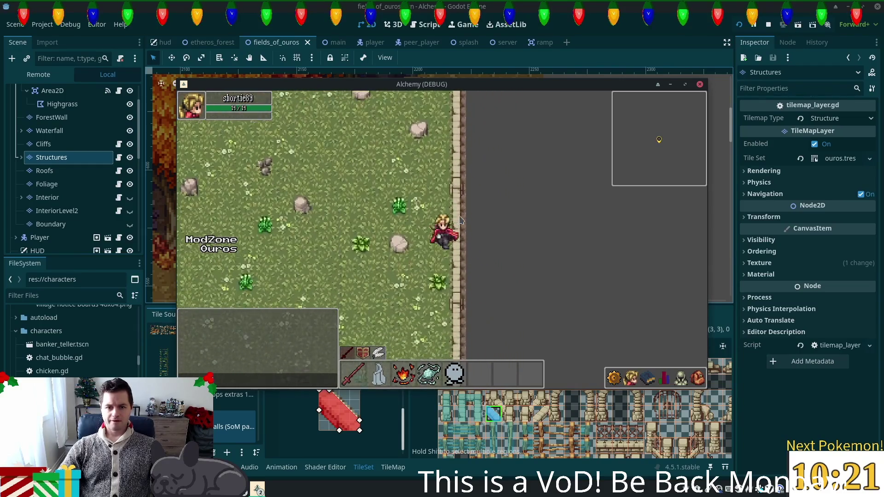
pyautogui.press('Down')
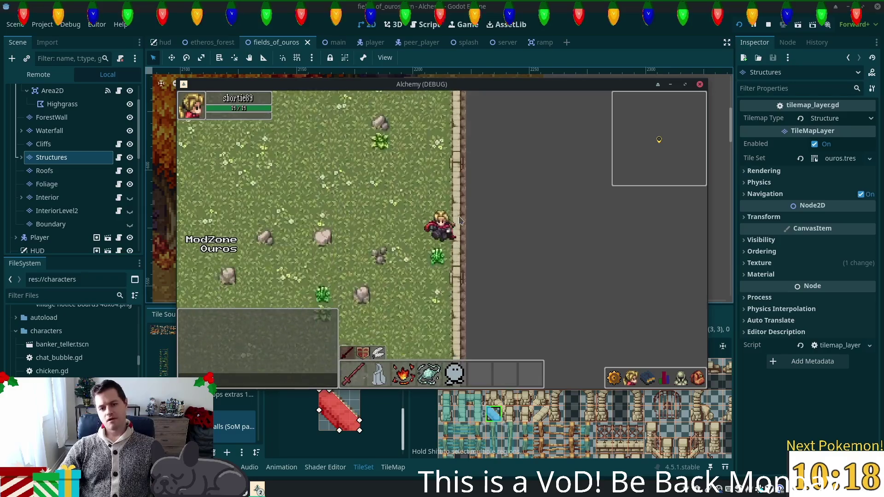
pyautogui.press('Down')
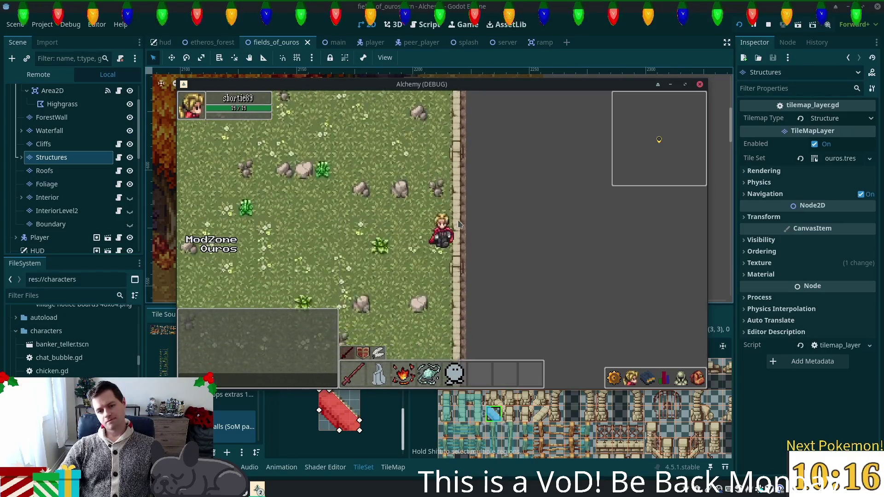
# - Walk the player west along the water's edge to the wooden dock and stone path
pyautogui.press('Left')
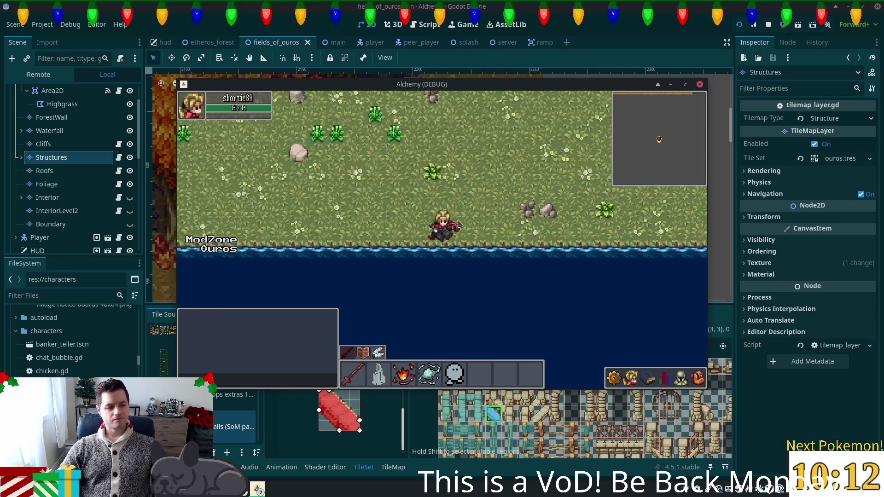
pyautogui.press('Left')
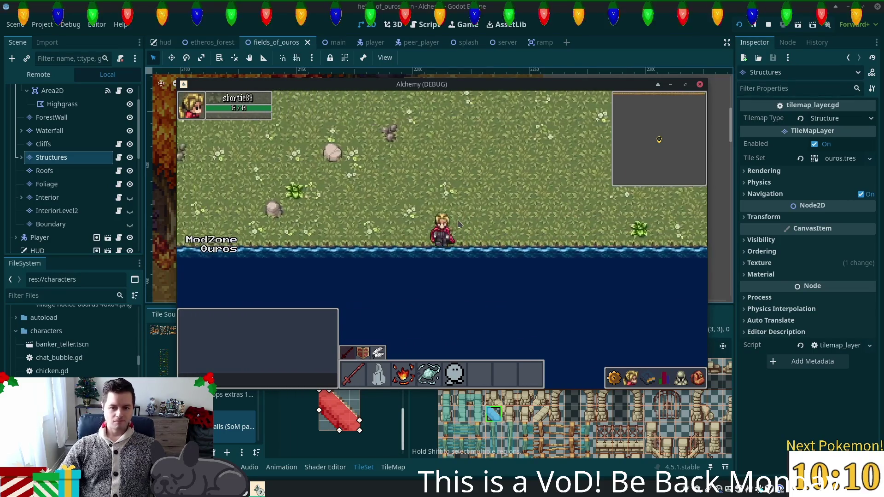
pyautogui.press('Left')
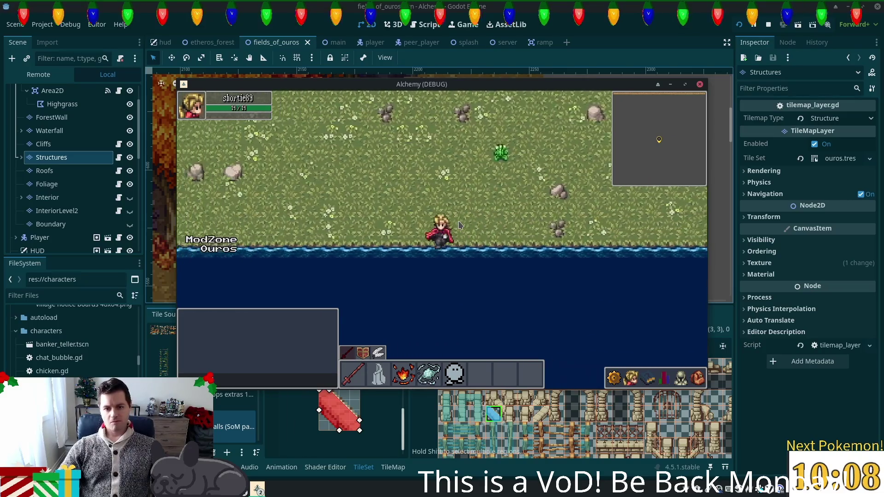
pyautogui.press('Left')
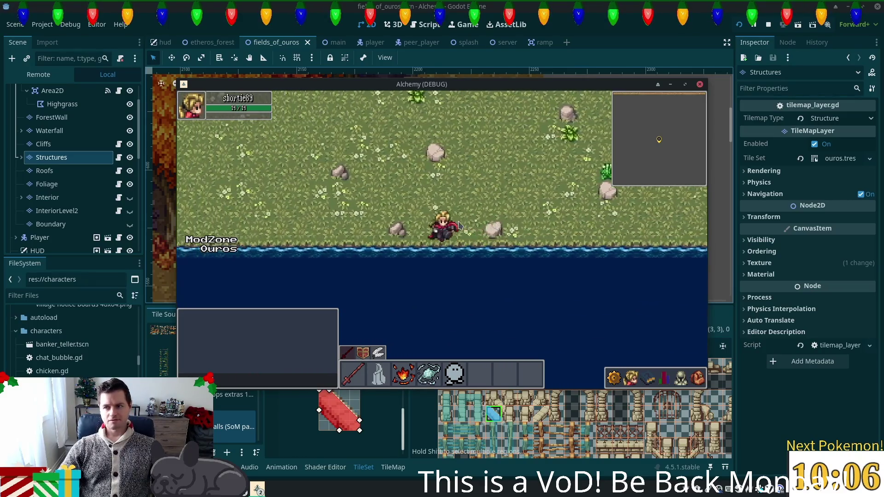
pyautogui.press('Left')
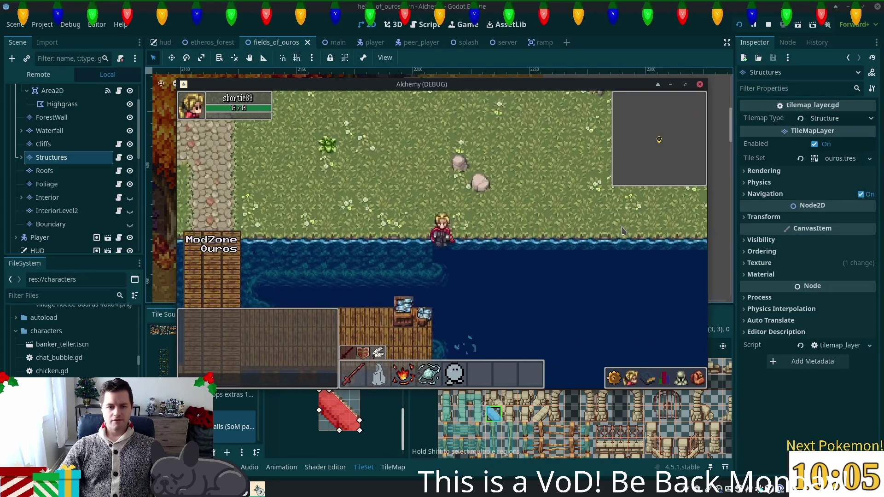
pyautogui.press('Up')
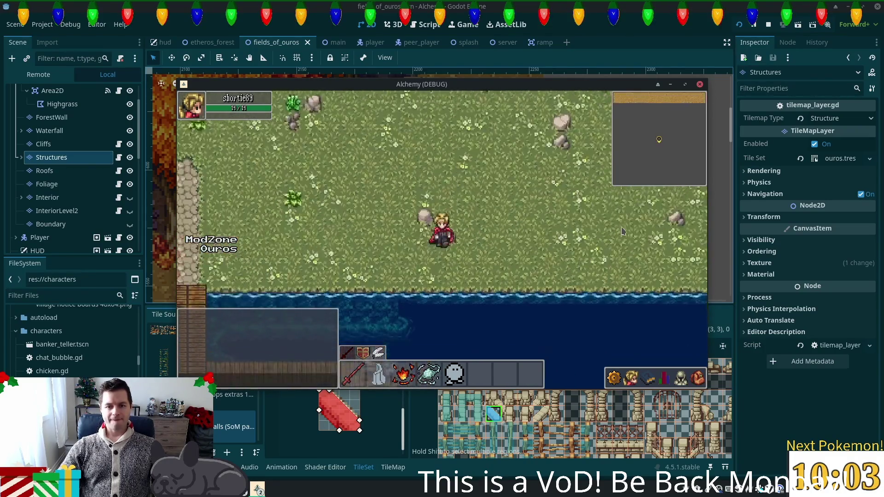
pyautogui.press('Up')
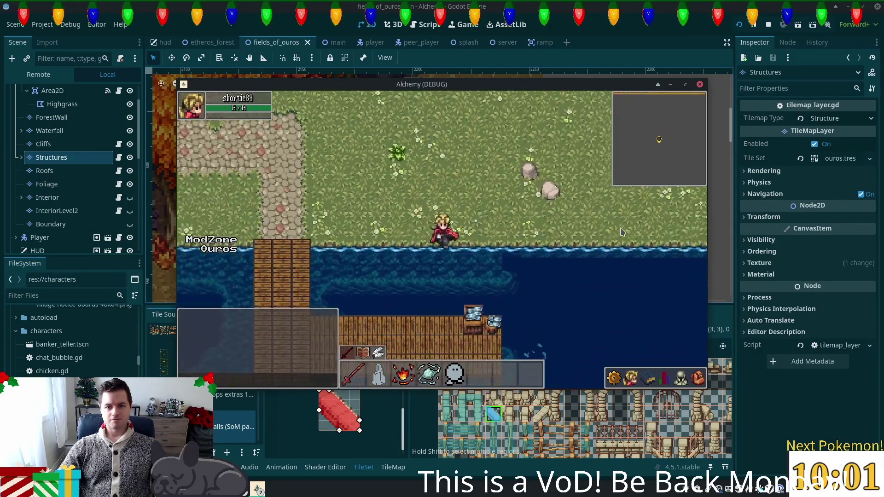
pyautogui.press('Left')
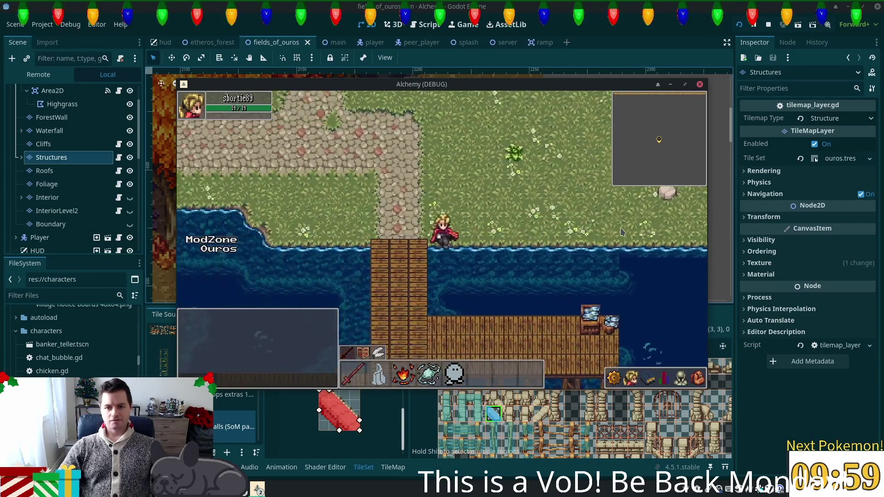
pyautogui.press('Right')
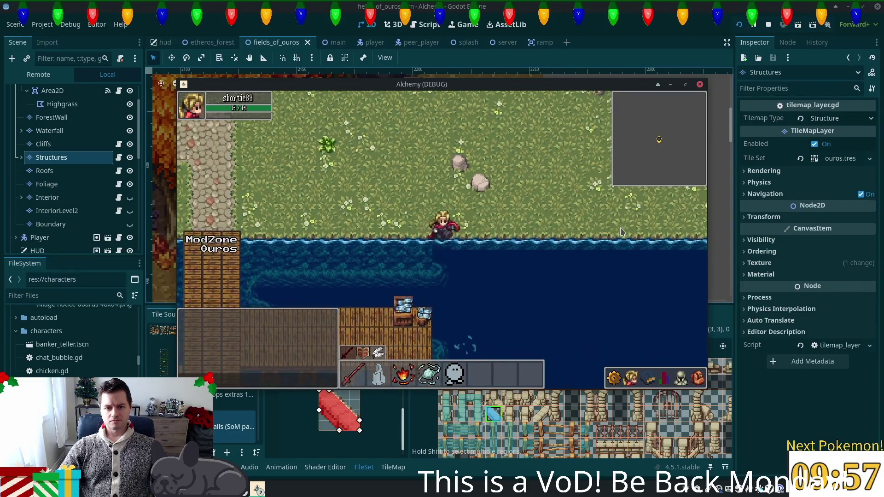
pyautogui.press('Left')
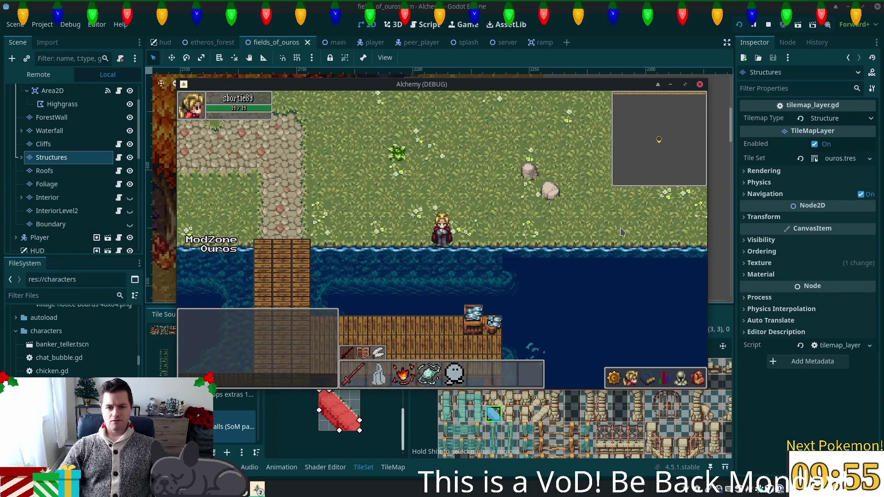
pyautogui.press('Right')
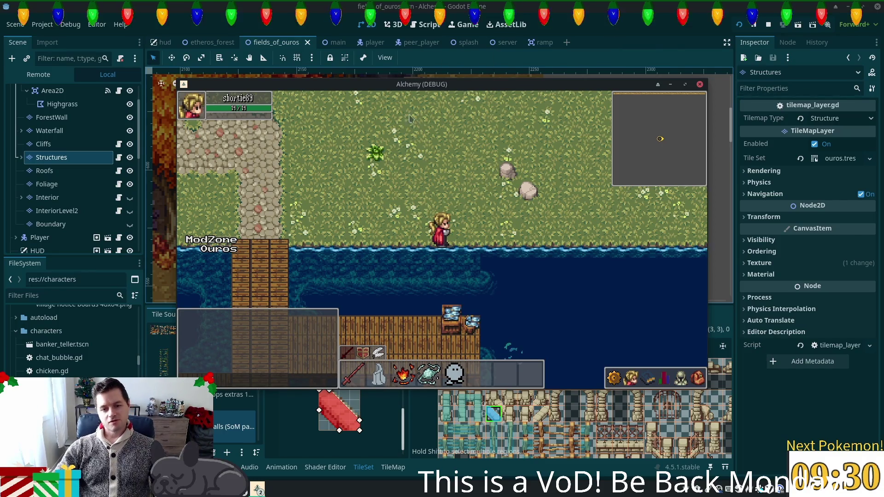
pyautogui.press('Left')
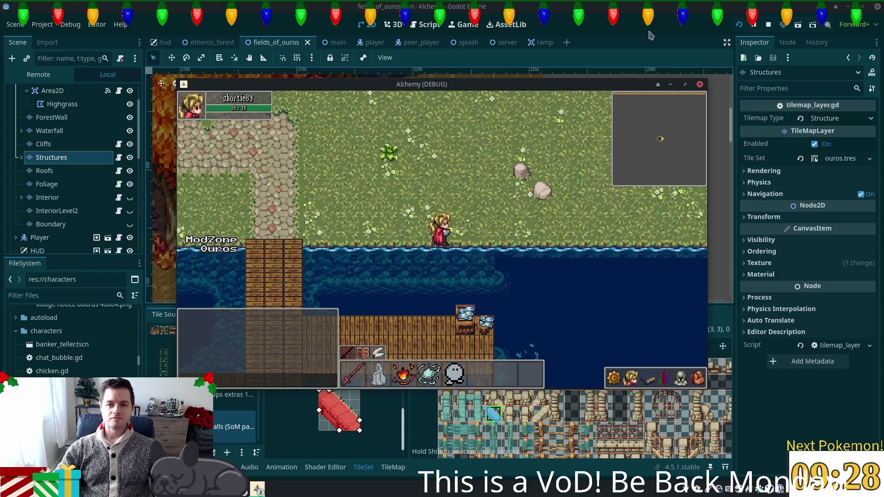
# - Stop the running game and scroll the 2D canvas down to the southern shore
pyautogui.click(651, 35)
pyautogui.scroll(-3, 350, 267)
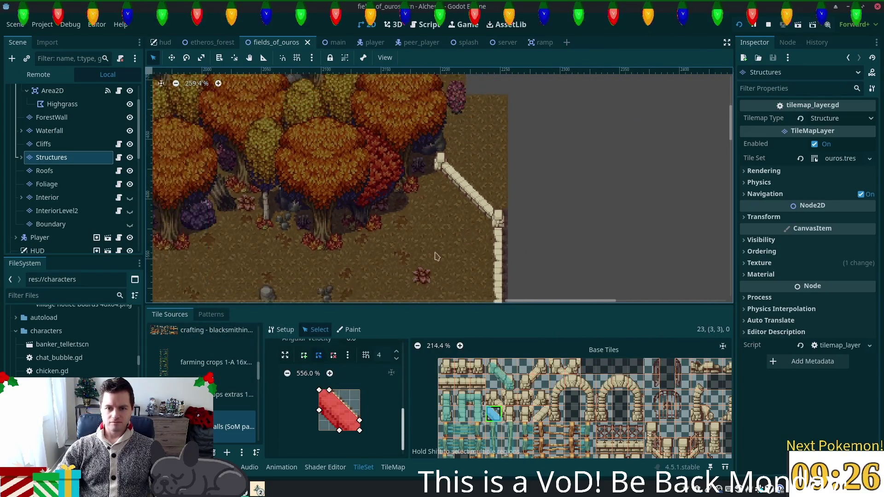
pyautogui.scroll(-1, 436, 256)
pyautogui.hscroll(-20, 436, 256)
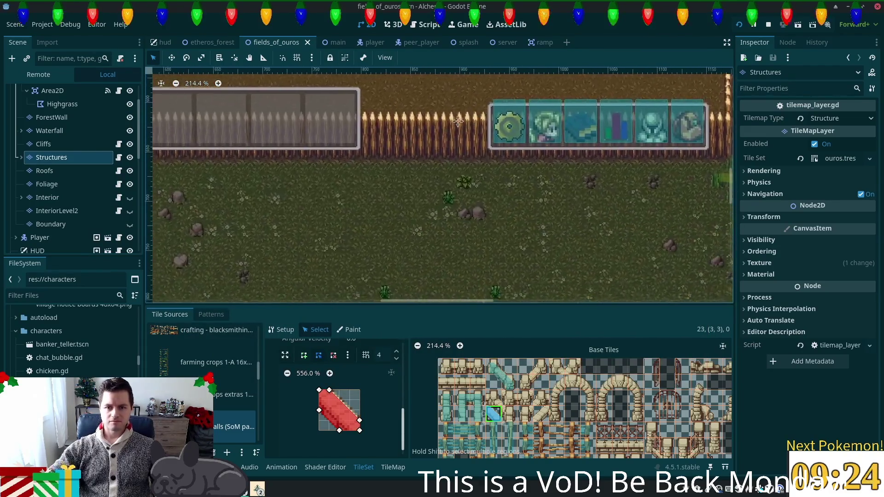
pyautogui.scroll(-3, 457, 121)
pyautogui.scroll(-4, 452, 276)
pyautogui.hscroll(-3, 451, 288)
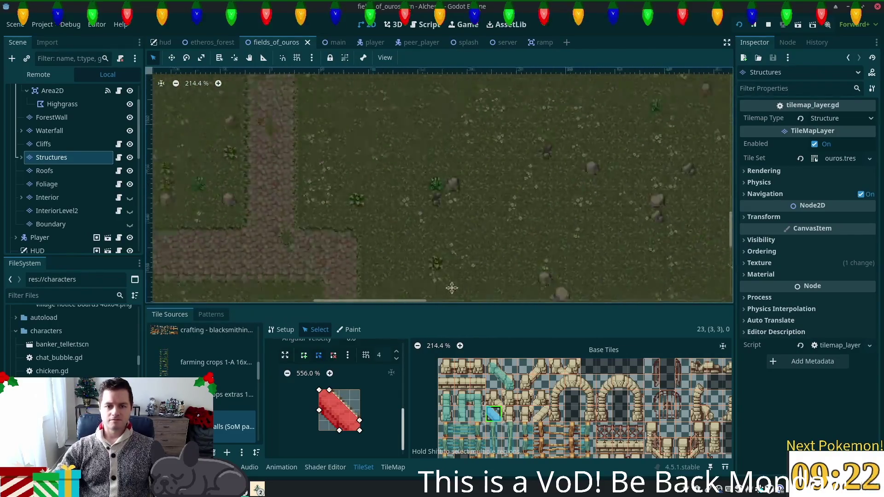
pyautogui.scroll(-10, 452, 288)
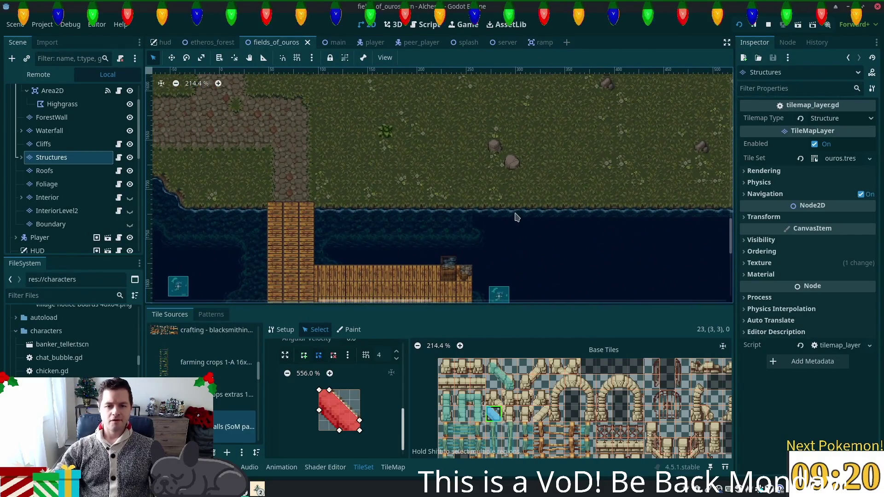
# - Zoom in on the shoreline and select the Ground node in the Scene tree
pyautogui.keyDown('ctrl'); pyautogui.scroll(2, 460, 244); pyautogui.keyUp('ctrl')
pyautogui.keyDown('ctrl'); pyautogui.scroll(2, 499, 237); pyautogui.keyUp('ctrl')
pyautogui.scroll(-1, 223, 149)
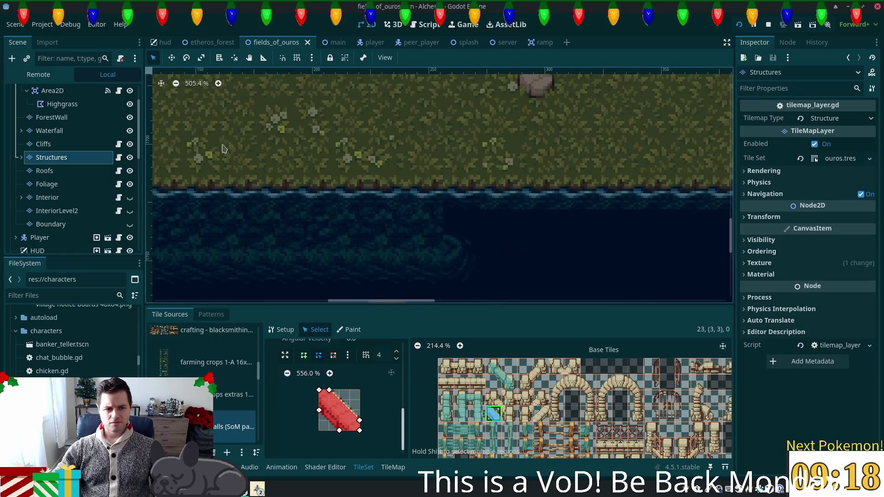
pyautogui.scroll(3, 69, 104)
pyautogui.click(73, 119)
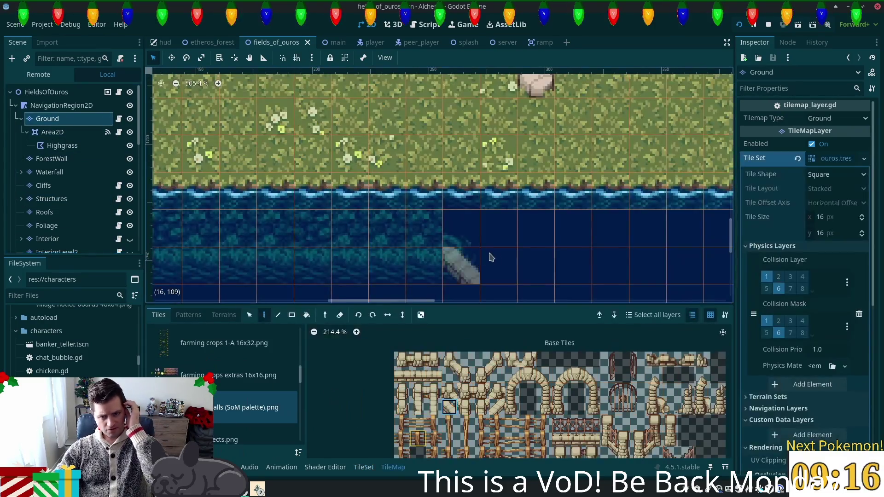
# - Show the summer forest.png tiles and paint one water tile onto the plain water
pyautogui.keyDown('ctrl'); pyautogui.scroll(3, 492, 257); pyautogui.keyUp('ctrl')
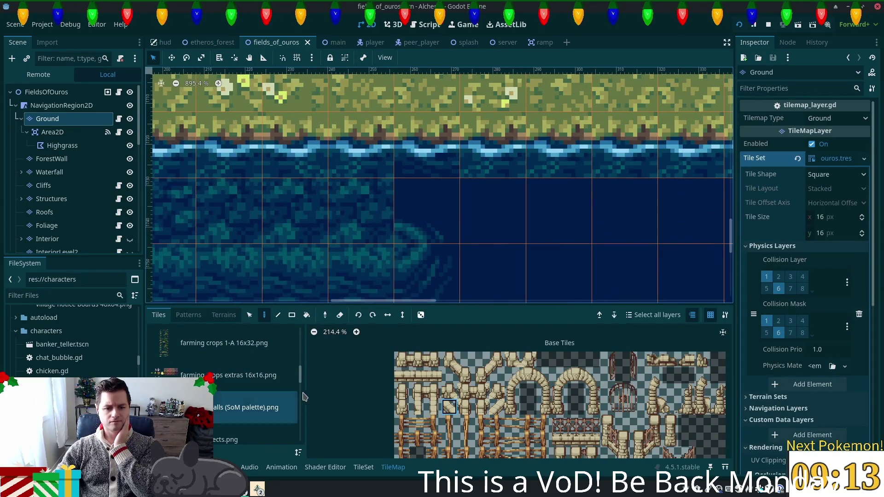
pyautogui.scroll(-5, 237, 355)
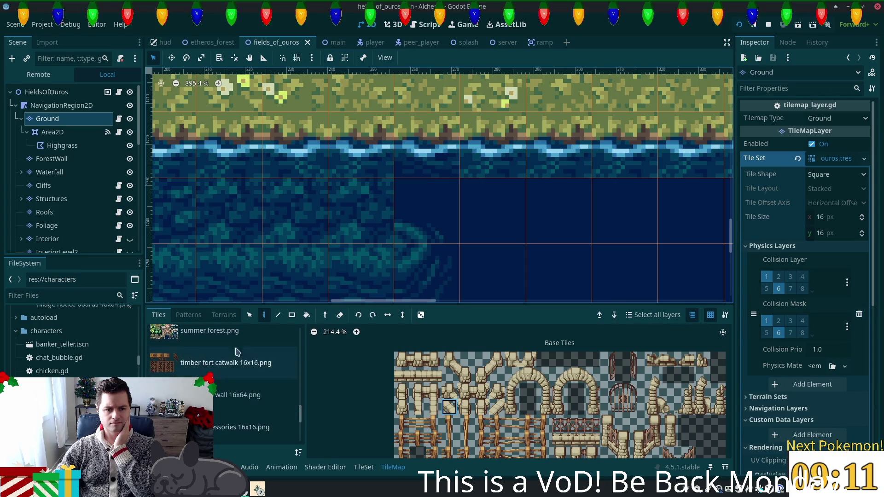
pyautogui.click(210, 336)
pyautogui.scroll(-2, 571, 403)
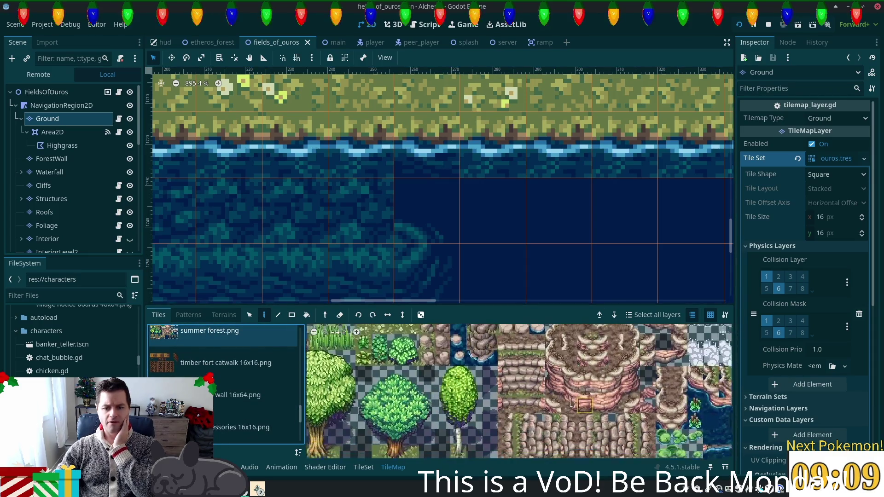
pyautogui.scroll(-3, 570, 403)
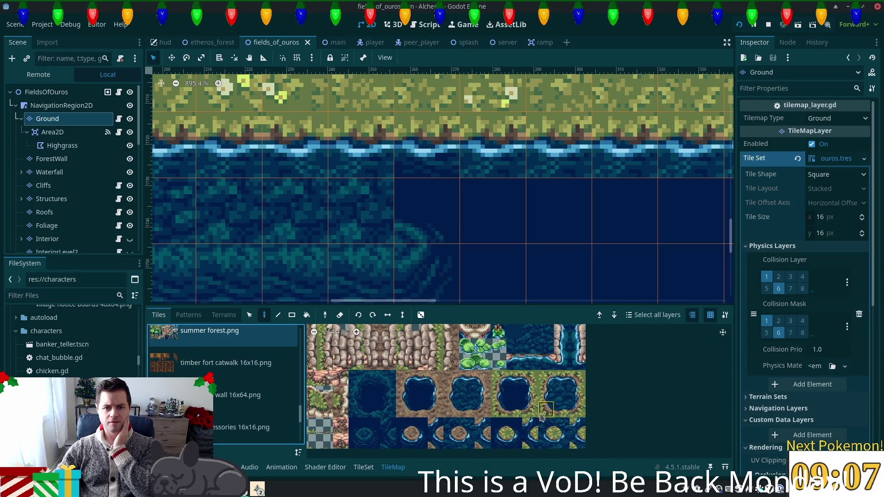
pyautogui.click(561, 378)
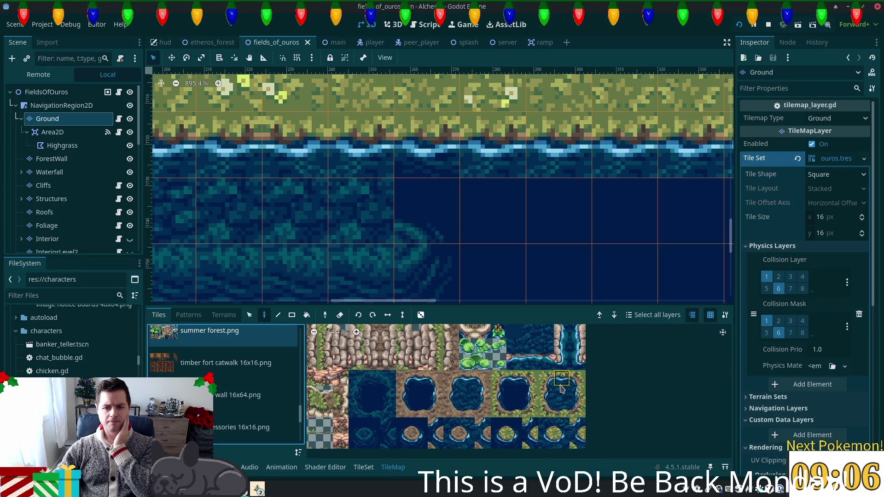
pyautogui.click(414, 159)
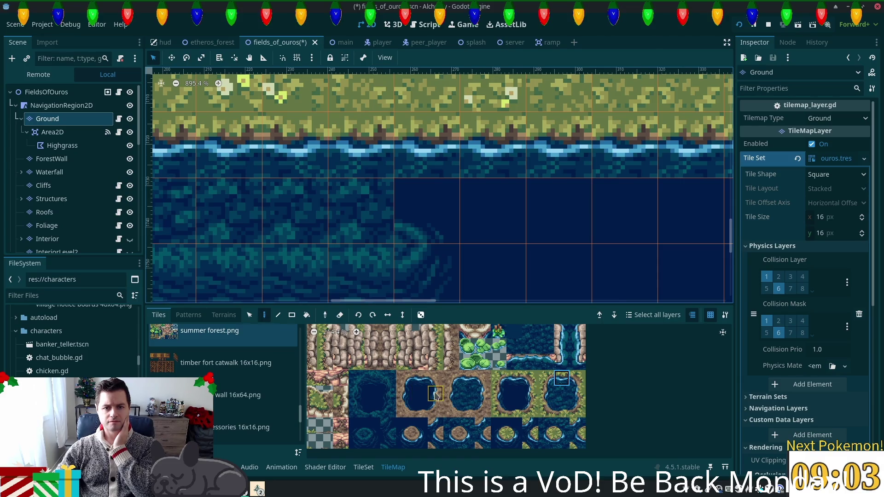
# - Pick another water tile and paint more textured water over the plain dark-blue area
pyautogui.click(356, 394)
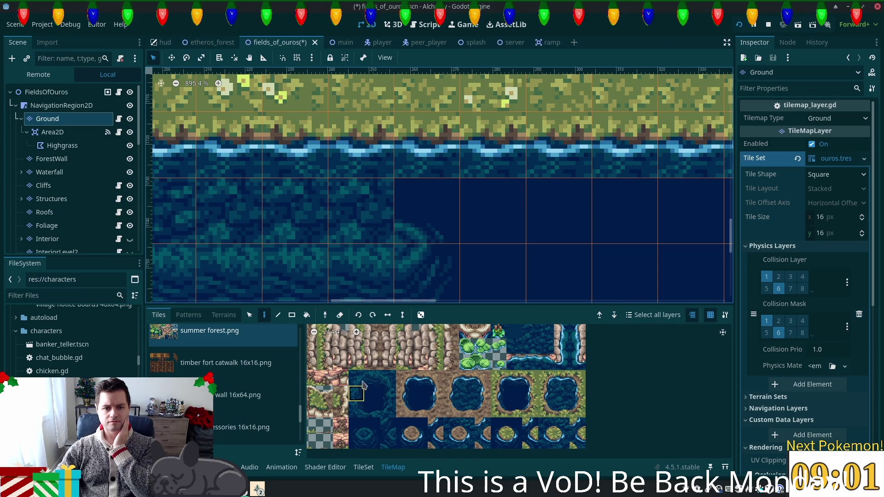
pyautogui.click(356, 378)
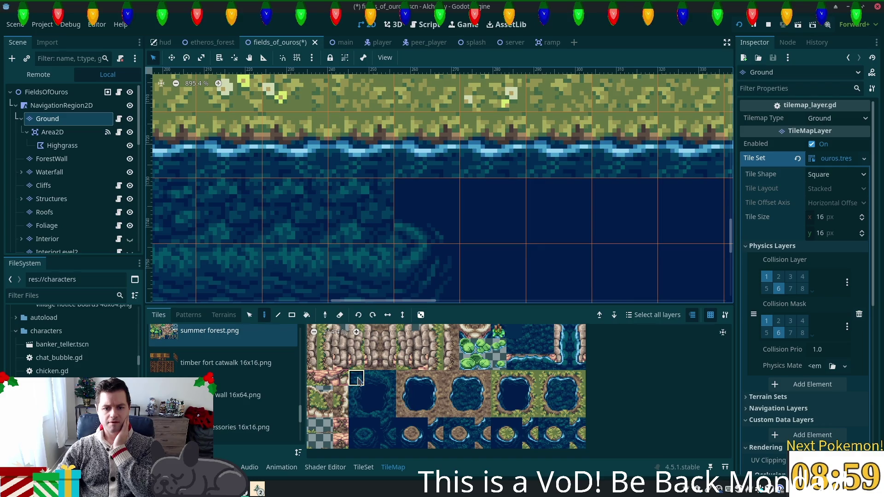
pyautogui.click(372, 441)
pyautogui.click(489, 216)
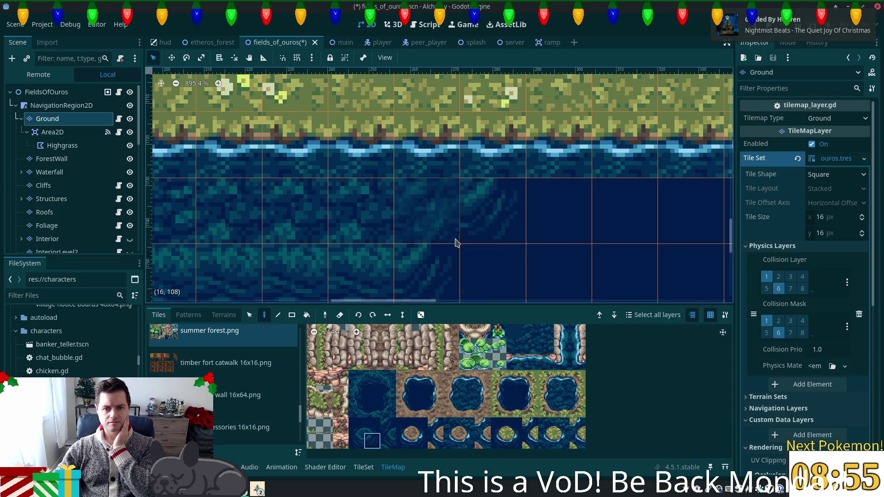
pyautogui.scroll(-2, 454, 244)
pyautogui.scroll(-4, 451, 249)
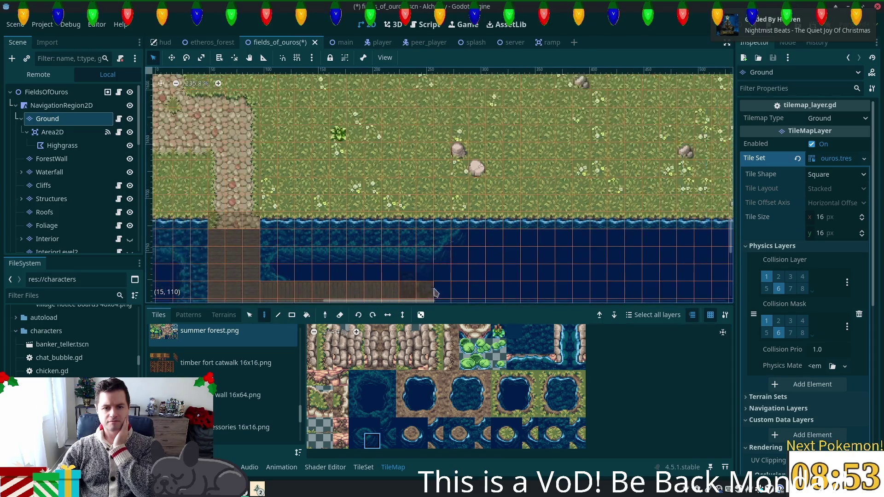
pyautogui.scroll(-5, 463, 239)
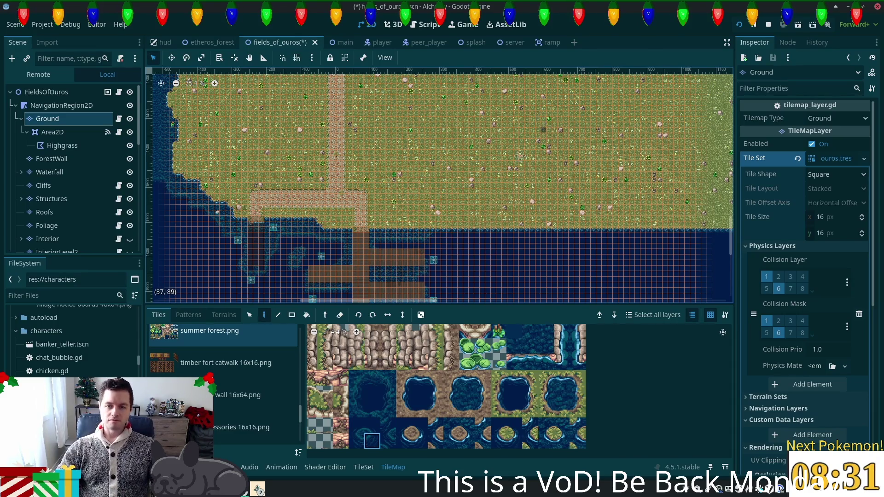
# - Pan and zoom around the tilemap to inspect the water edits, then save the scene
pyautogui.scroll(10, 520, 154)
pyautogui.hscroll(15, 552, 193)
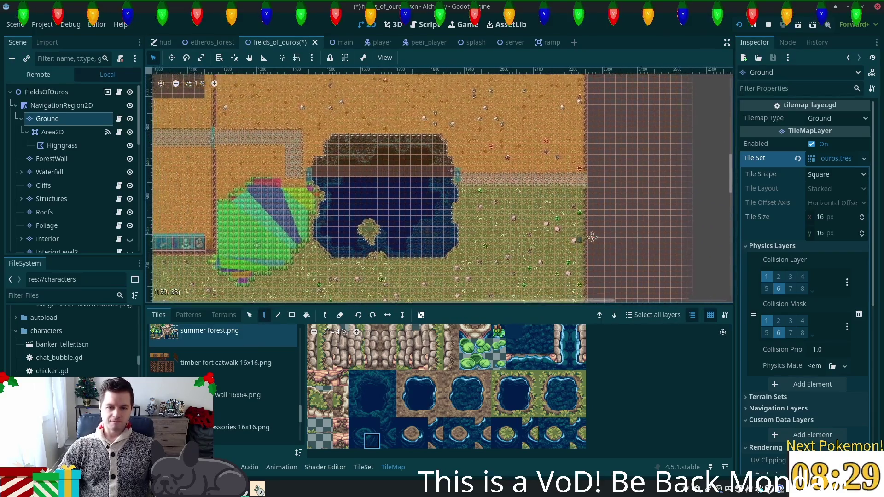
pyautogui.hscroll(-2, 592, 237)
pyautogui.scroll(-1, 594, 238)
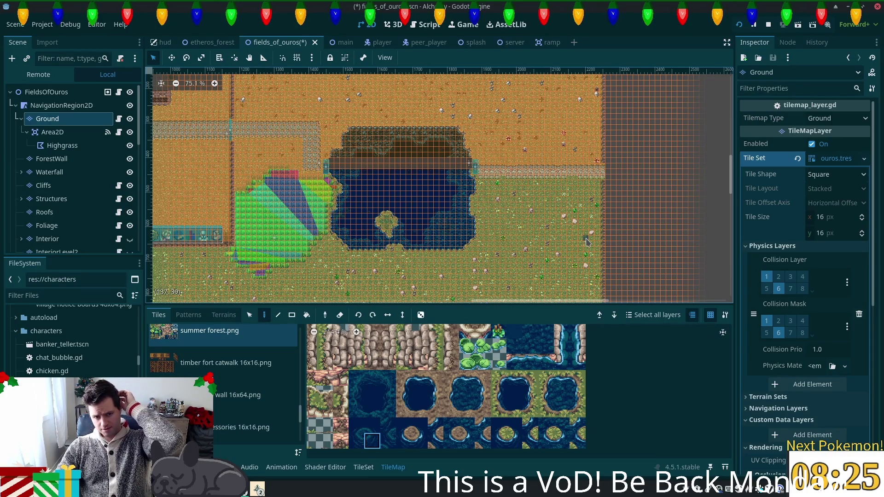
pyautogui.hscroll(-10, 587, 242)
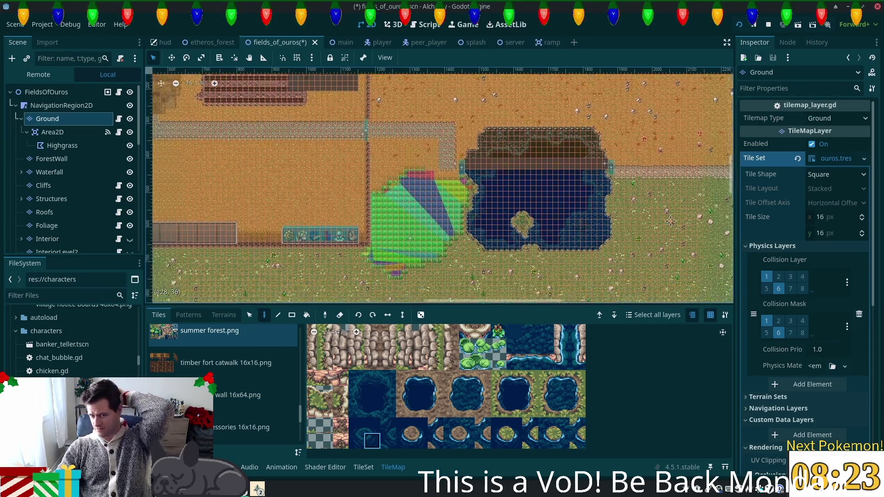
pyautogui.scroll(6, 671, 221)
pyautogui.hscroll(5, 670, 221)
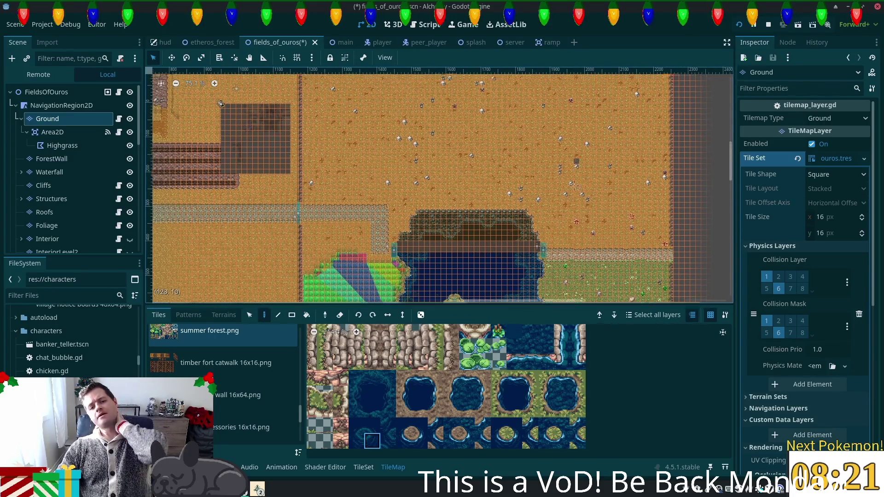
pyautogui.scroll(7, 577, 165)
pyautogui.hscroll(-2, 599, 261)
pyautogui.keyDown('ctrl'); pyautogui.scroll(-4, 598, 246); pyautogui.keyUp('ctrl')
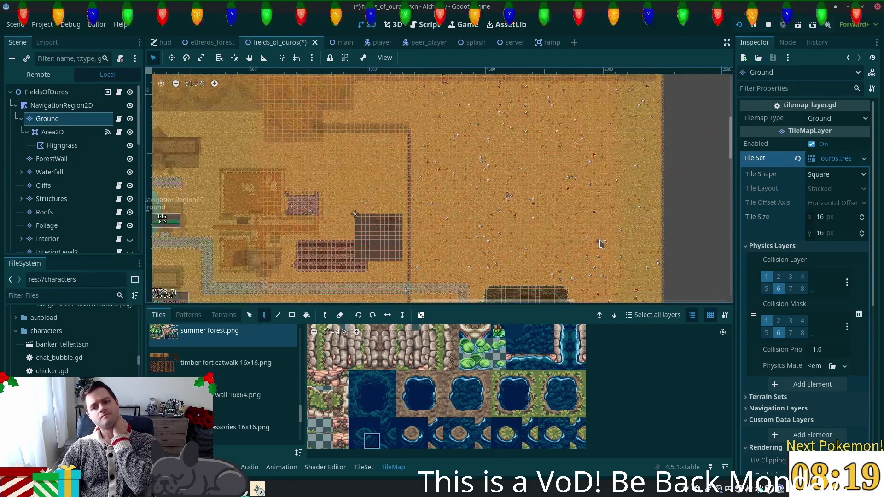
pyautogui.keyDown('ctrl'); pyautogui.scroll(-3, 601, 240); pyautogui.keyUp('ctrl')
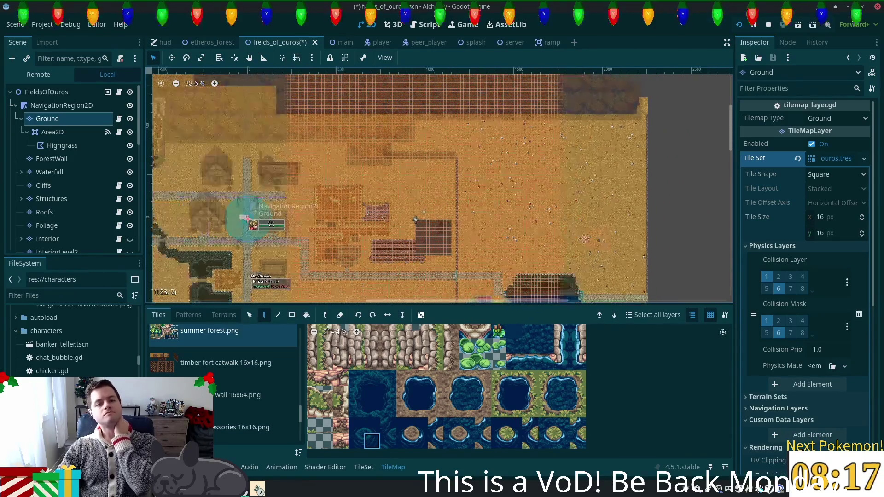
pyautogui.hscroll(-8, 733, 237)
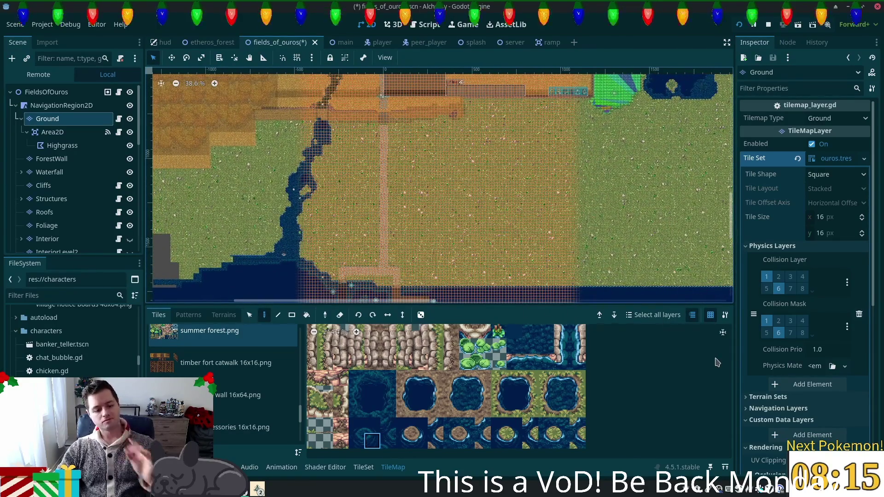
pyautogui.hotkey('ctrl', 's')
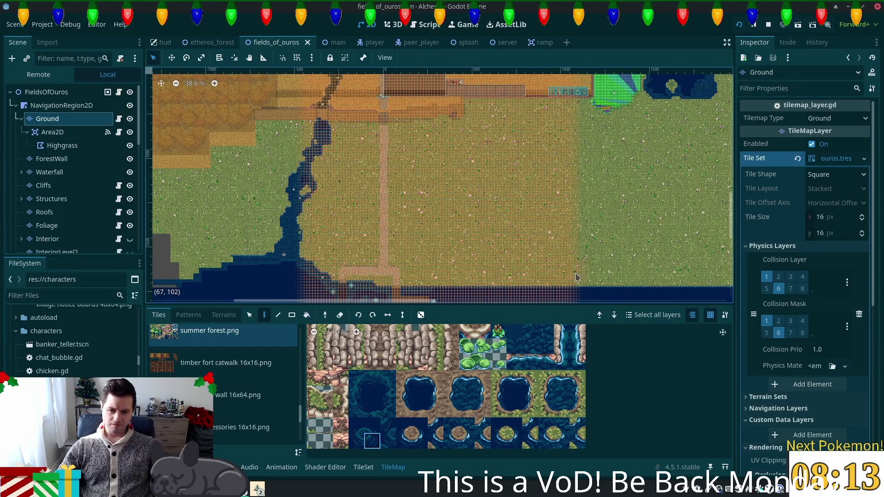
# - Move the view down to the southern area and switch to the Rect painting tool
pyautogui.hscroll(-5, 414, 207)
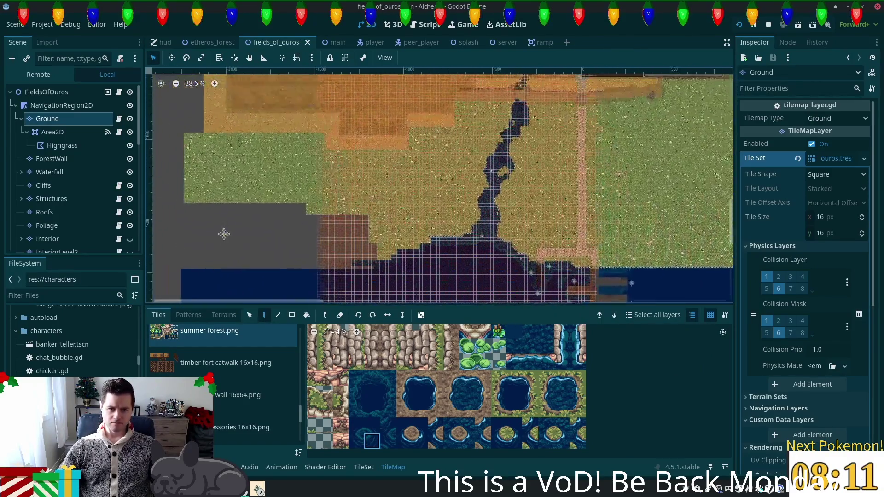
pyautogui.scroll(-5, 224, 234)
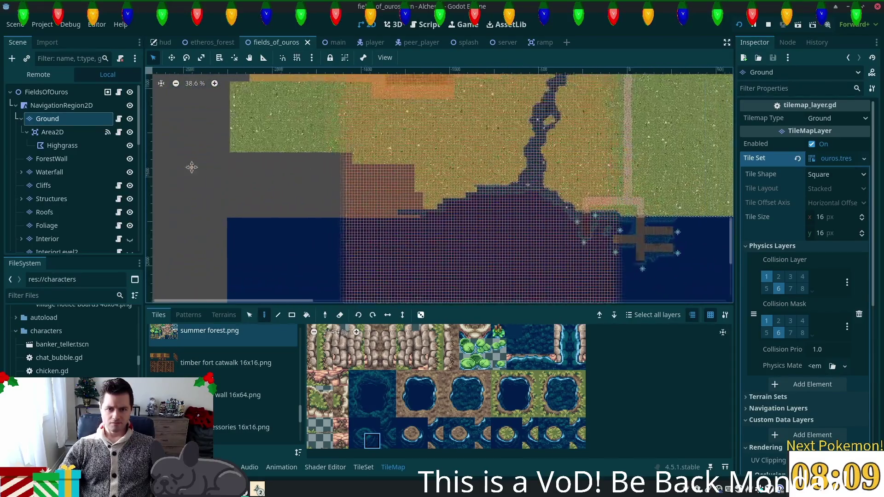
pyautogui.scroll(-5, 191, 167)
pyautogui.hscroll(5, 191, 167)
pyautogui.scroll(-2, 506, 210)
pyautogui.hscroll(-5, 506, 209)
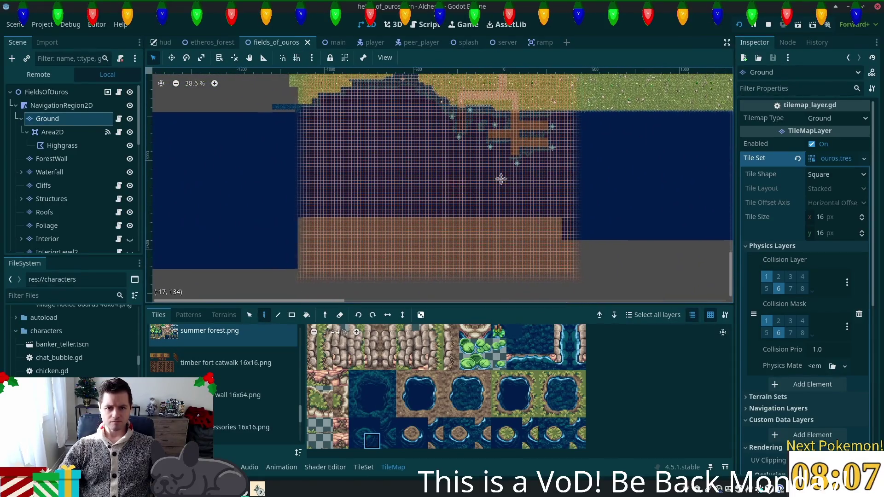
pyautogui.click(291, 315)
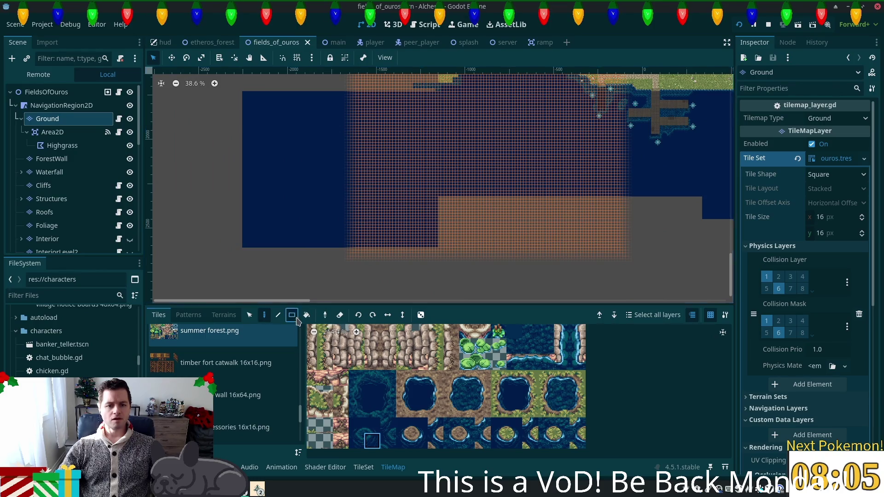
# - Fill two rectangular tile blocks, including a 33x36 block, and bring the area right of the dock into view
pyautogui.moveTo(239, 101); pyautogui.dragTo(341, 227)
pyautogui.moveTo(272, 158)
pyautogui.mouseDown()
pyautogui.moveTo(507, 271)
pyautogui.moveTo(509, 230)
pyautogui.mouseUp()
pyautogui.moveTo(246, 96); pyautogui.dragTo(221, 76)
pyautogui.moveTo(490, 243)
pyautogui.mouseDown()
pyautogui.moveTo(417, 285)
pyautogui.moveTo(419, 328)
pyautogui.mouseUp()
pyautogui.moveTo(228, 159); pyautogui.dragTo(364, 299)
pyautogui.moveTo(448, 289)
pyautogui.mouseDown()
pyautogui.moveTo(385, 251)
pyautogui.moveTo(257, 250)
pyautogui.moveTo(791, 304)
pyautogui.mouseUp()
# - Erase the surplus blue and brown tiles below and right of the water band, then save
pyautogui.moveTo(502, 272)
pyautogui.mouseDown()
pyautogui.moveTo(464, 259)
pyautogui.moveTo(239, 247)
pyautogui.mouseUp()
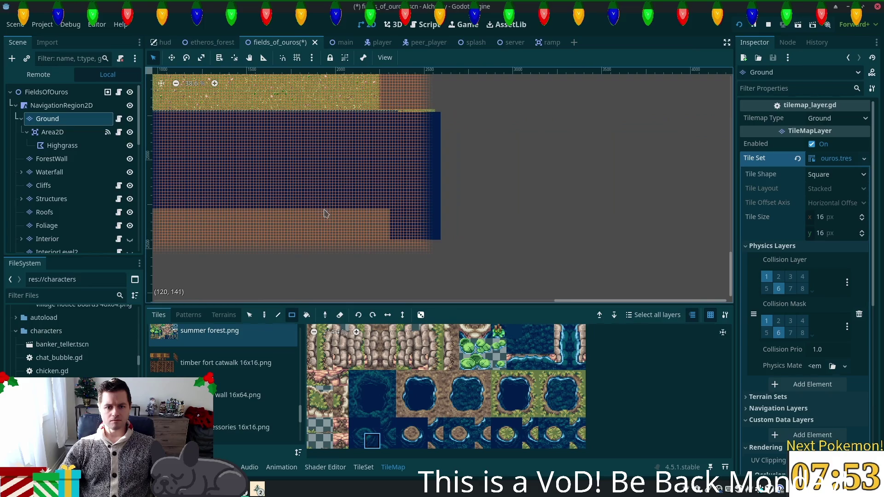
pyautogui.moveTo(325, 213)
pyautogui.mouseDown()
pyautogui.moveTo(502, 251)
pyautogui.moveTo(516, 284)
pyautogui.mouseUp()
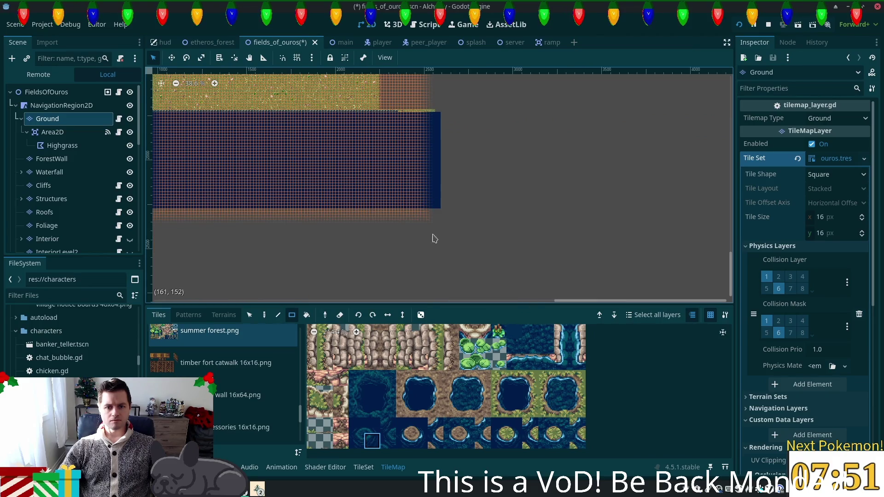
pyautogui.scroll(4, 537, 225)
pyautogui.hscroll(-3, 537, 225)
pyautogui.scroll(-3, 548, 147)
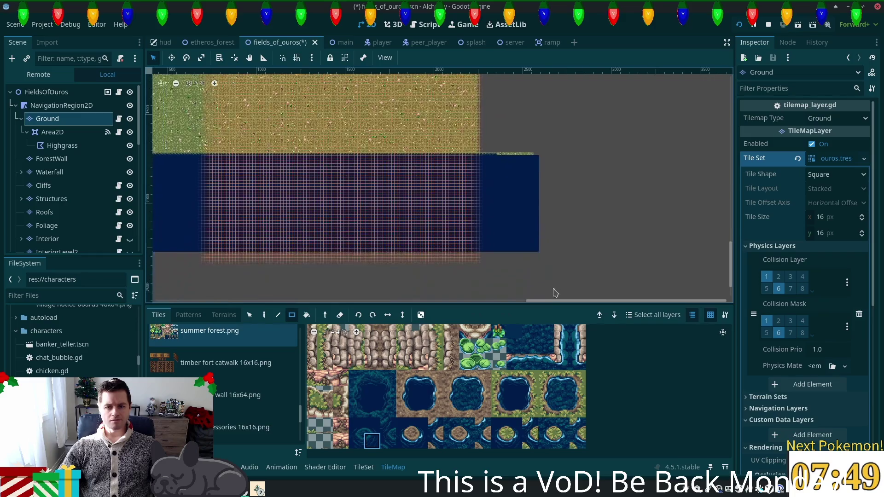
pyautogui.moveTo(489, 128); pyautogui.dragTo(615, 302)
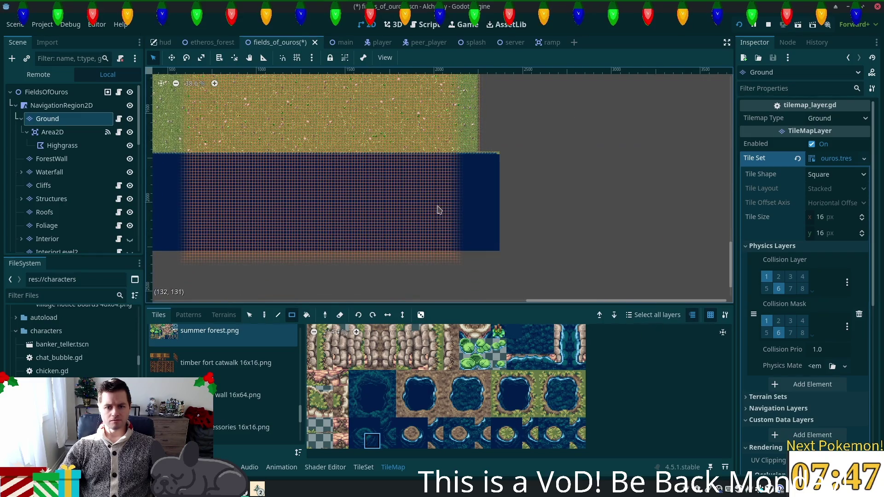
pyautogui.scroll(5, 420, 173)
pyautogui.hscroll(-5, 420, 173)
pyautogui.scroll(1, 420, 173)
pyautogui.scroll(2, 623, 151)
pyautogui.hscroll(-1, 624, 151)
pyautogui.hotkey('ctrl', 's')
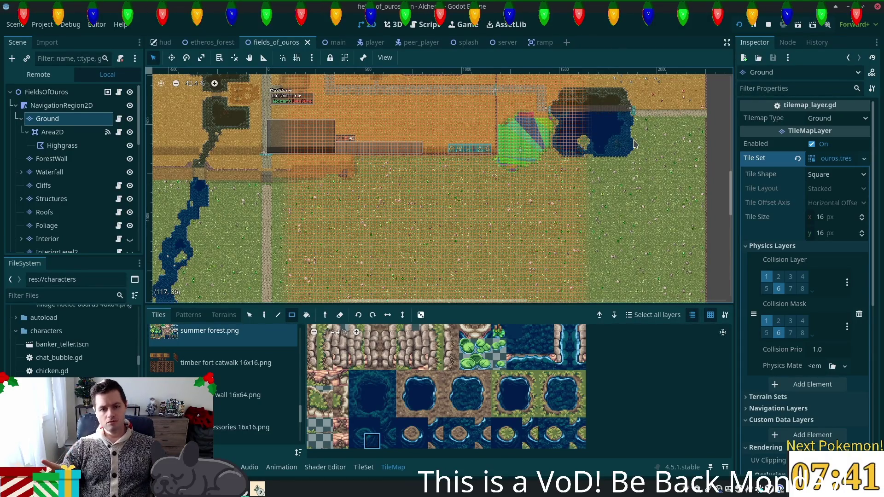
# - Zoom in and pan the view east to the open sand field beside the village
pyautogui.scroll(-2, 646, 190)
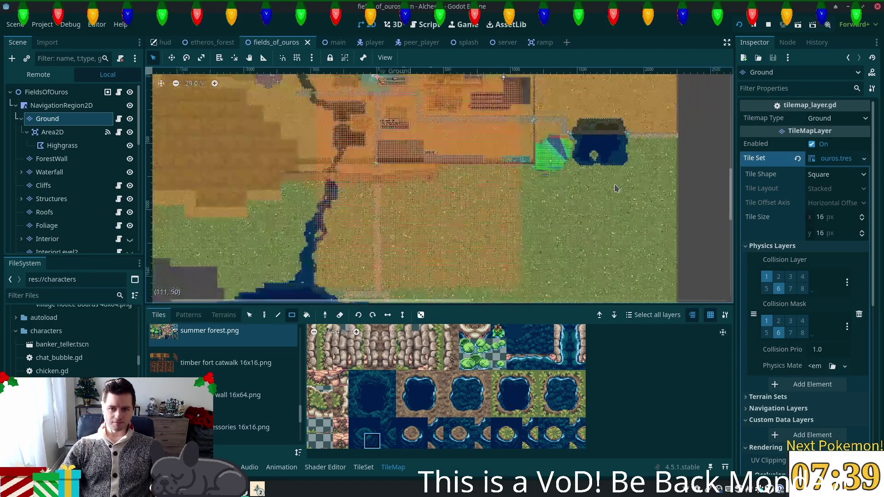
pyautogui.moveTo(646, 190); pyautogui.dragTo(502, 265)
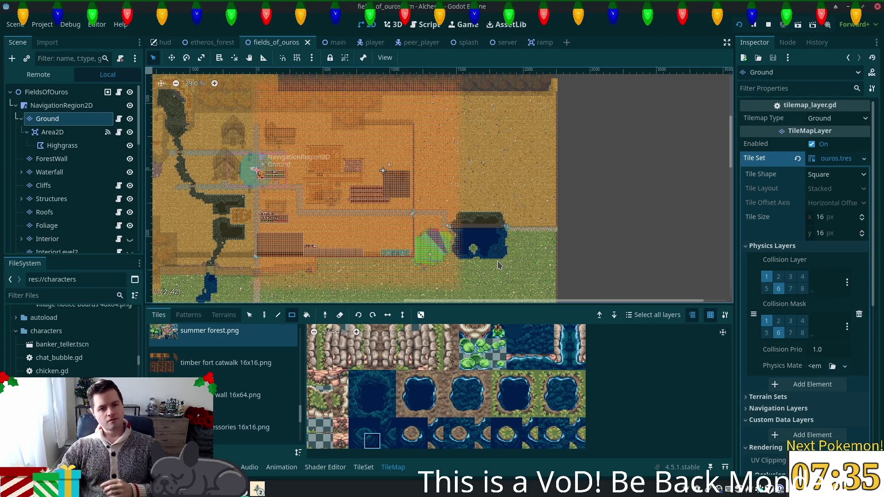
pyautogui.hscroll(-5, 481, 164)
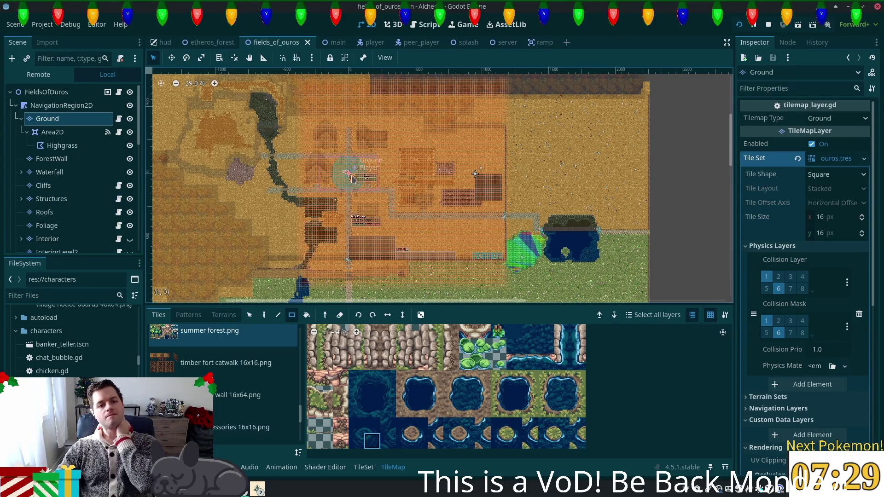
pyautogui.scroll(2, 407, 188)
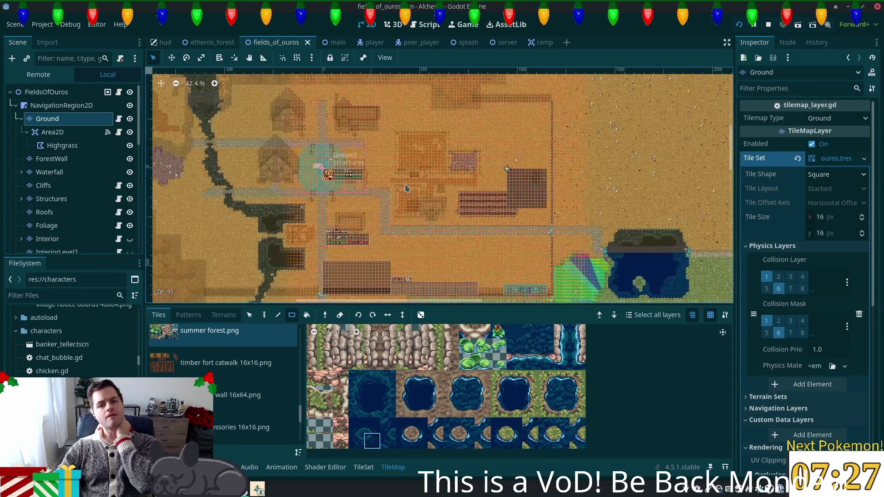
pyautogui.scroll(-2, 405, 188)
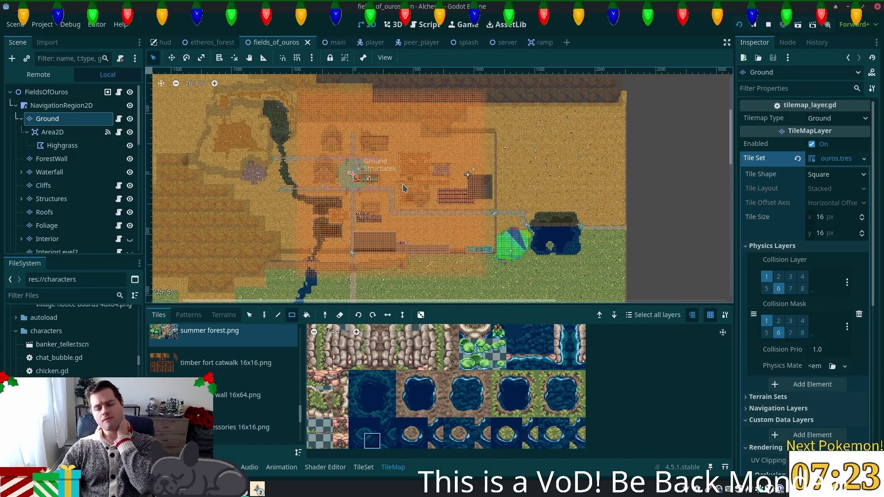
pyautogui.scroll(3, 606, 195)
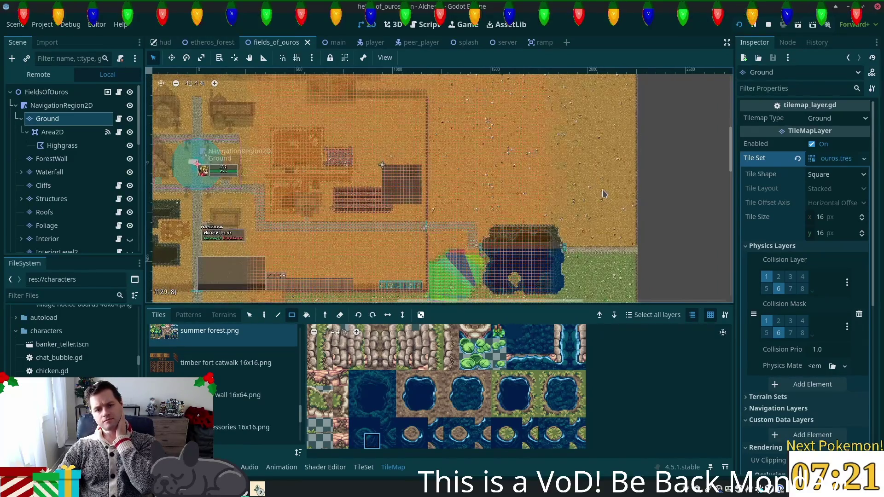
pyautogui.moveTo(606, 195)
pyautogui.mouseDown()
pyautogui.moveTo(578, 218)
pyautogui.moveTo(557, 265)
pyautogui.mouseUp()
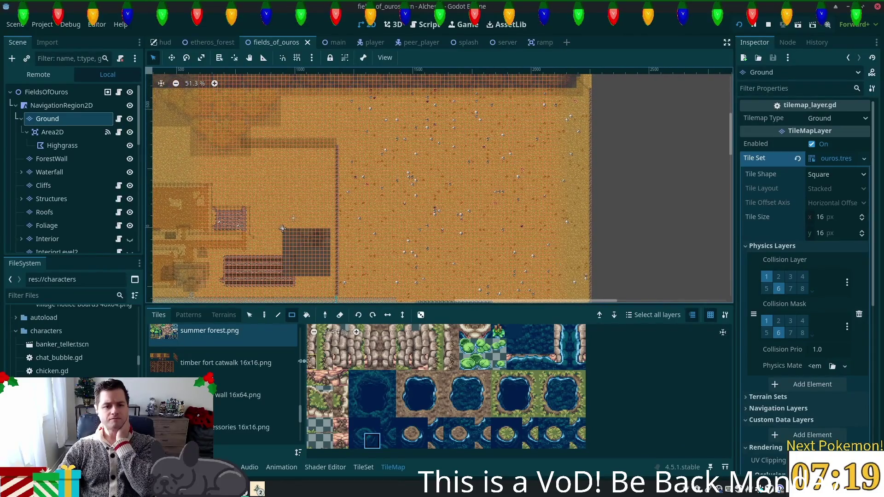
# - Switch to the Selection tool and choose the autumn forest (clean) tile source
pyautogui.click(249, 315)
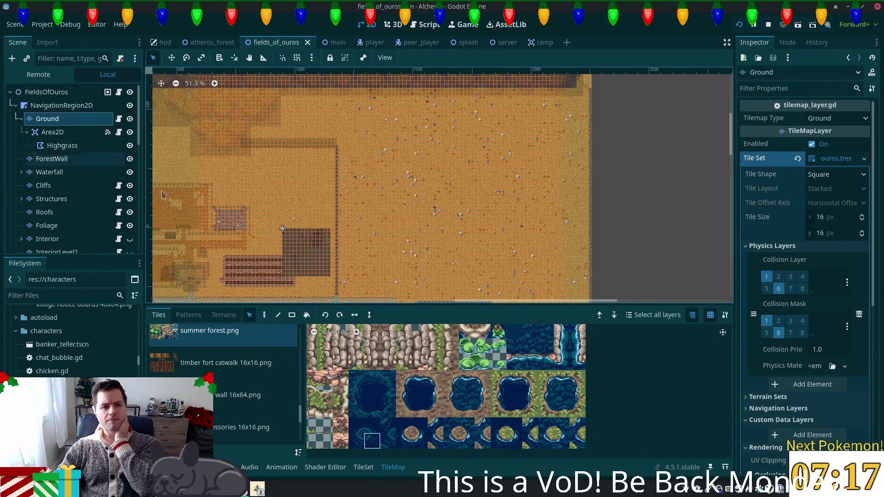
pyautogui.scroll(1, 304, 381)
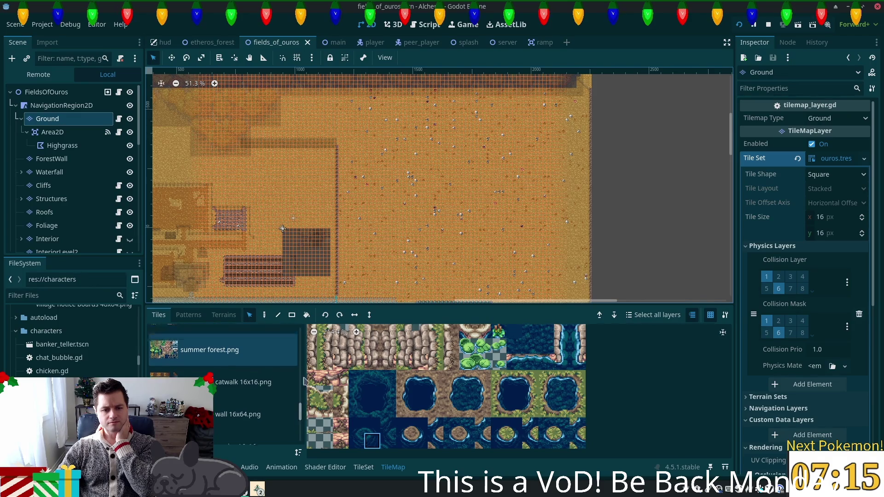
pyautogui.scroll(1, 304, 381)
pyautogui.click(217, 343)
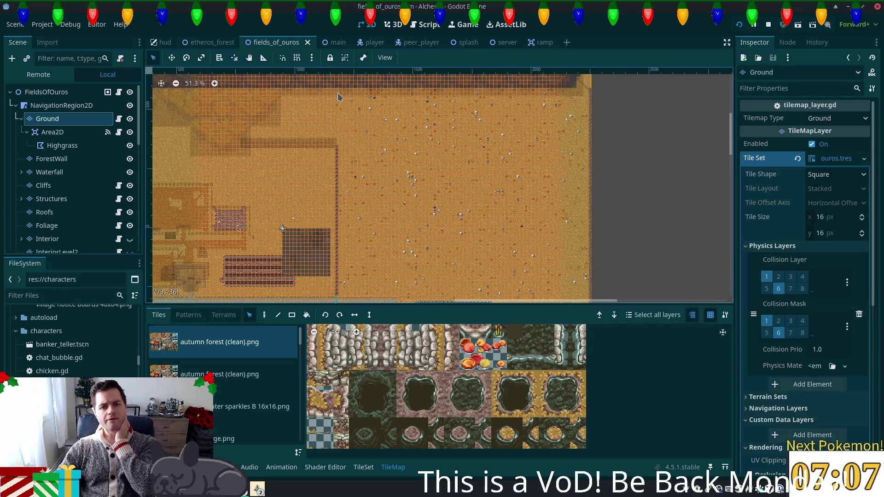
# - Select a block of tiles in the sand field, switch to Paint, and open the main scene
pyautogui.moveTo(335, 93)
pyautogui.mouseDown()
pyautogui.moveTo(420, 291)
pyautogui.moveTo(458, 147)
pyautogui.moveTo(458, 283)
pyautogui.moveTo(479, 313)
pyautogui.moveTo(463, 267)
pyautogui.moveTo(465, 302)
pyautogui.moveTo(474, 302)
pyautogui.moveTo(481, 274)
pyautogui.moveTo(484, 283)
pyautogui.moveTo(458, 289)
pyautogui.moveTo(453, 307)
pyautogui.moveTo(457, 242)
pyautogui.moveTo(454, 271)
pyautogui.mouseUp()
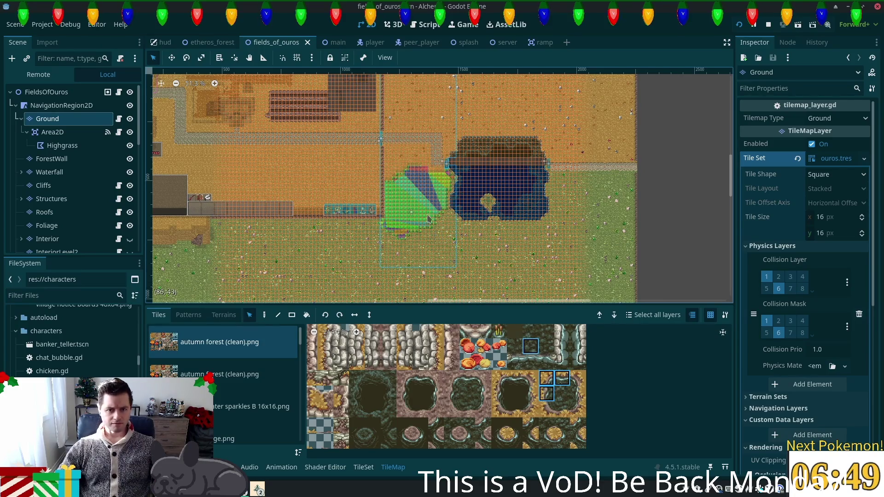
pyautogui.click(264, 315)
pyautogui.click(335, 42)
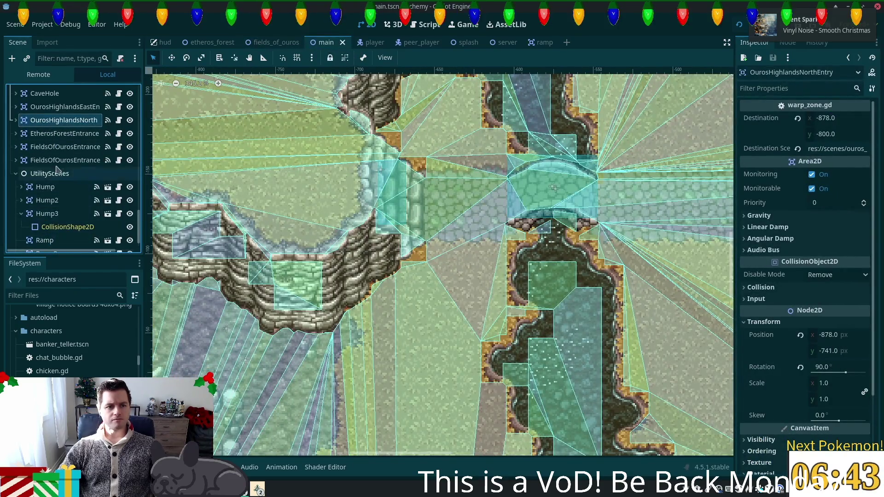
# - Select main's Ground layer, inspect its eastern and southern sand area, then return to fields_of_ouros
pyautogui.scroll(3, 60, 152)
pyautogui.scroll(10, 55, 148)
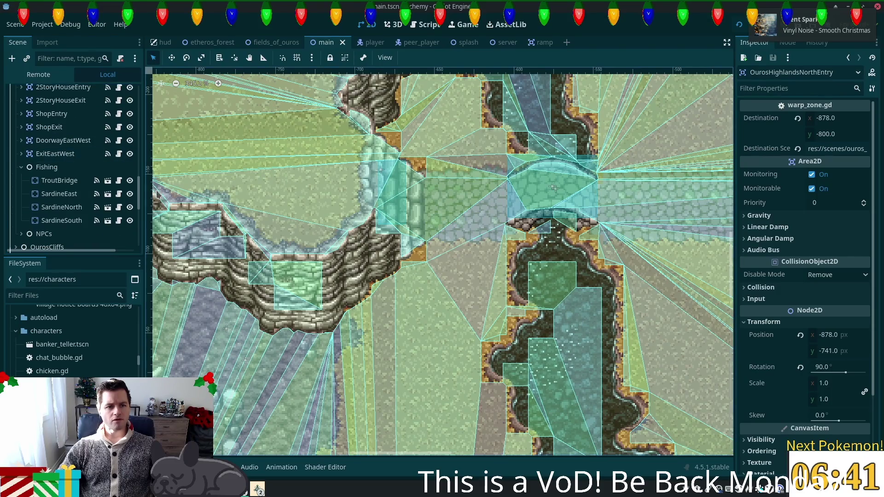
pyautogui.click(51, 119)
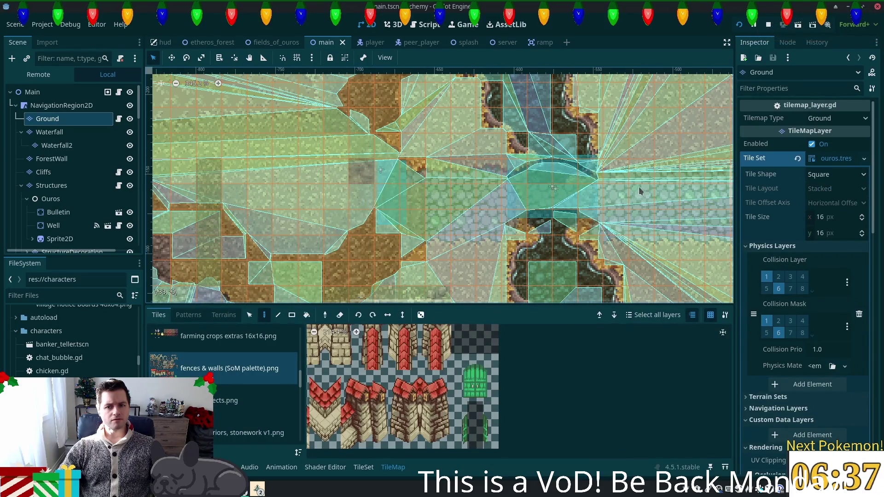
pyautogui.moveTo(643, 189)
pyautogui.mouseDown()
pyautogui.moveTo(246, 187)
pyautogui.moveTo(268, 185)
pyautogui.mouseUp()
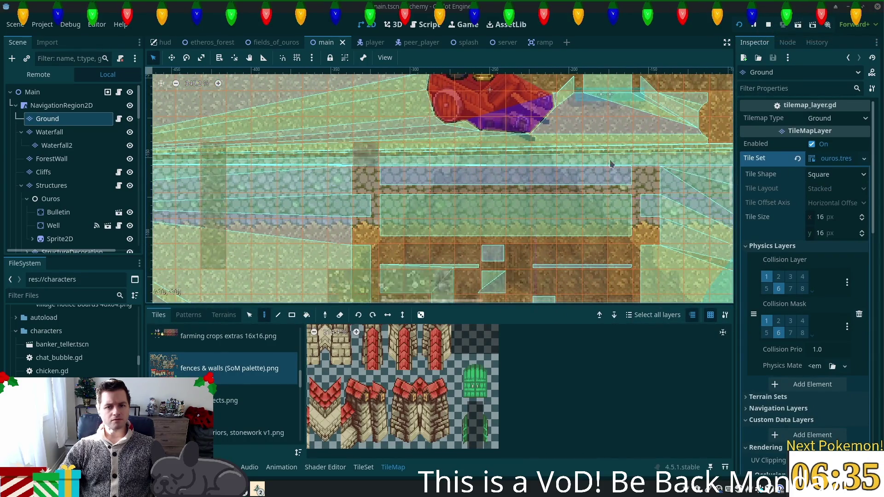
pyautogui.scroll(-6, 520, 174)
pyautogui.scroll(-8, 520, 173)
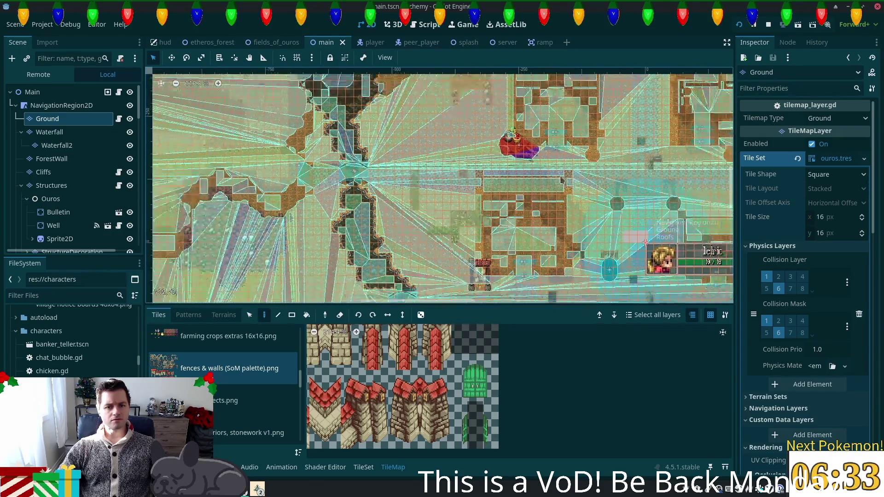
pyautogui.hscroll(10, 525, 193)
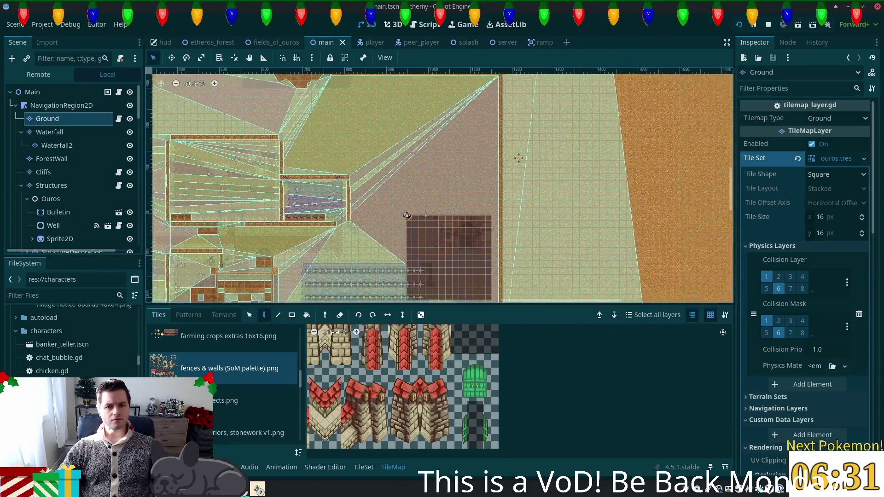
pyautogui.scroll(-1, 537, 252)
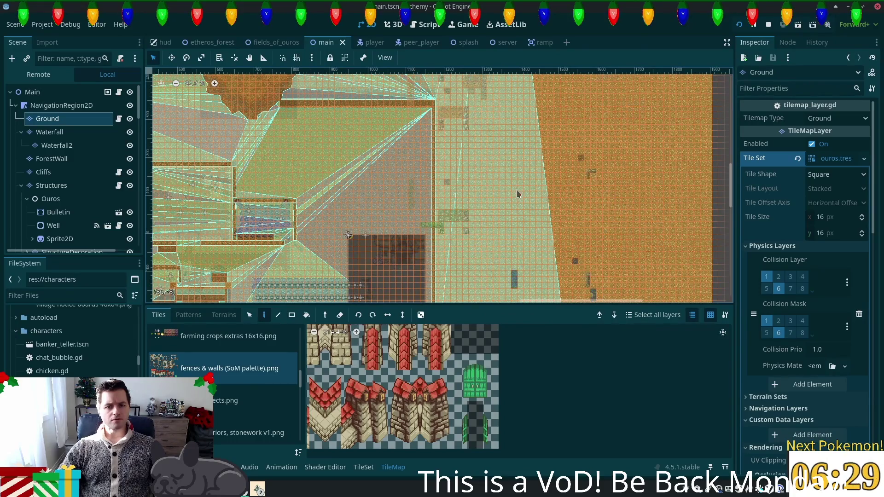
pyautogui.click(272, 42)
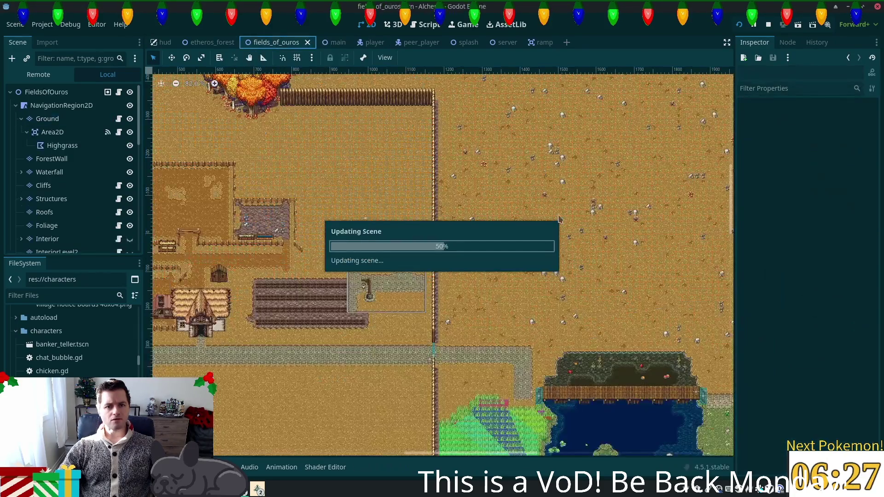
pyautogui.scroll(3, 438, 147)
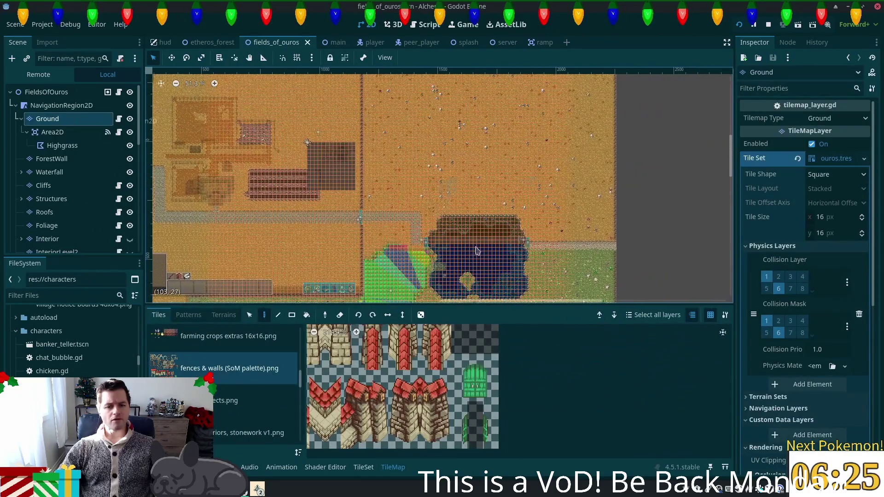
pyautogui.click(250, 316)
pyautogui.scroll(2, 470, 245)
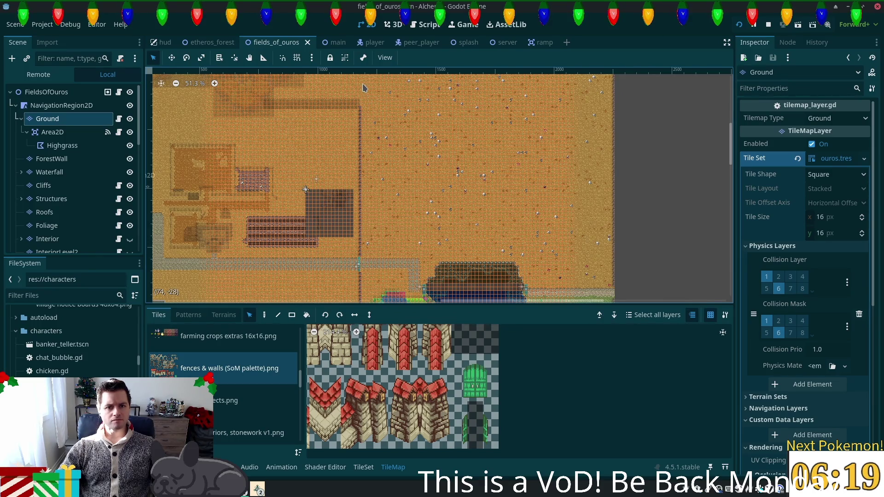
pyautogui.moveTo(361, 84)
pyautogui.mouseDown()
pyautogui.moveTo(420, 235)
pyautogui.moveTo(406, 289)
pyautogui.moveTo(428, 185)
pyautogui.moveTo(444, 291)
pyautogui.mouseUp()
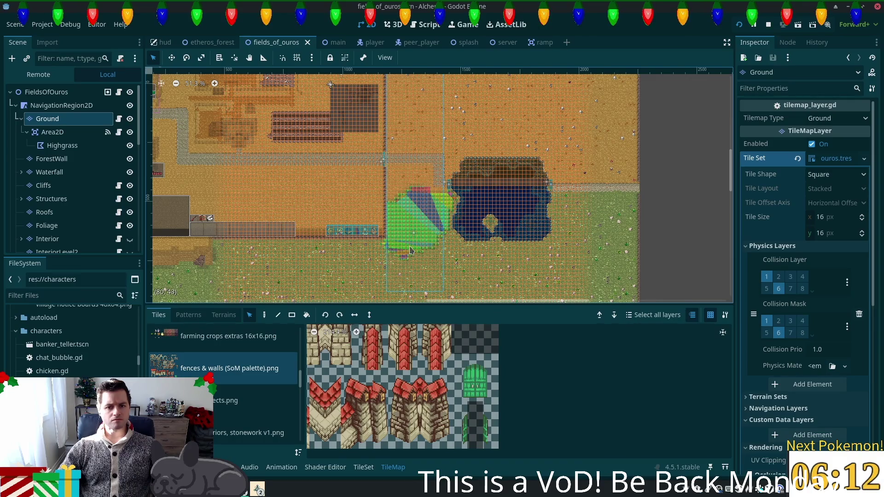
pyautogui.click(264, 316)
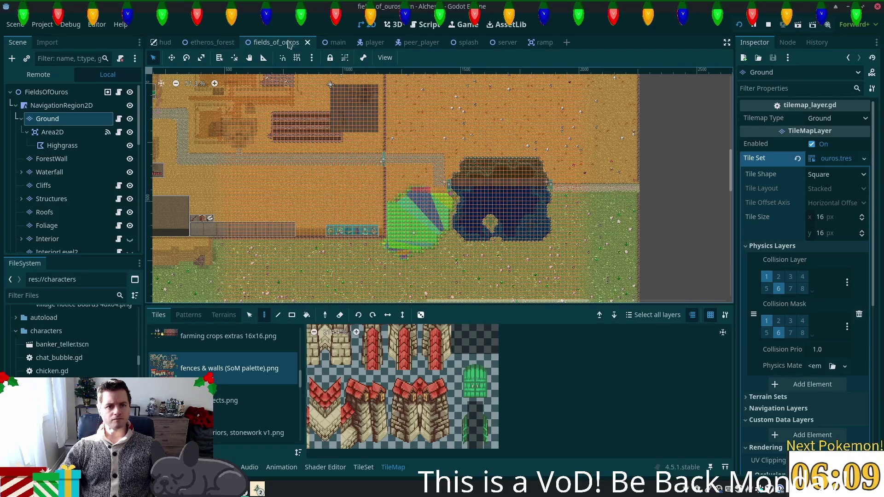
pyautogui.click(327, 42)
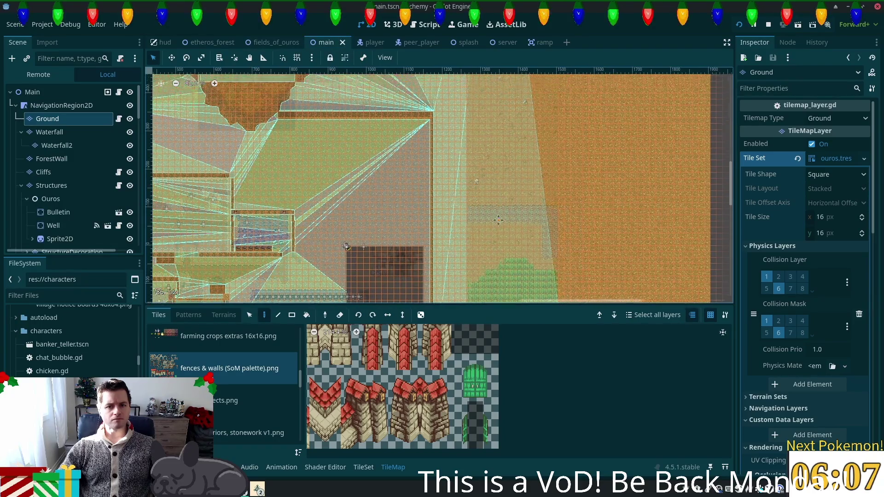
# - Pan and zoom the main scene map to inspect the sand area
pyautogui.scroll(3, 498, 221)
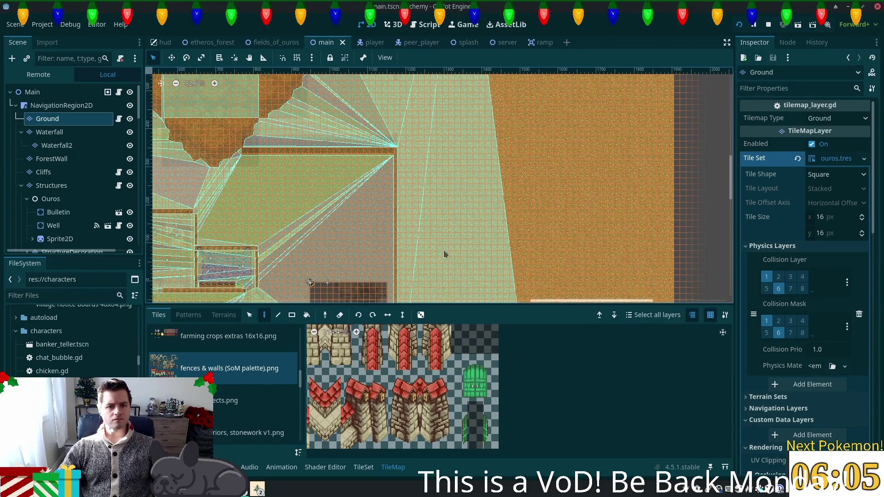
pyautogui.scroll(-3, 444, 254)
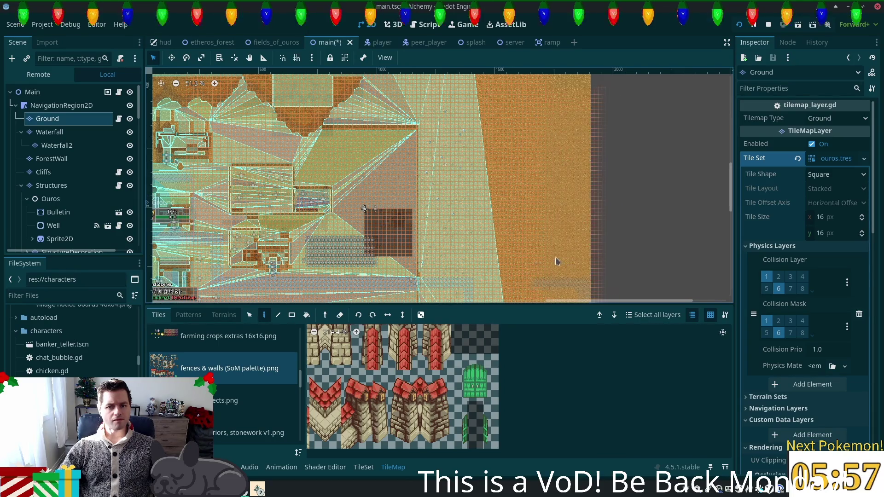
pyautogui.moveTo(543, 273)
pyautogui.mouseDown()
pyautogui.moveTo(541, 120)
pyautogui.moveTo(537, 138)
pyautogui.mouseUp()
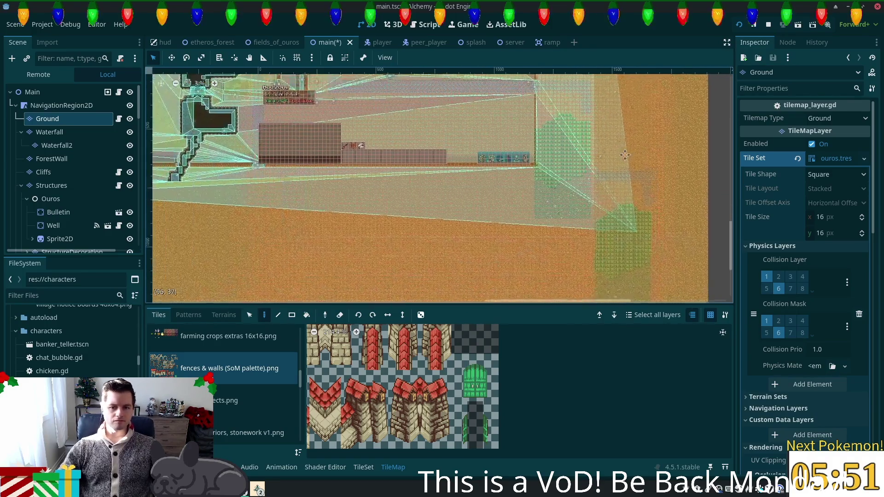
pyautogui.scroll(-2, 598, 173)
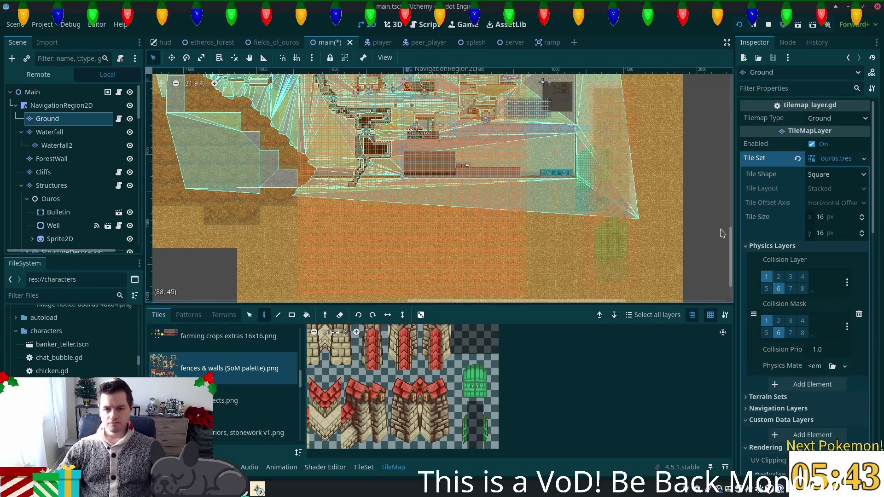
# - Save the main scene and go back to the fields_of_ouros map
pyautogui.scroll(5, 557, 233)
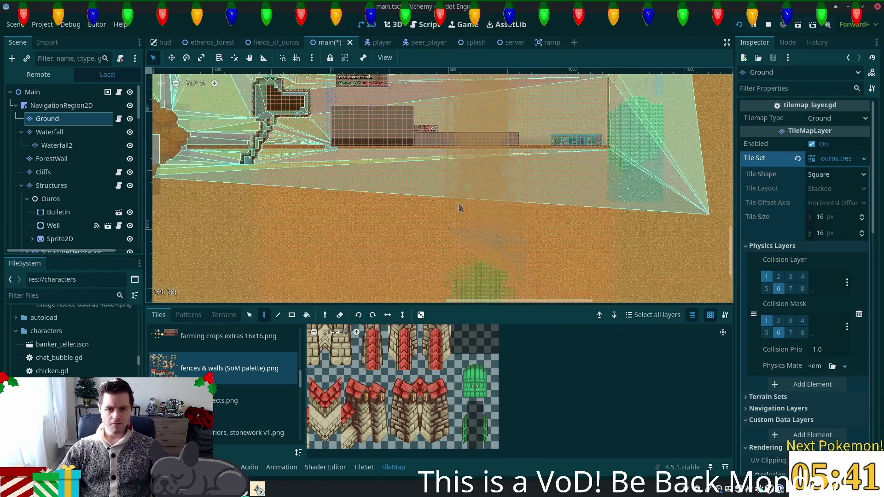
pyautogui.hscroll(-3, 460, 207)
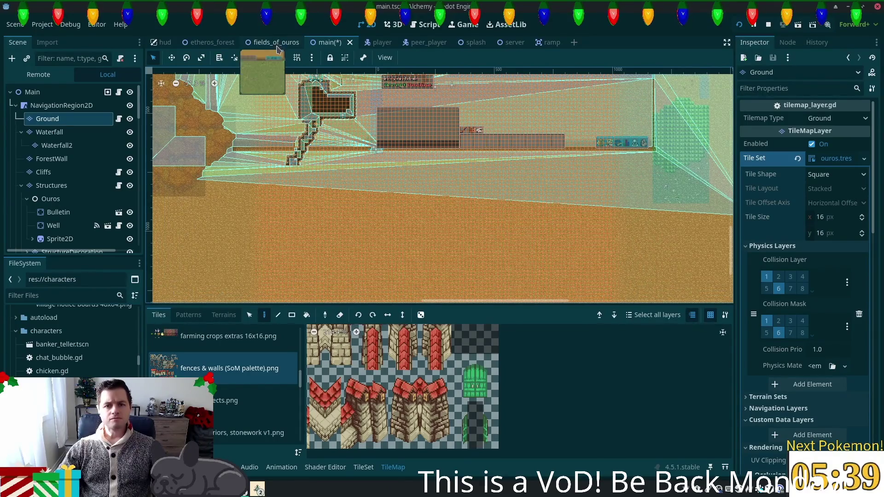
pyautogui.hotkey('ctrl', 's')
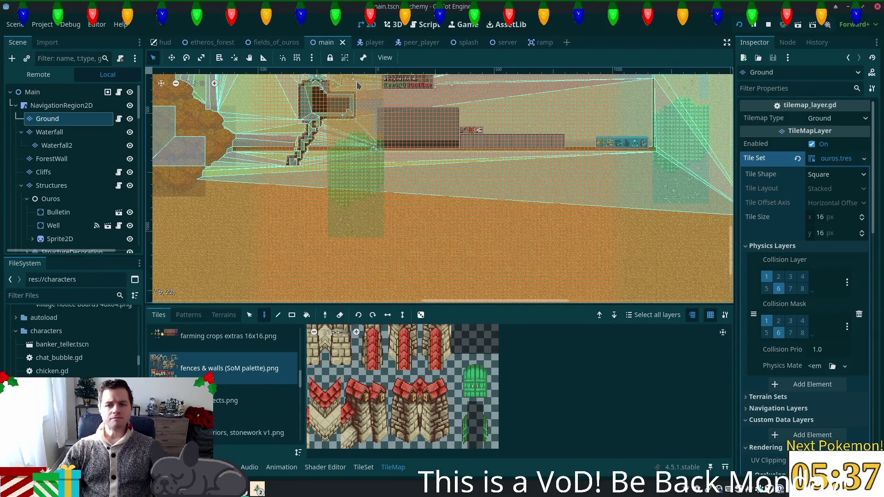
pyautogui.click(272, 46)
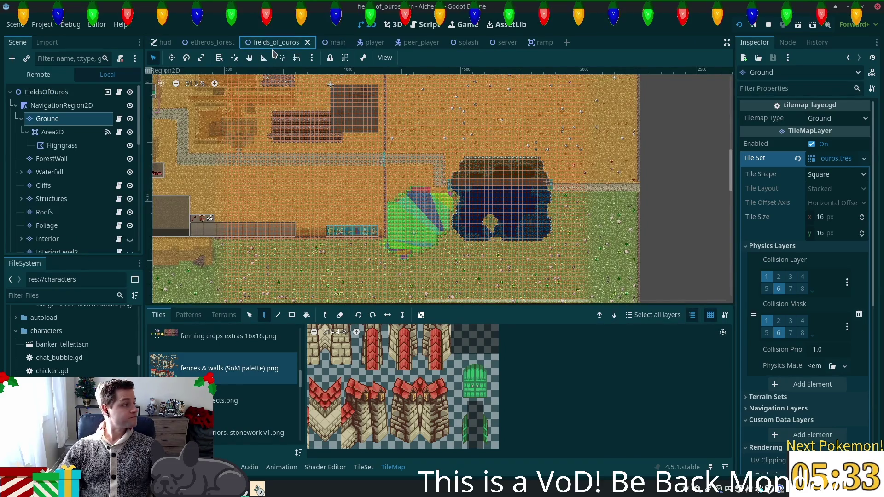
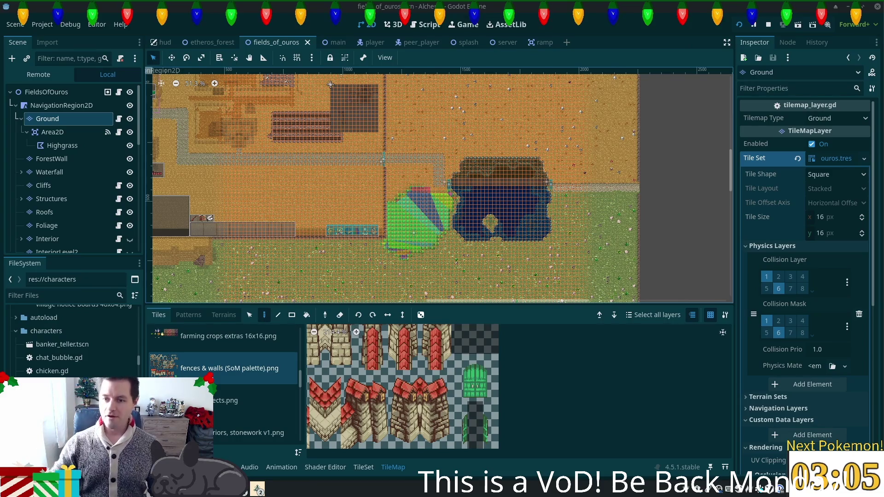
# - Copy a wide block of fields_of_ouros Ground tiles below the fence row for painting
pyautogui.scroll(-5, 249, 235)
pyautogui.hscroll(-8, 249, 235)
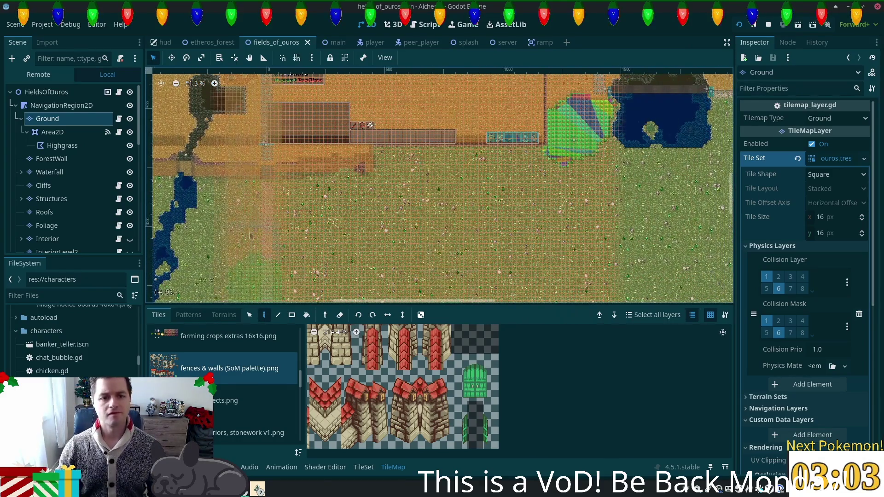
pyautogui.click(249, 315)
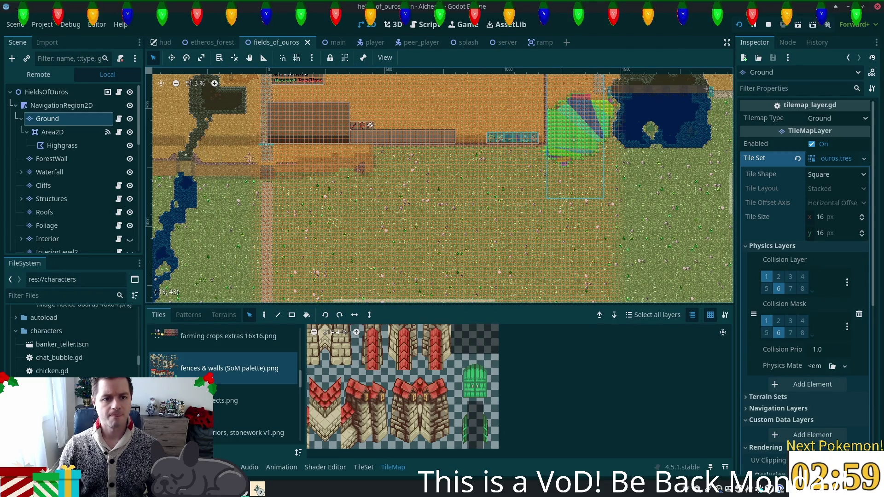
pyautogui.moveTo(249, 157); pyautogui.dragTo(344, 174)
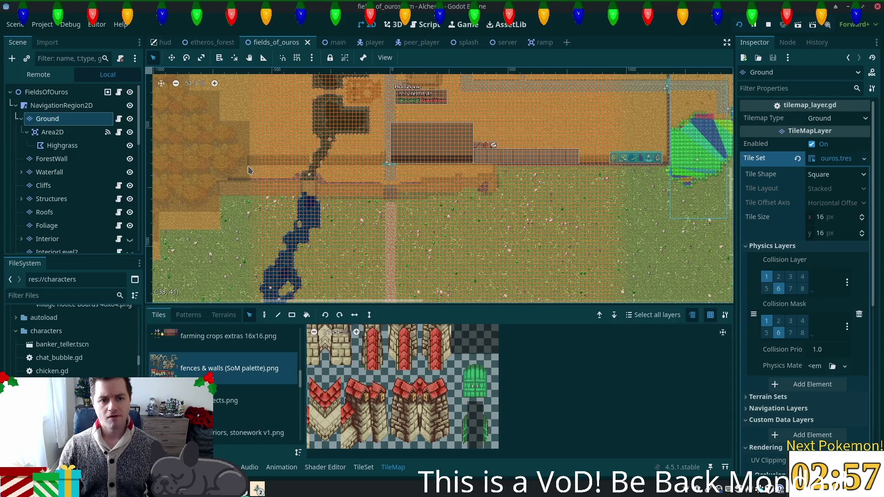
pyautogui.moveTo(228, 166)
pyautogui.mouseDown()
pyautogui.moveTo(492, 210)
pyautogui.moveTo(727, 211)
pyautogui.mouseUp()
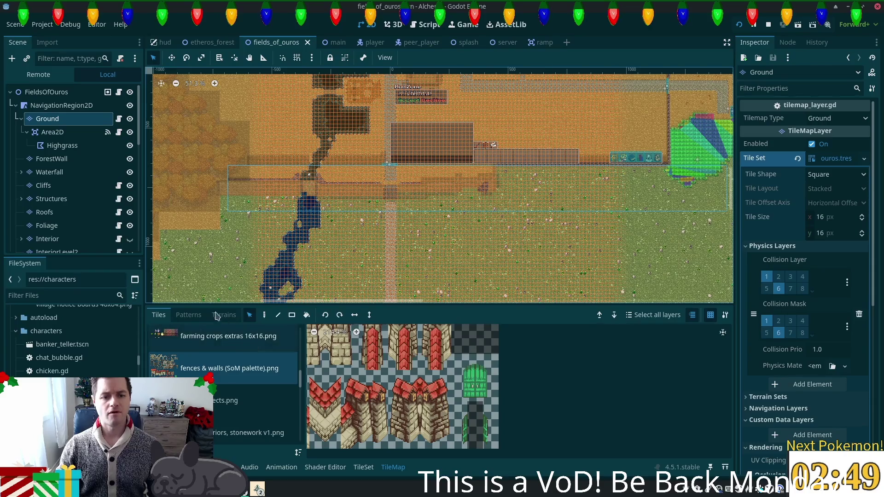
pyautogui.click(265, 315)
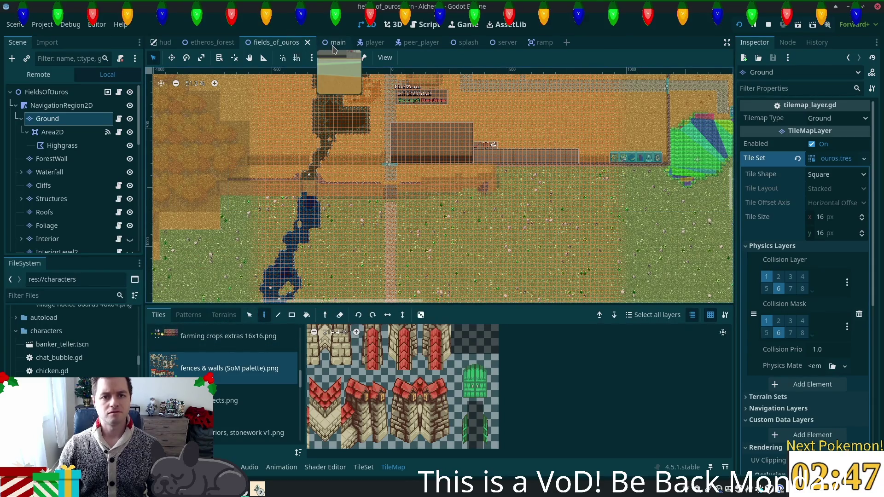
# - Paste the copied grass tiles into main's Ground layer at the matching map area
pyautogui.click(333, 43)
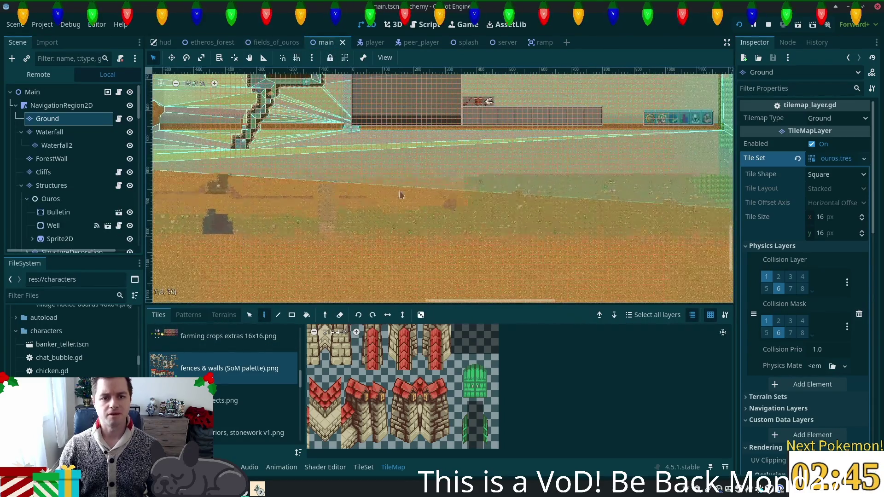
pyautogui.moveTo(400, 194); pyautogui.dragTo(460, 227)
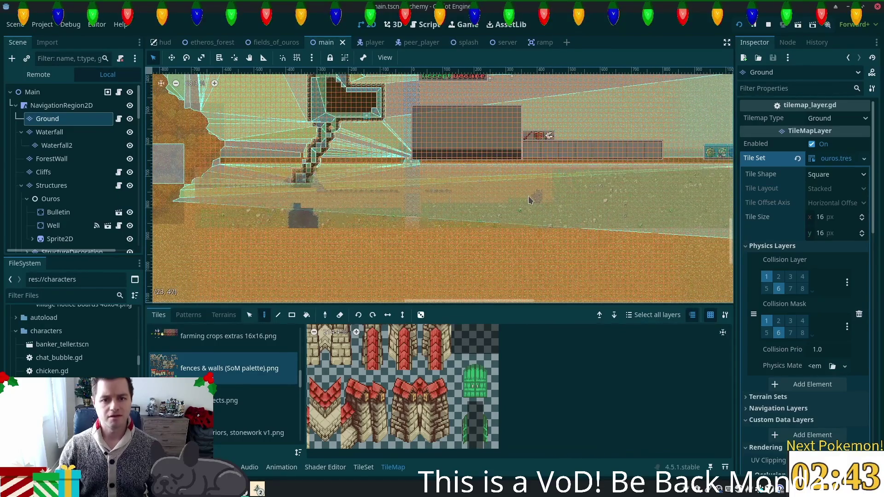
pyautogui.moveTo(528, 199); pyautogui.dragTo(528, 195)
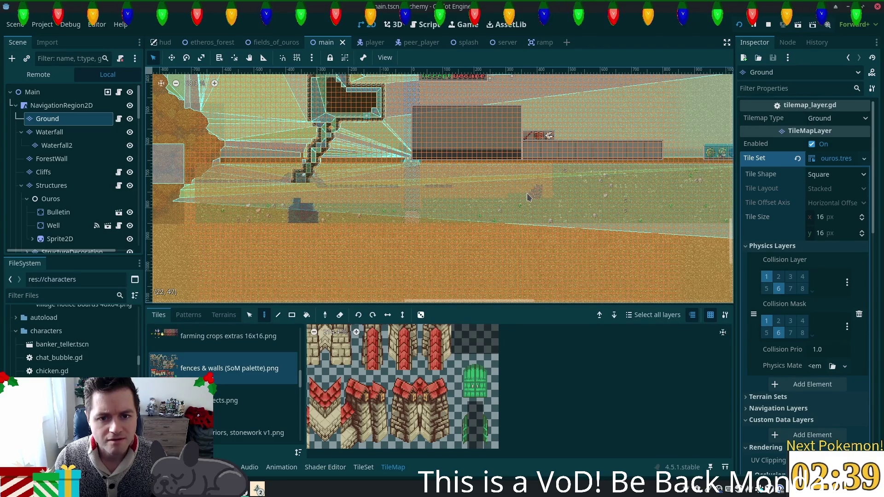
pyautogui.moveTo(528, 197)
pyautogui.mouseDown()
pyautogui.moveTo(529, 239)
pyautogui.moveTo(555, 277)
pyautogui.mouseUp()
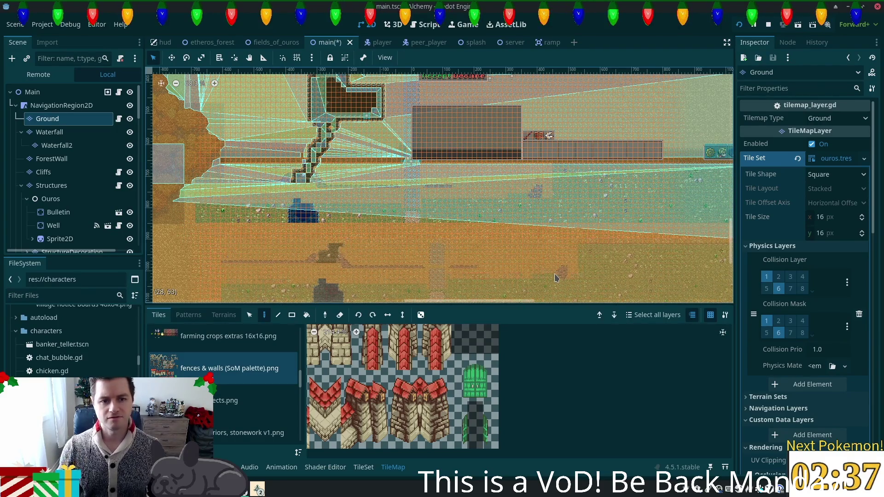
# - Scroll around main to check the pasted ground, then return to fields_of_ouros
pyautogui.hscroll(5, 554, 277)
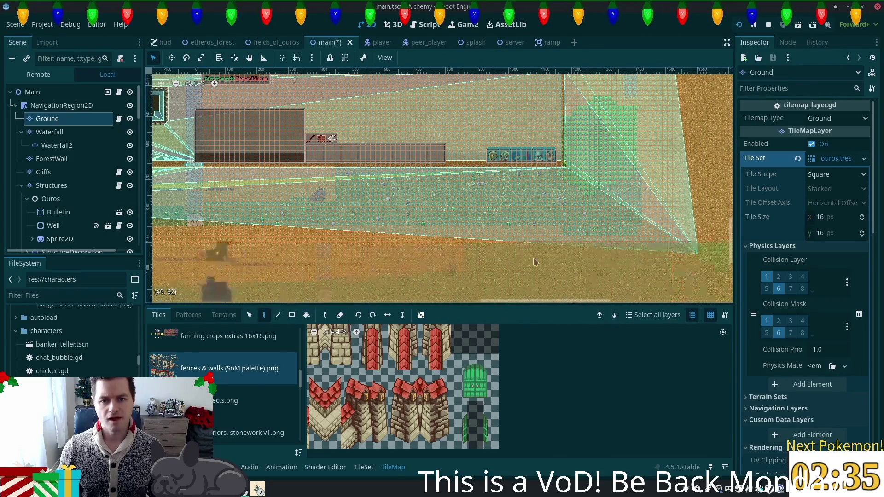
pyautogui.hscroll(4, 534, 261)
pyautogui.scroll(2, 598, 216)
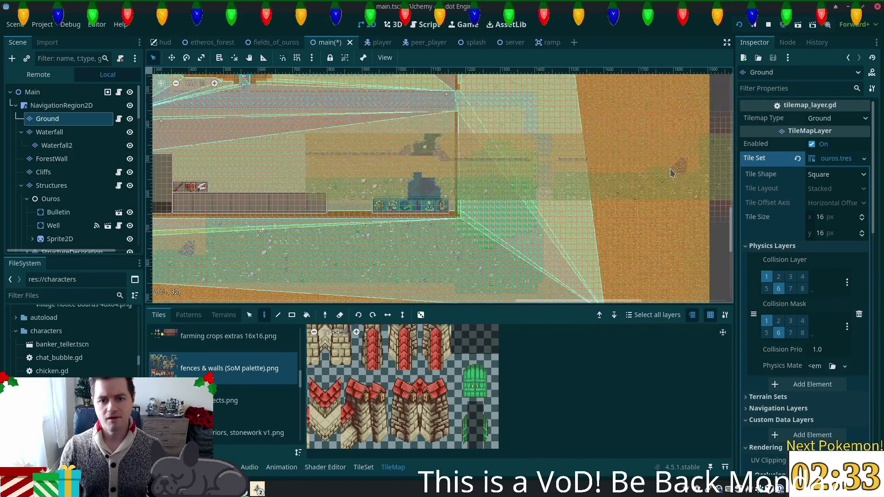
pyautogui.scroll(3, 671, 172)
pyautogui.hscroll(2, 611, 288)
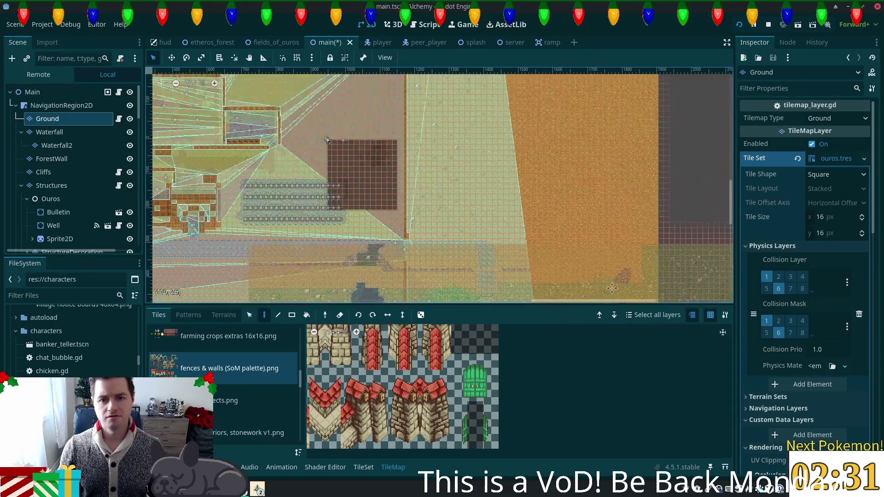
pyautogui.scroll(-4, 612, 289)
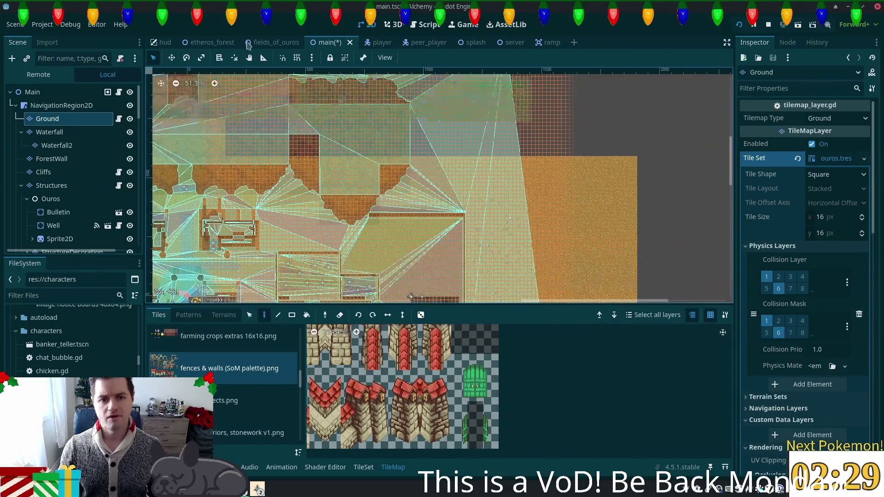
pyautogui.click(274, 43)
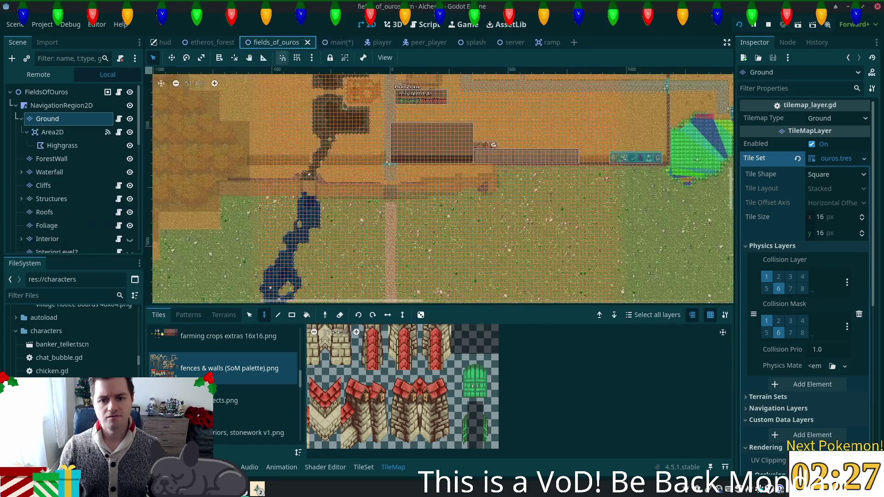
# - Save both fields_of_ouros and main, then select main's Cliffs layer
pyautogui.moveTo(410, 234)
pyautogui.mouseDown()
pyautogui.moveTo(532, 139)
pyautogui.moveTo(606, 185)
pyautogui.mouseUp()
pyautogui.hotkey('ctrl', 's')
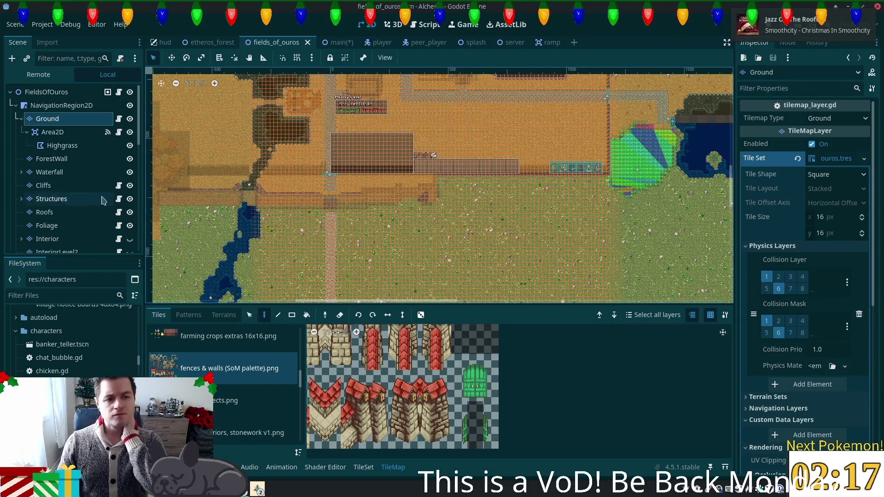
pyautogui.click(337, 43)
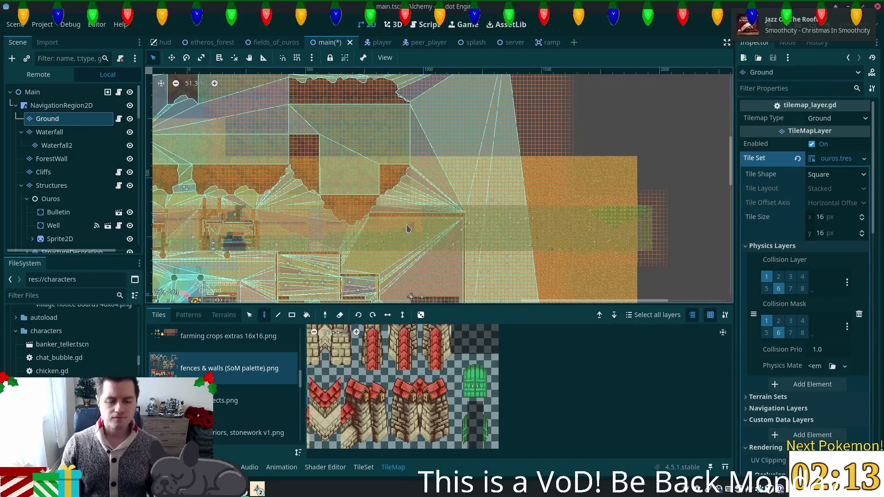
pyautogui.hotkey('ctrl', 's')
pyautogui.hscroll(-5, 147, 155)
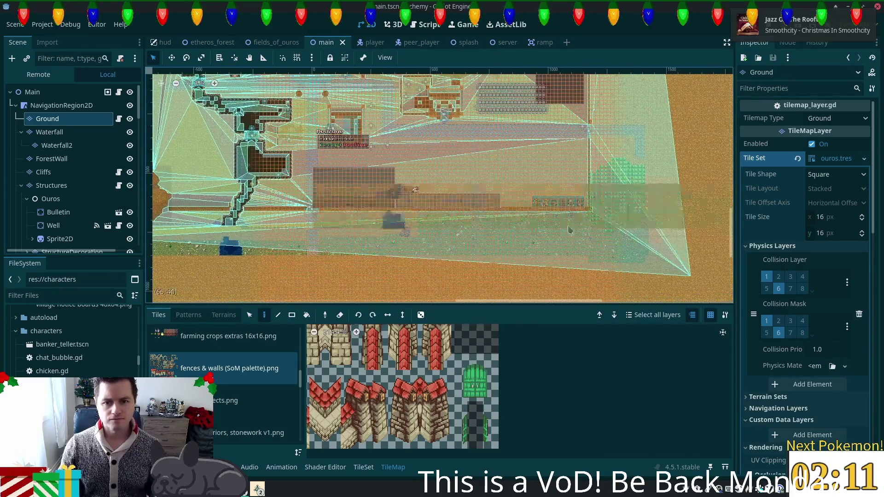
pyautogui.click(59, 176)
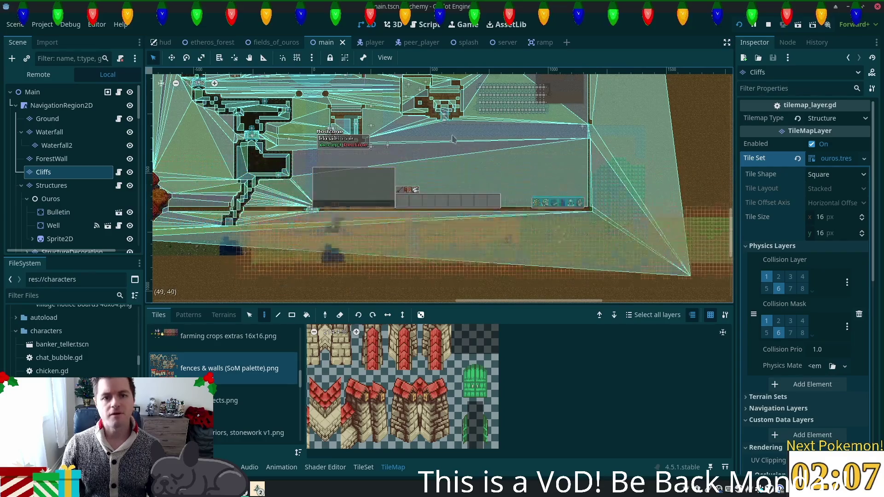
# - Select the fence row of Cliffs tiles on fields_of_ouros's Cliffs layer
pyautogui.click(260, 43)
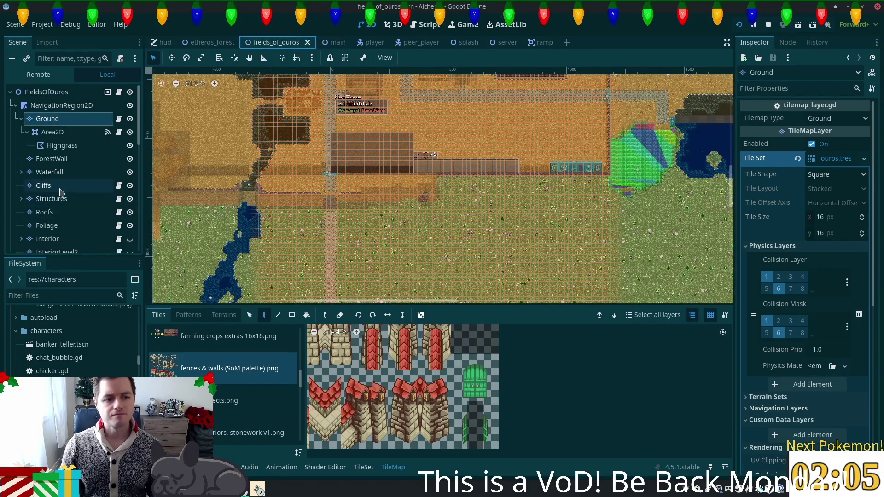
pyautogui.click(59, 185)
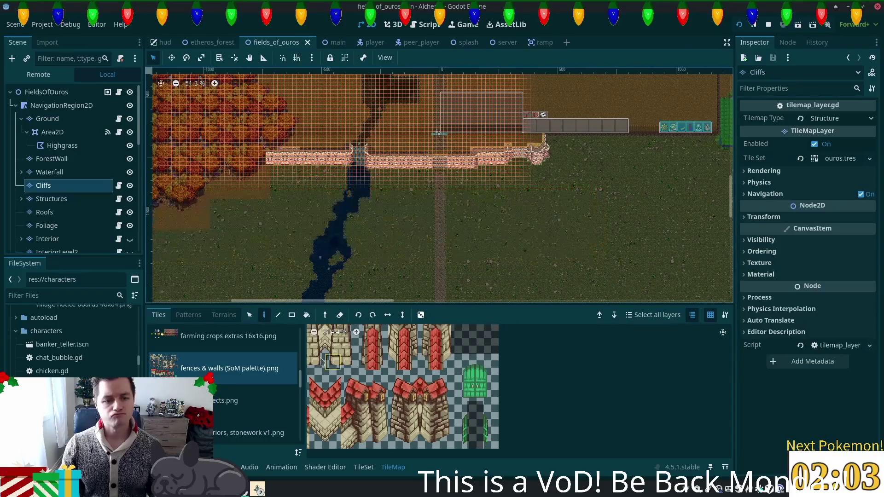
pyautogui.click(249, 315)
pyautogui.moveTo(557, 182); pyautogui.dragTo(455, 254)
pyautogui.click(264, 315)
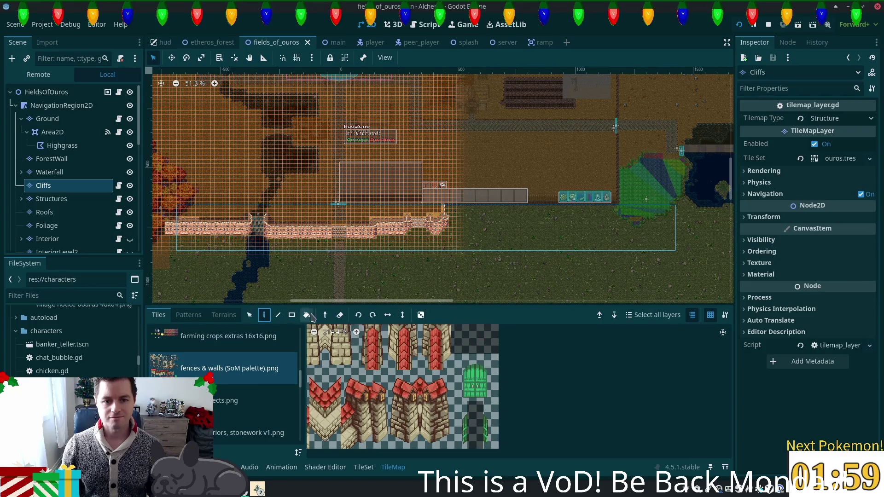
# - Reselect a wider block of cliff and fence tiles across the fields_of_ouros map
pyautogui.click(334, 42)
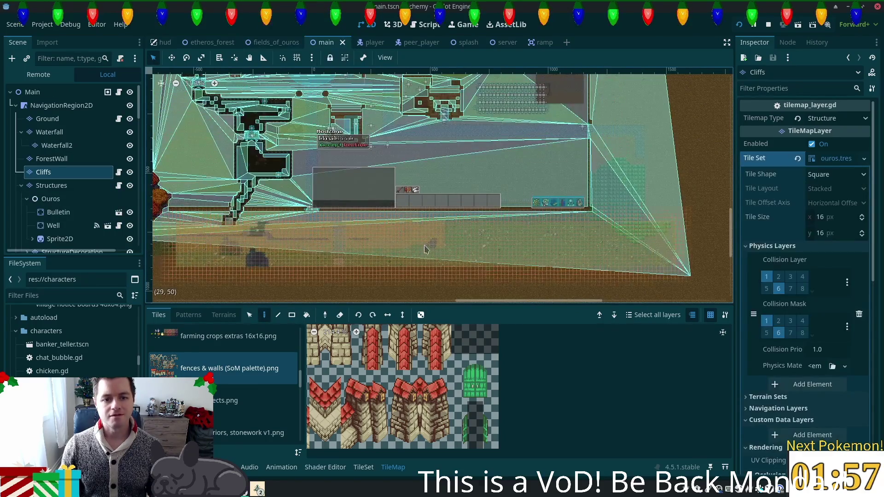
pyautogui.click(275, 42)
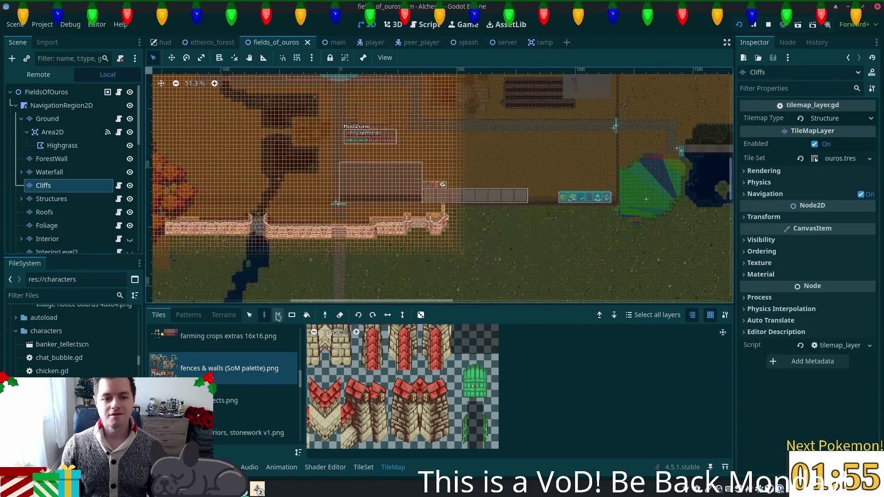
pyautogui.click(250, 315)
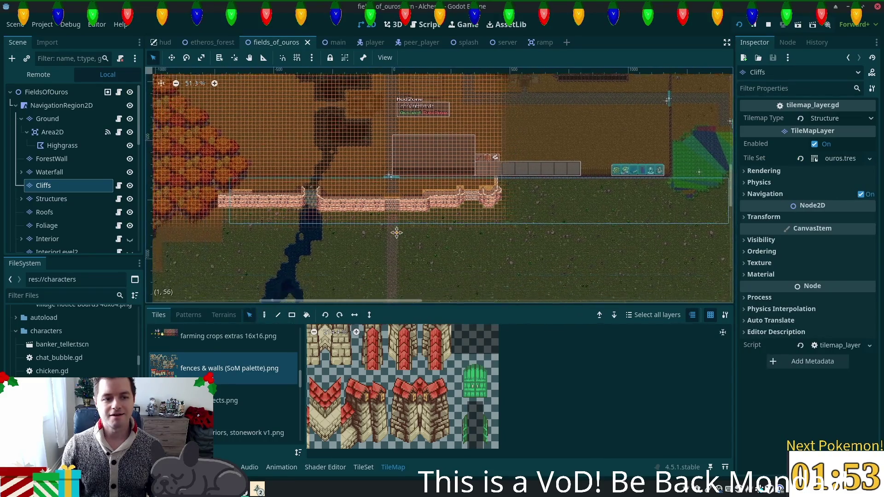
pyautogui.moveTo(394, 233); pyautogui.dragTo(218, 182)
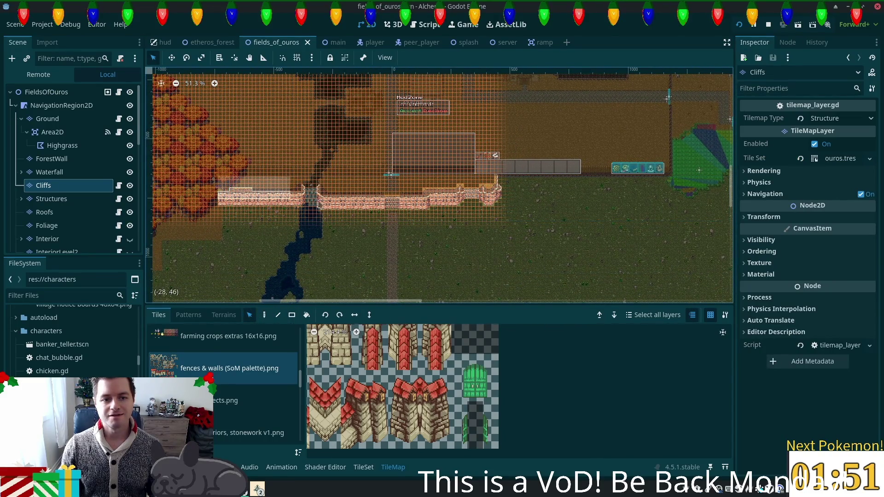
pyautogui.moveTo(532, 213); pyautogui.dragTo(531, 215)
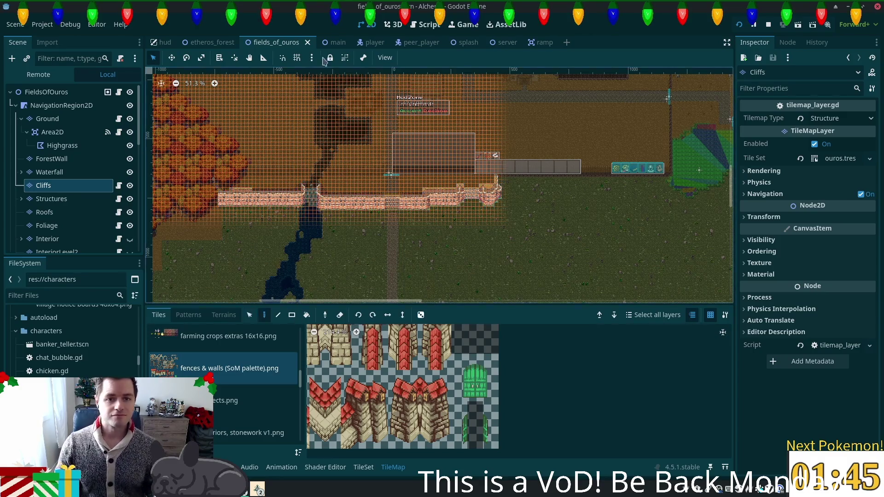
pyautogui.click(327, 42)
# - Paste the copied stone walls and cliffs along main's fence row and save main
pyautogui.scroll(-5, 337, 112)
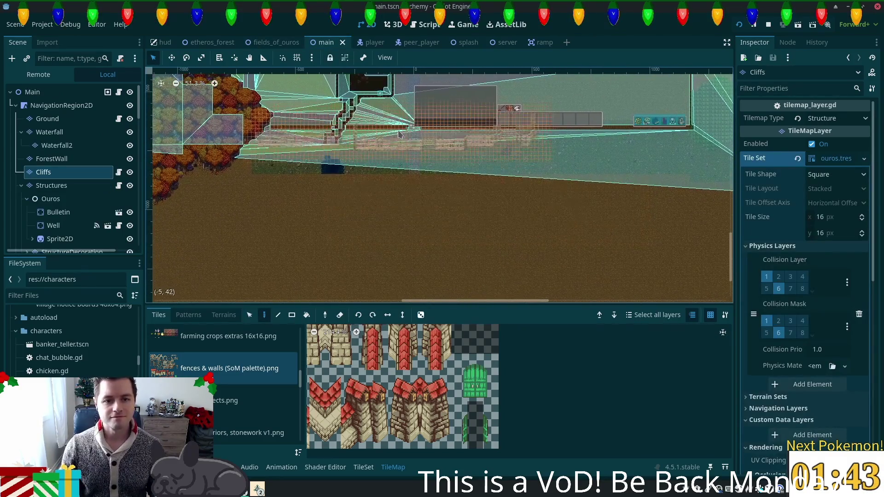
pyautogui.scroll(2, 400, 171)
pyautogui.scroll(5, 399, 170)
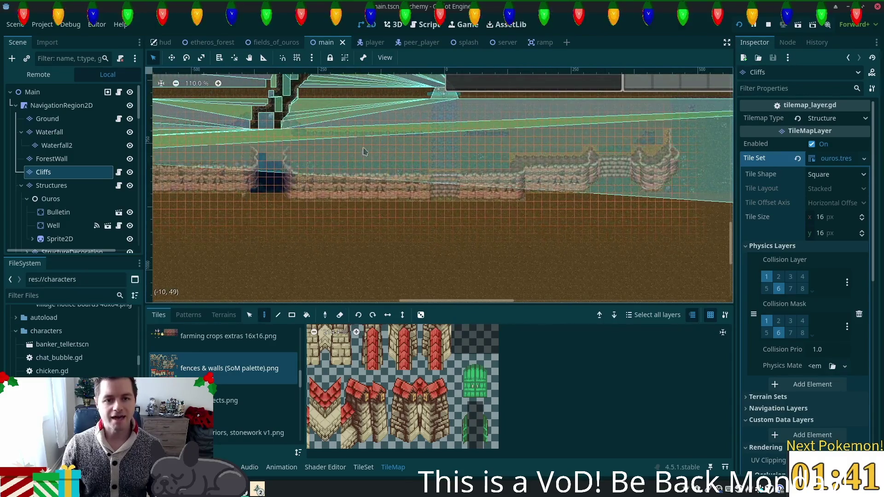
pyautogui.moveTo(376, 135)
pyautogui.mouseDown()
pyautogui.moveTo(366, 133)
pyautogui.moveTo(378, 115)
pyautogui.moveTo(379, 212)
pyautogui.moveTo(379, 134)
pyautogui.moveTo(379, 152)
pyautogui.moveTo(377, 138)
pyautogui.moveTo(520, 226)
pyautogui.moveTo(482, 230)
pyautogui.mouseUp()
pyautogui.scroll(3, 507, 244)
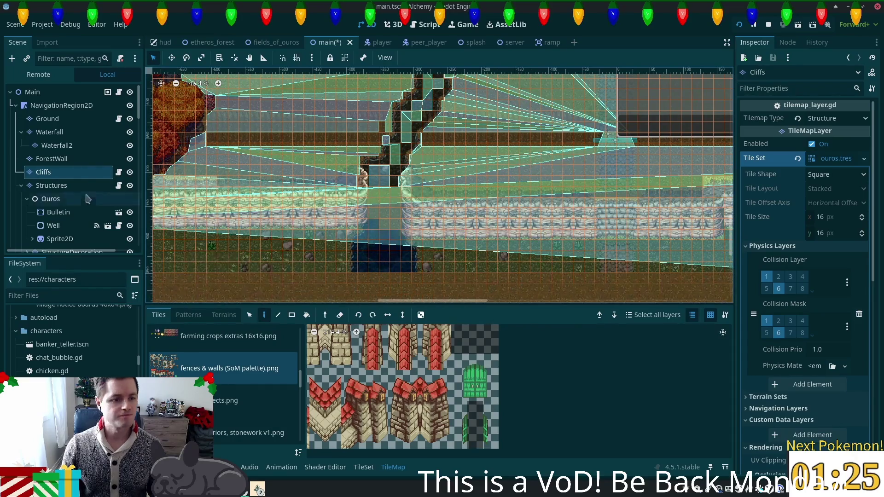
pyautogui.hotkey('ctrl', 's')
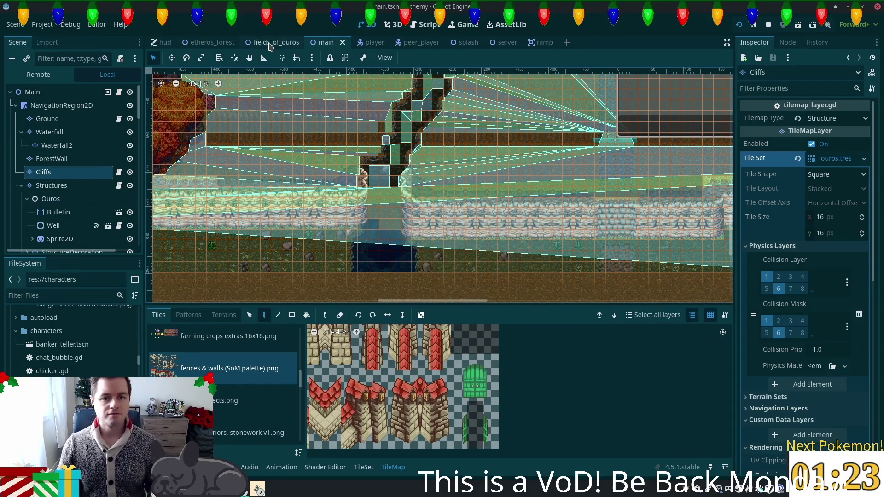
# - Zoom to the fields_of_ouros waterfall and expand Waterfall to reveal its Waterfall2 layer
pyautogui.click(270, 45)
pyautogui.scroll(6, 302, 199)
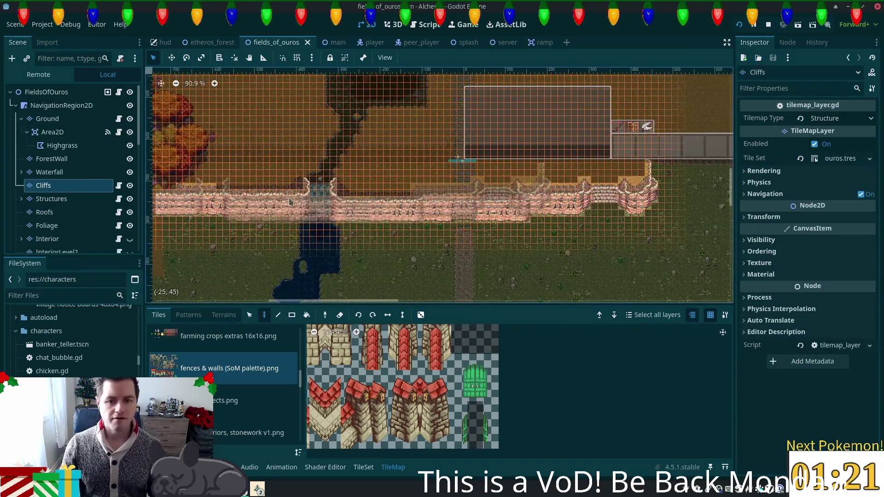
pyautogui.scroll(1, 308, 204)
pyautogui.scroll(4, 307, 204)
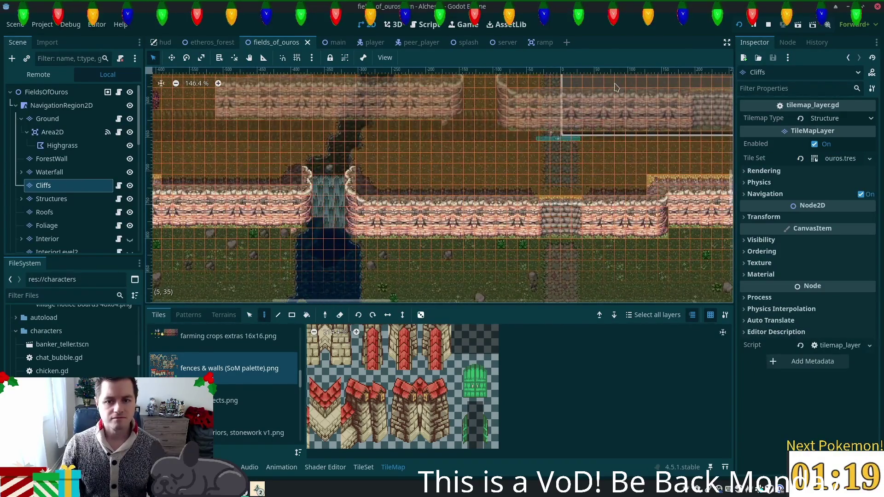
pyautogui.hscroll(-5, 426, 192)
pyautogui.scroll(-2, 426, 192)
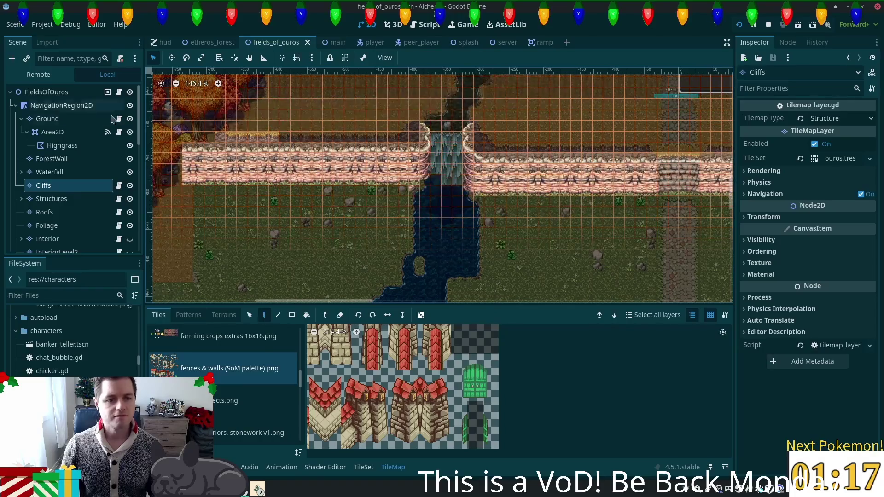
pyautogui.click(61, 175)
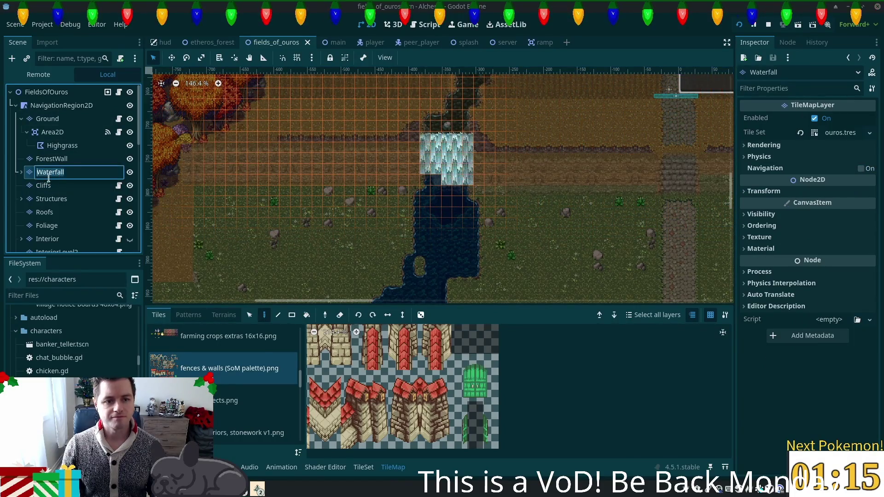
pyautogui.click(21, 173)
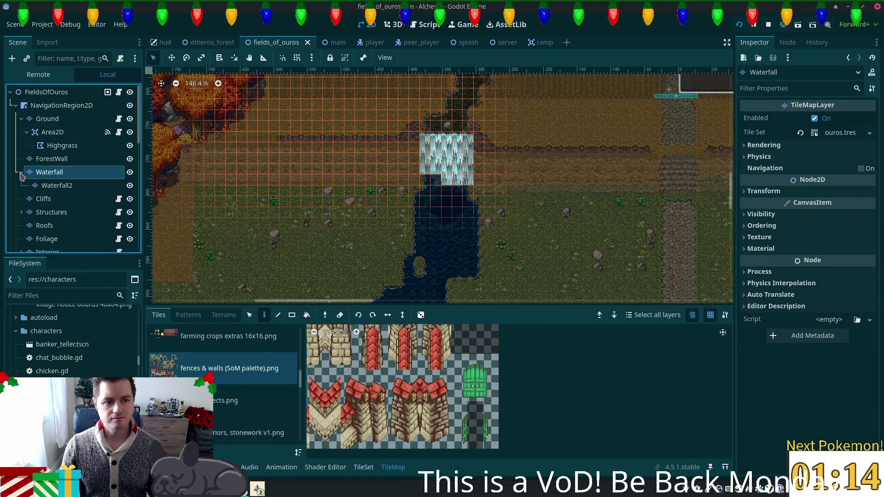
pyautogui.keyDown('ctrl'); pyautogui.click(56, 189); pyautogui.keyUp('ctrl')
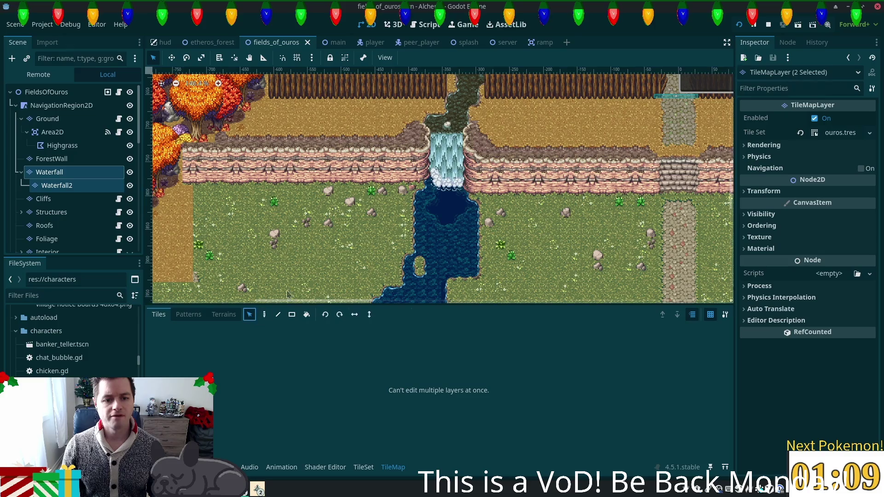
pyautogui.click(488, 213)
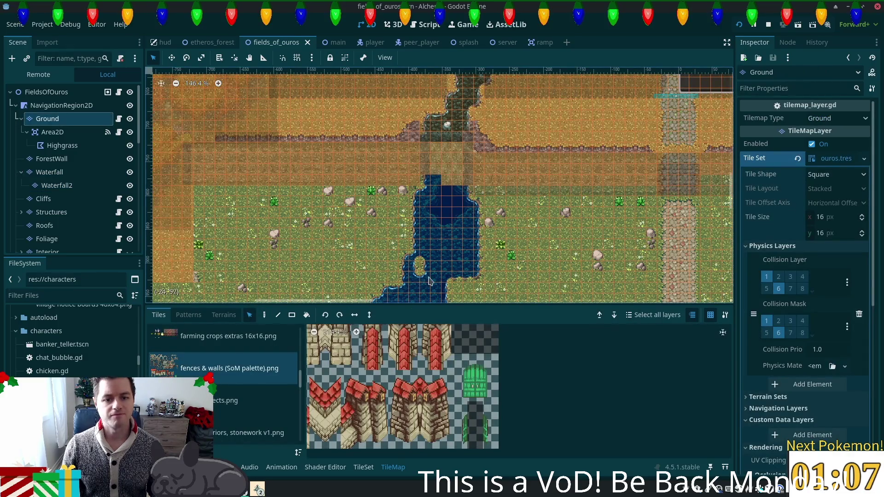
pyautogui.click(53, 171)
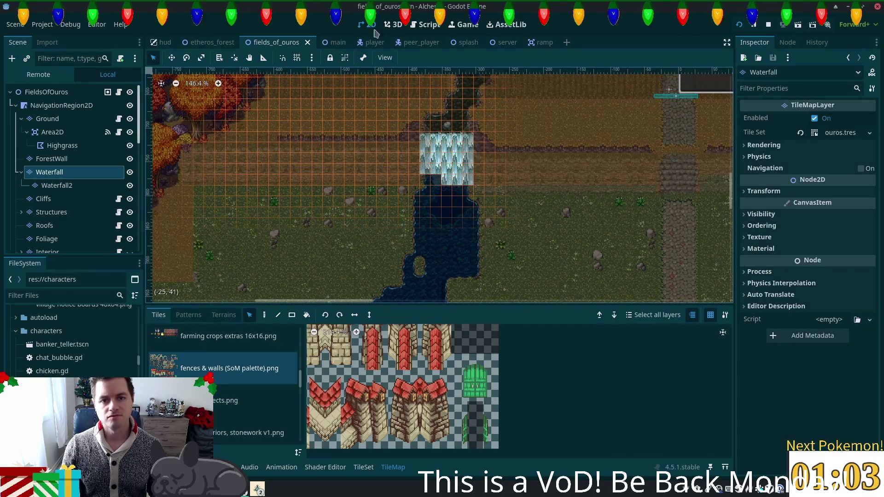
# - Select main's Waterfall layer, then return to fields_of_ouros
pyautogui.click(328, 42)
pyautogui.scroll(-3, 52, 214)
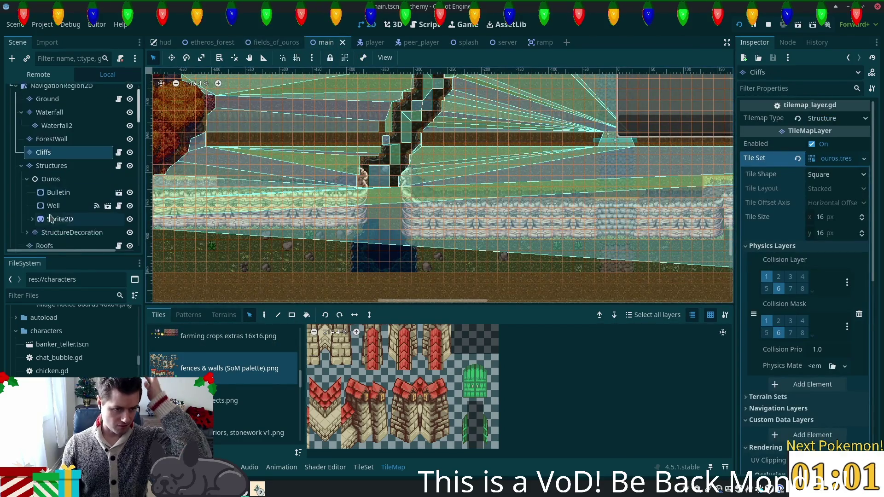
pyautogui.scroll(-4, 53, 208)
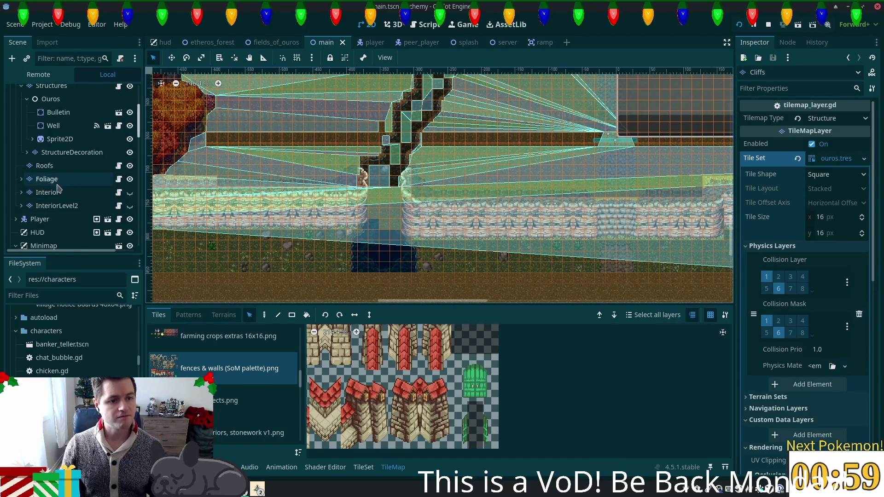
pyautogui.scroll(10, 58, 189)
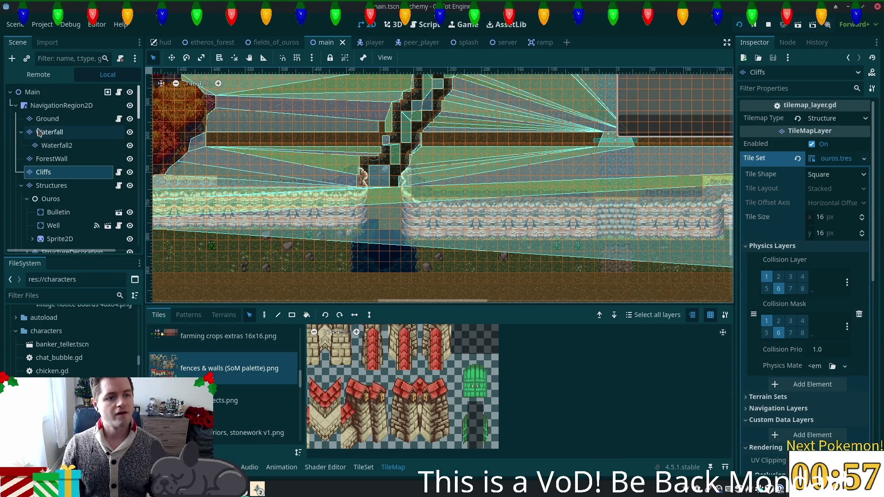
pyautogui.click(42, 133)
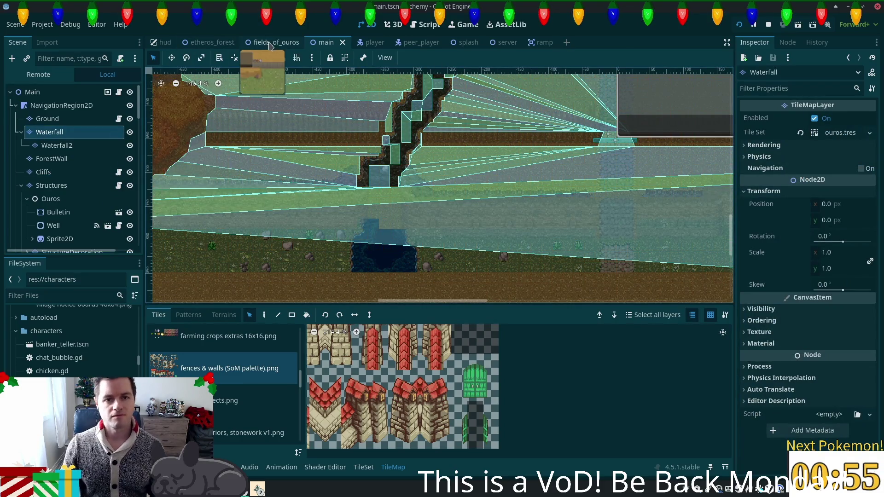
pyautogui.click(274, 42)
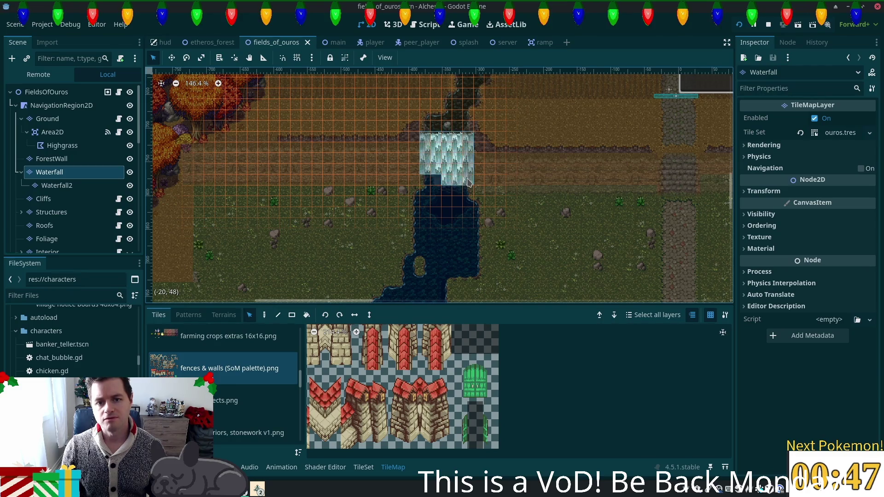
# - Paint the waterfall tiles one tile up-left in main, select Waterfall2, and save main
pyautogui.click(264, 315)
pyautogui.click(327, 42)
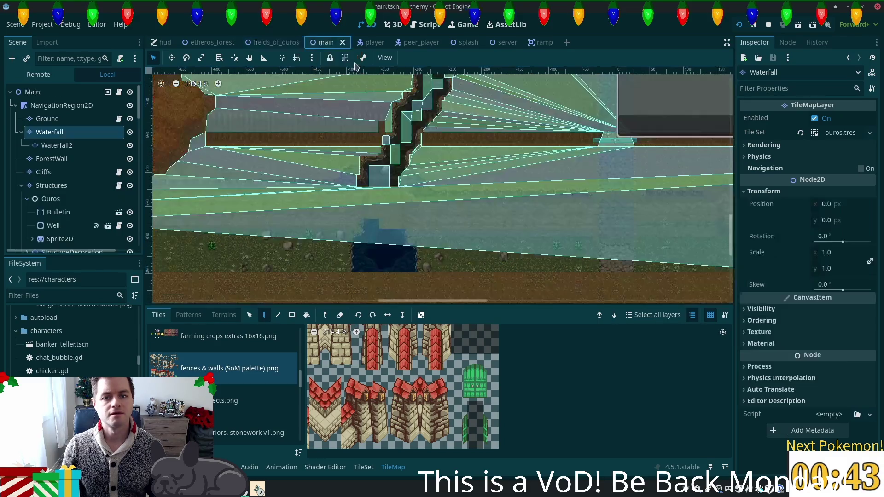
pyautogui.scroll(4, 395, 207)
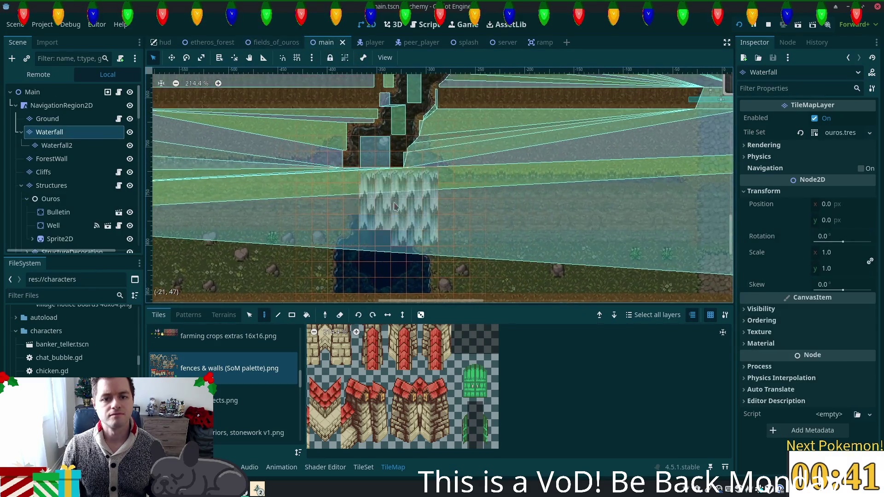
pyautogui.click(390, 198)
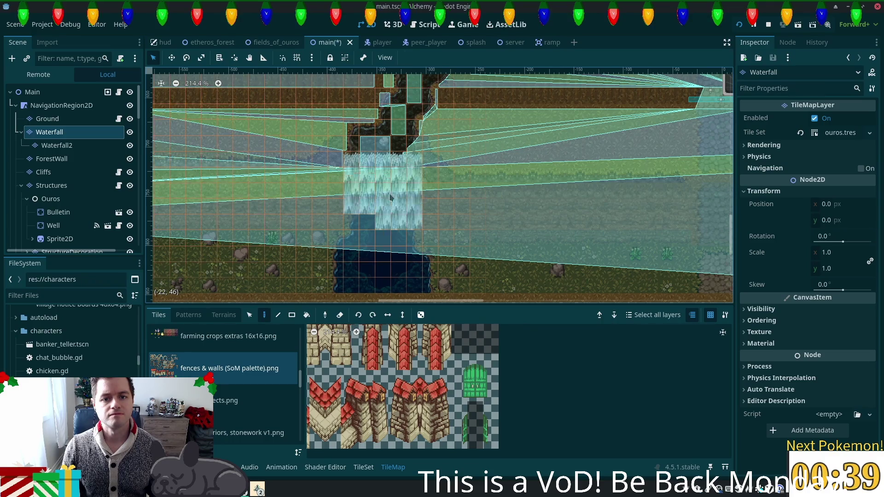
pyautogui.click(56, 146)
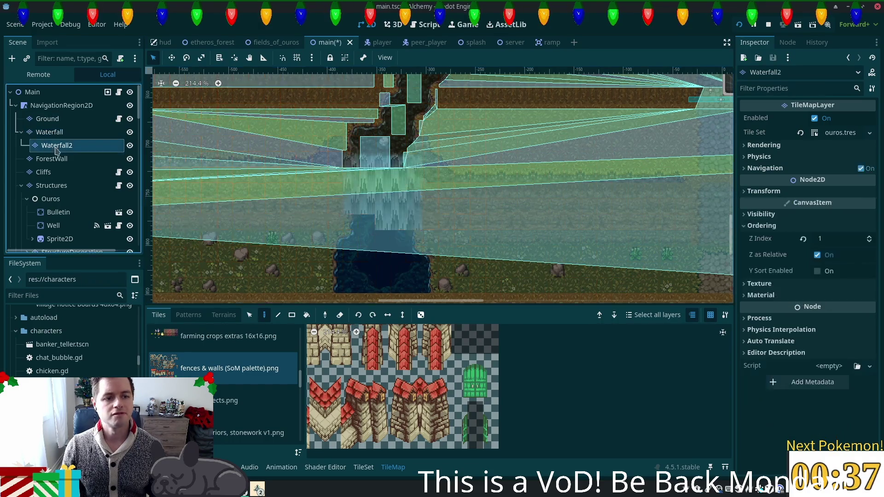
pyautogui.hotkey('ctrl', 's')
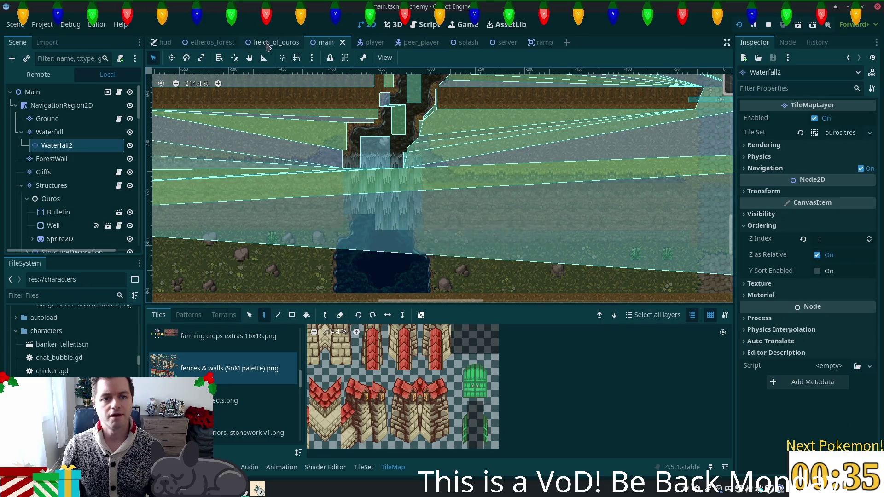
pyautogui.click(267, 43)
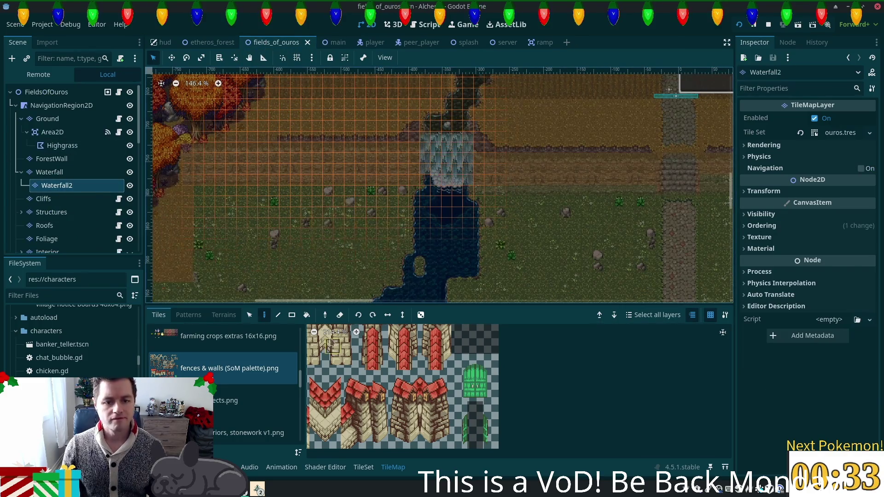
# - Place a stray mist tile right of main's waterfall, then undo it
pyautogui.click(249, 315)
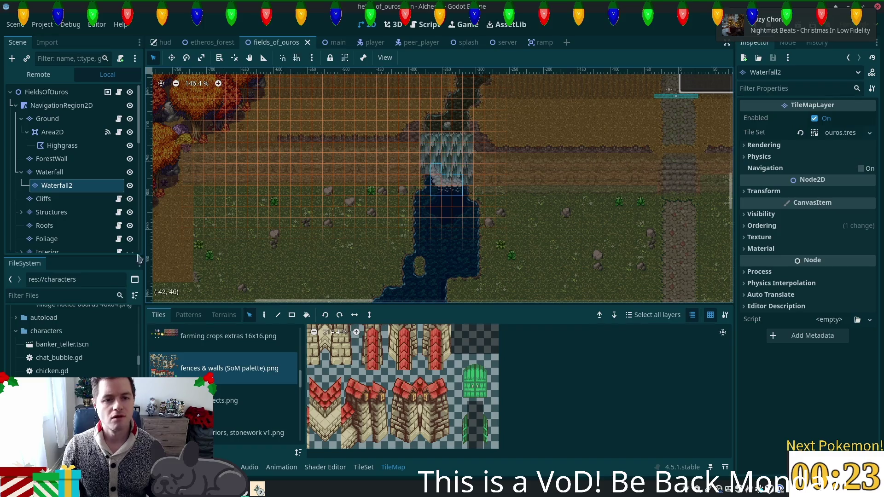
pyautogui.click(326, 42)
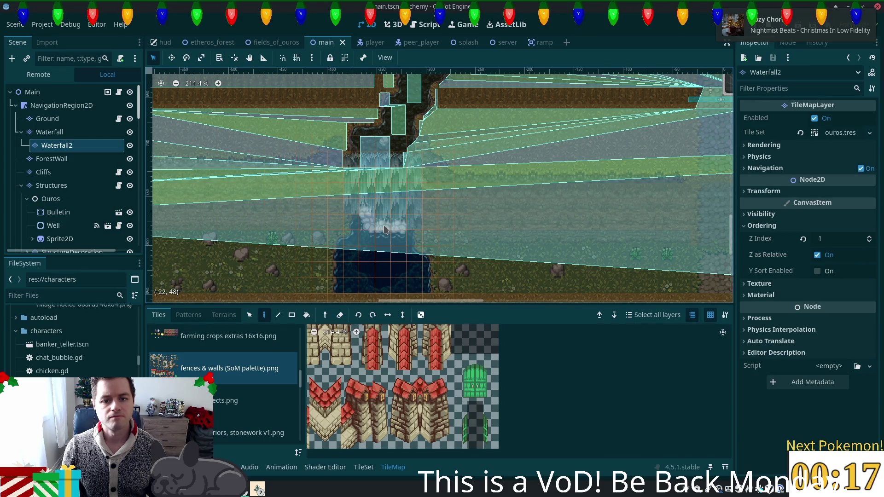
pyautogui.click(461, 211)
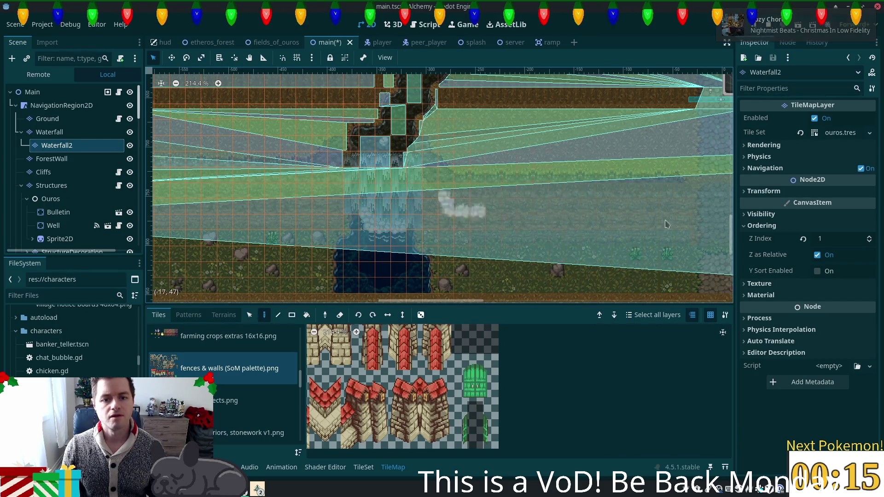
pyautogui.hotkey('ctrl', 'z')
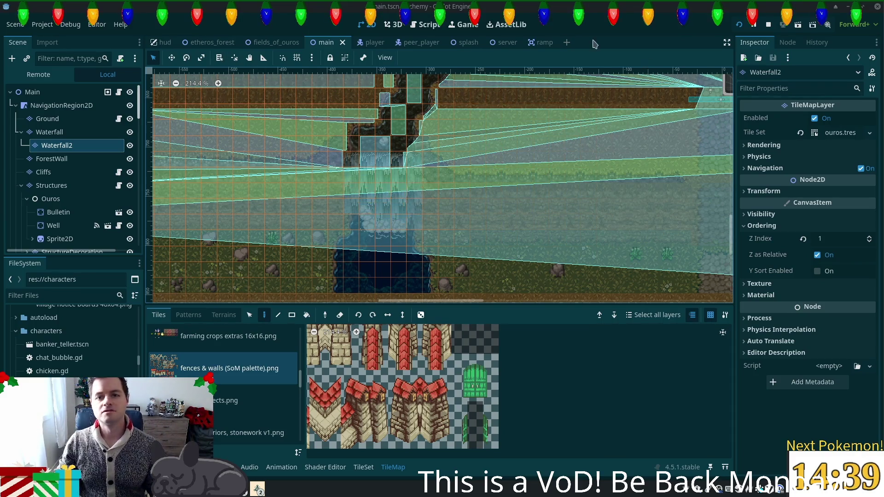
# - Dismiss the accidental save-page dialog and launch the game with Run Project
pyautogui.hotkey('ctrl', 's')
pyautogui.click(597, 405)
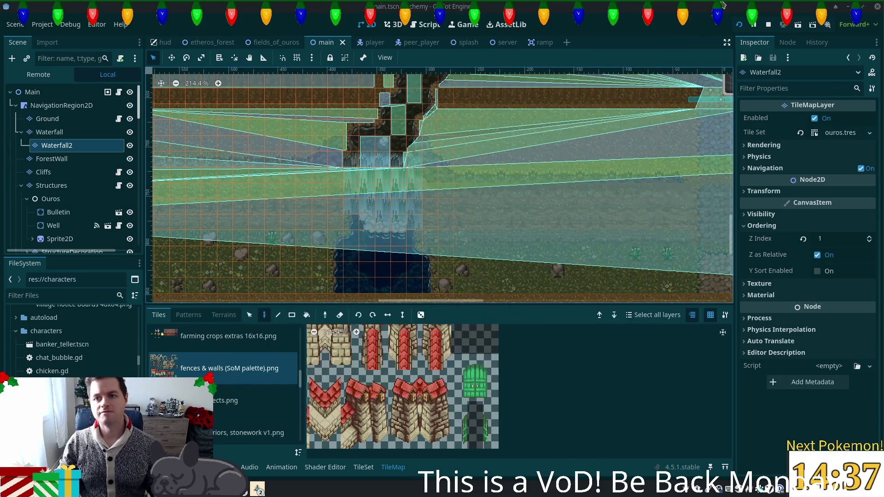
pyautogui.click(741, 26)
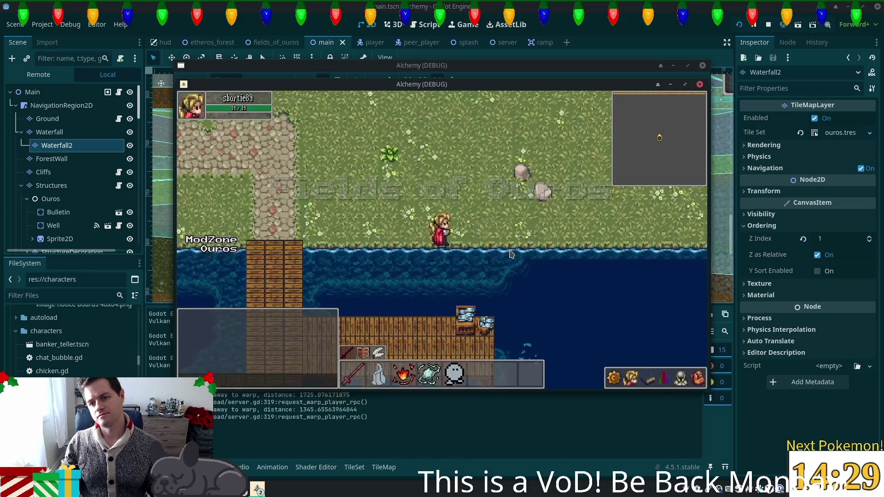
# - Walk the character north along the path, up the stairs into Ouros, and back south
pyautogui.press('w')
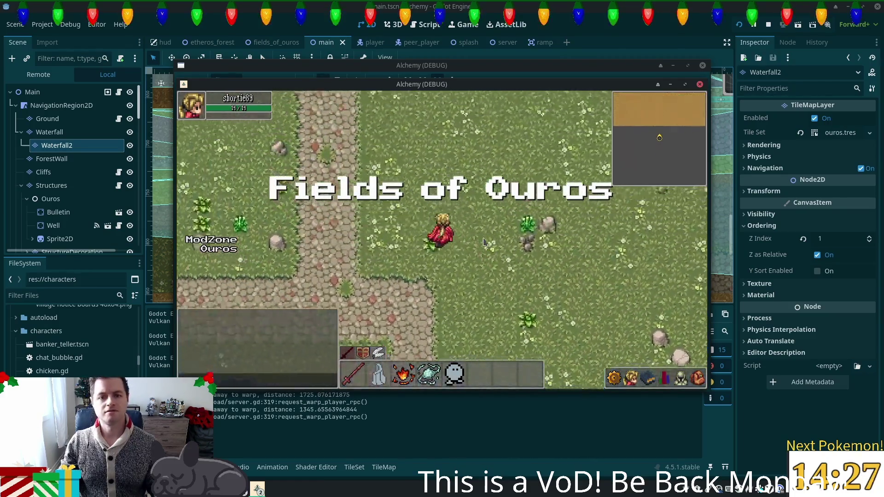
pyautogui.press('w')
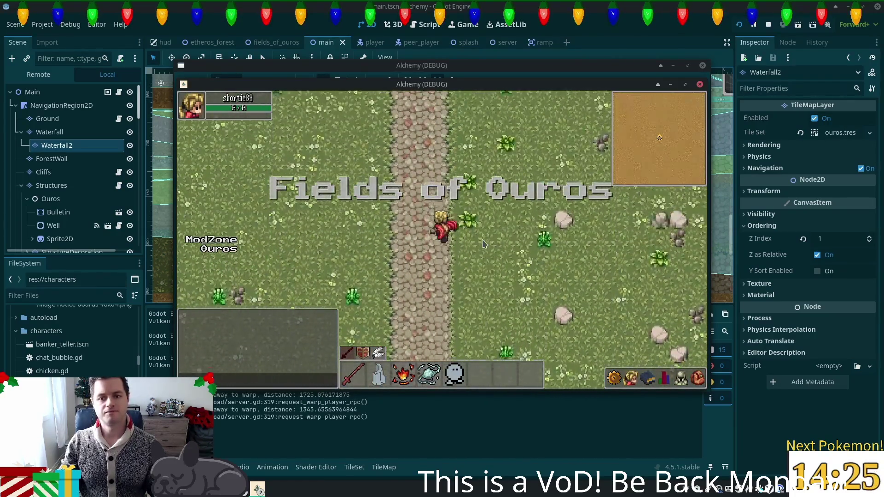
pyautogui.press('w')
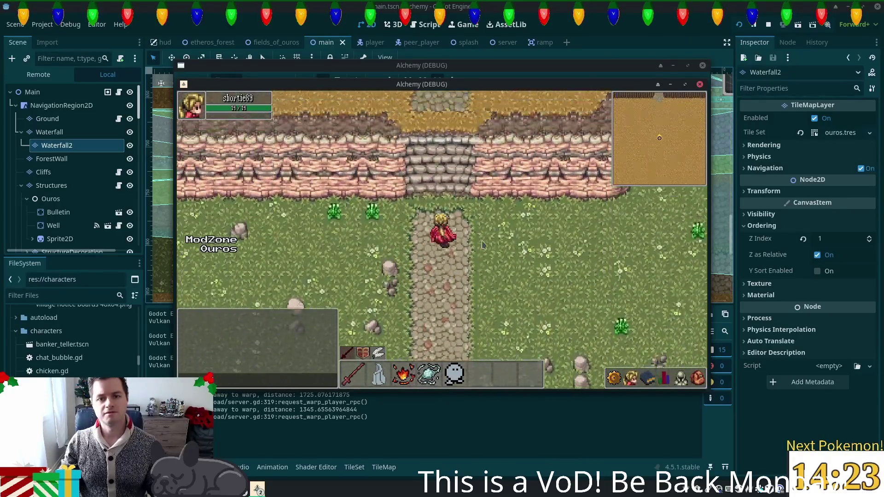
pyautogui.press('w')
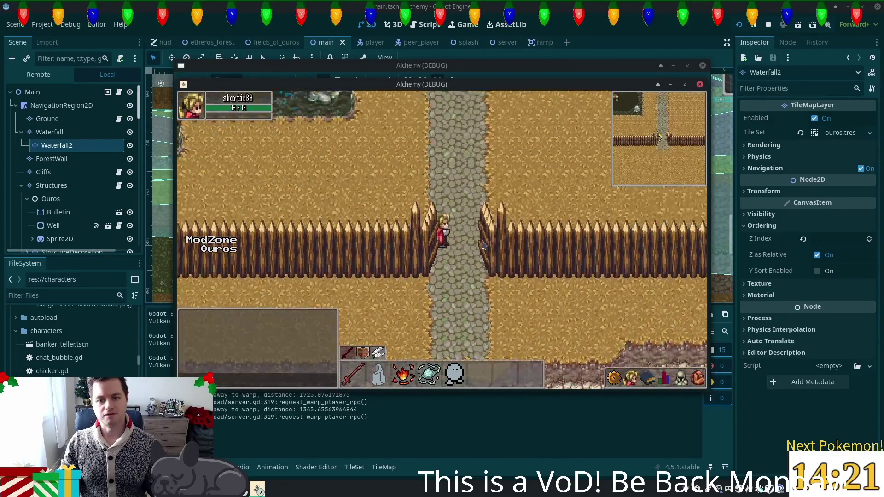
pyautogui.press('s')
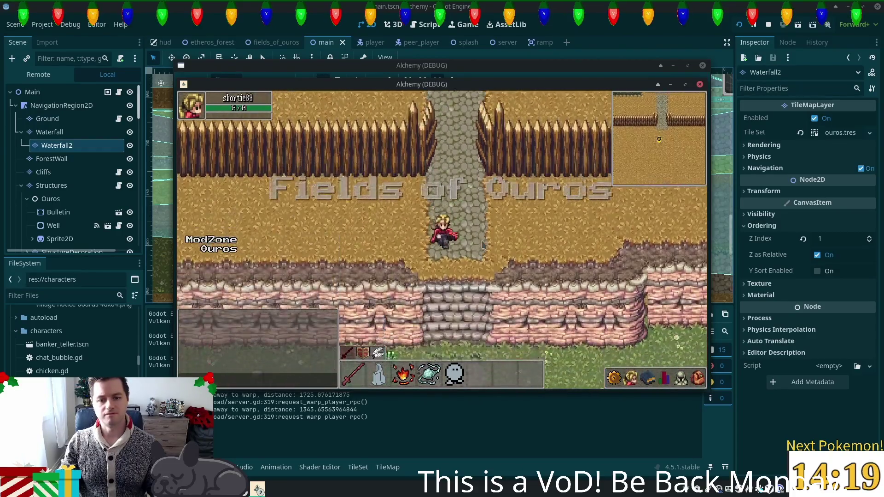
# - Walk east and west along the fence, then above it past the stone path
pyautogui.press('w')
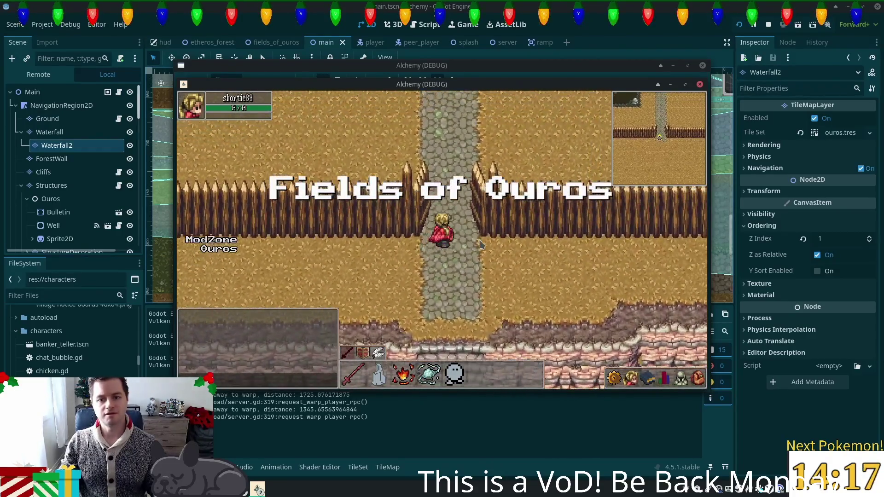
pyautogui.press('d')
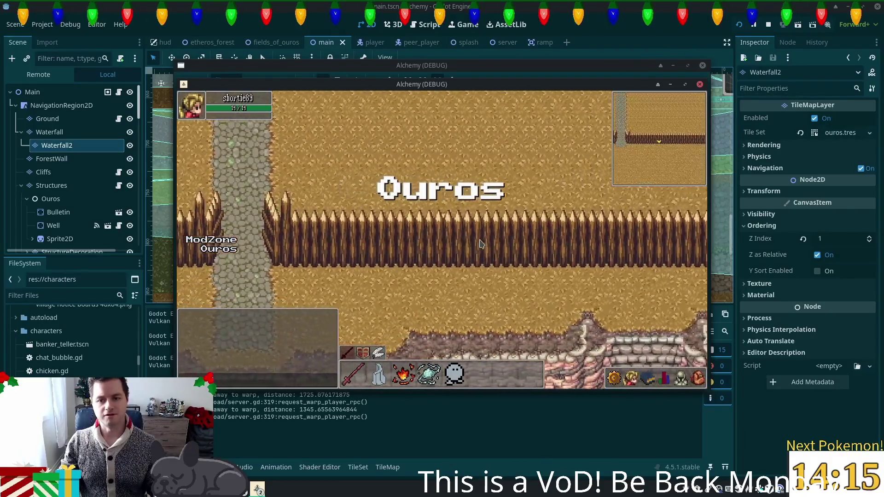
pyautogui.press('d')
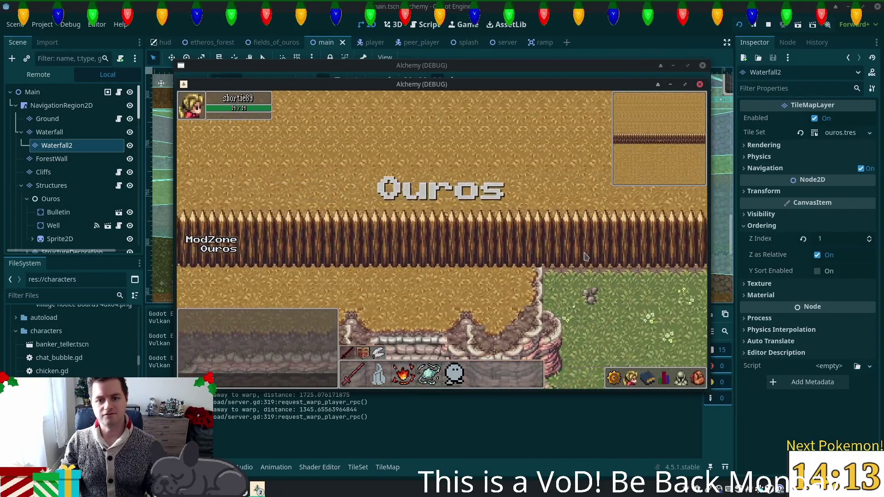
pyautogui.press('a')
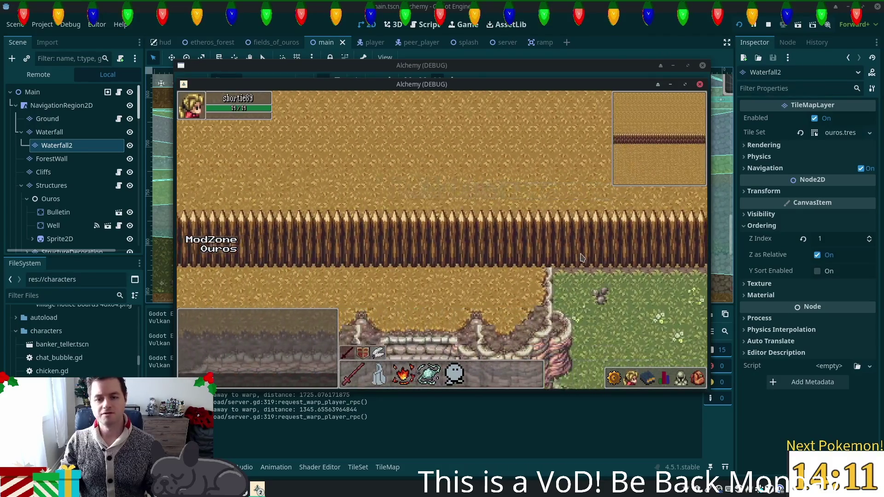
pyautogui.press('a')
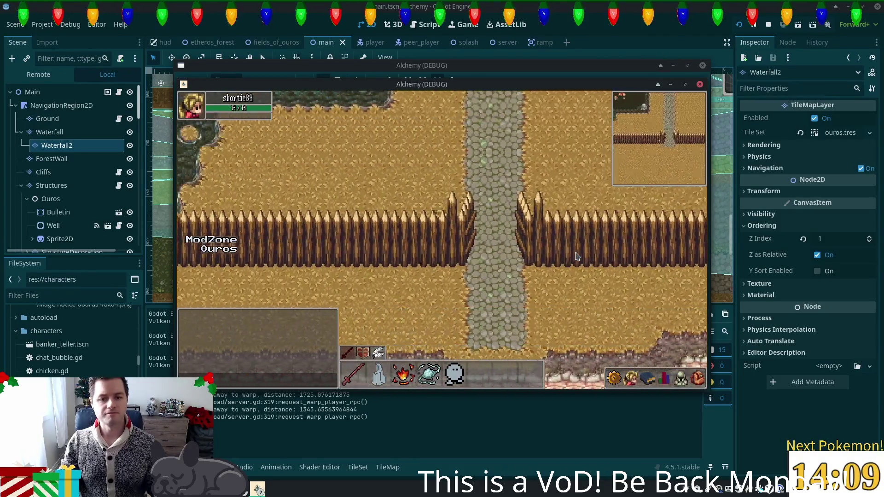
pyautogui.press('d')
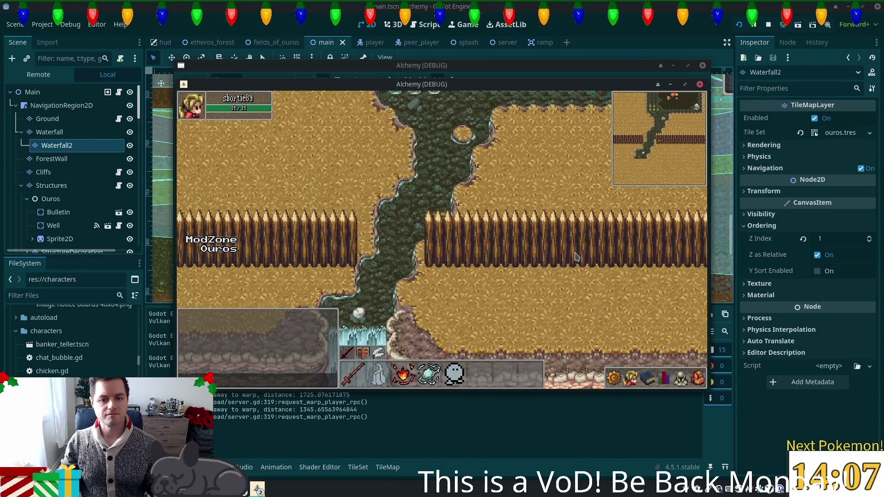
pyautogui.press('w')
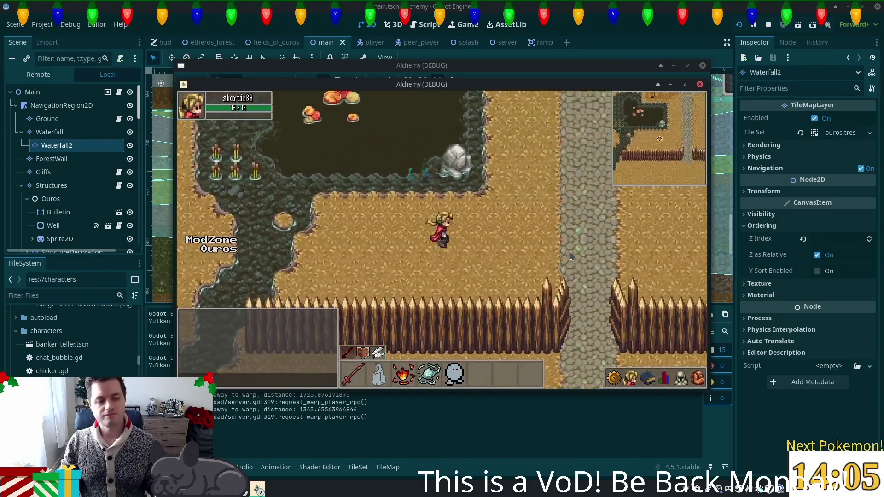
pyautogui.press('d')
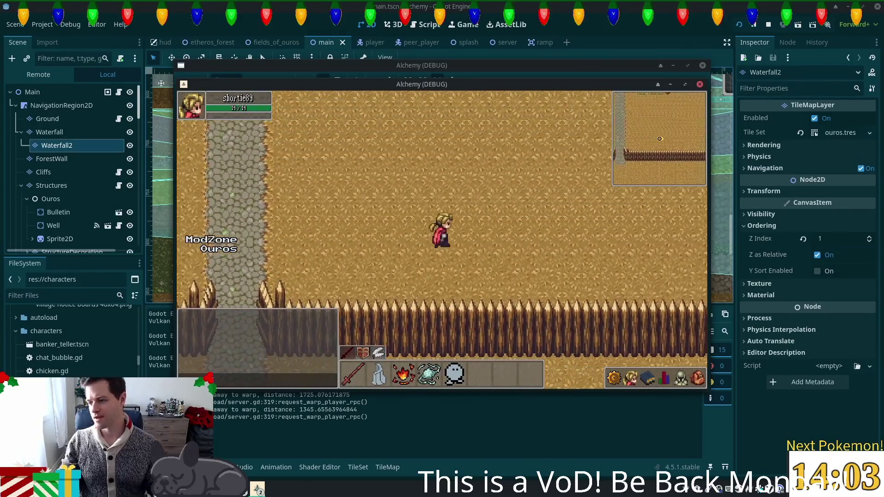